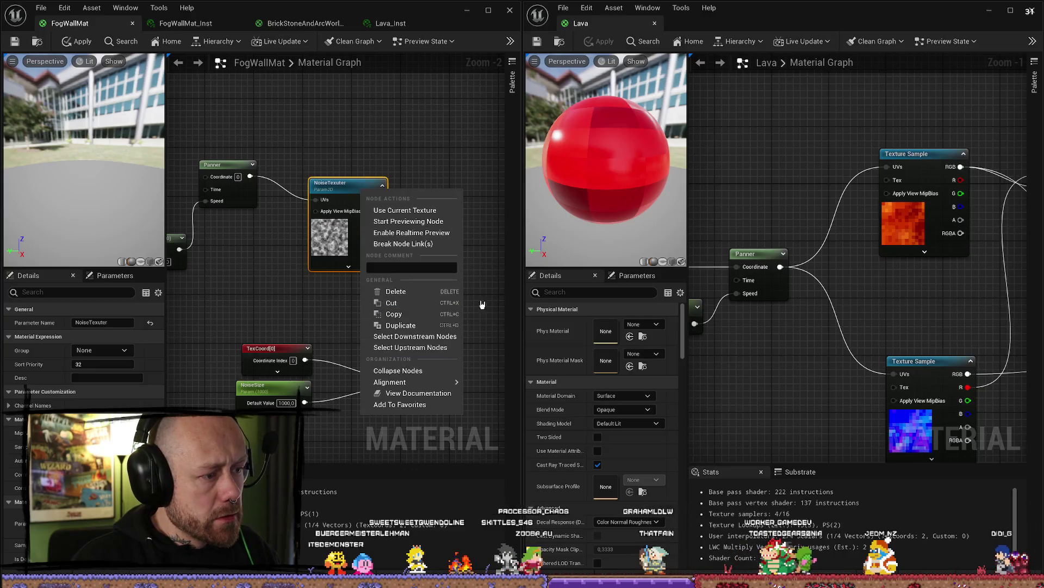
# Step: Select the misspelled NoiseTexuter node and inspect its properties and the material's parameters
pyautogui.click(359, 191)
pyautogui.rightClick(360, 192)
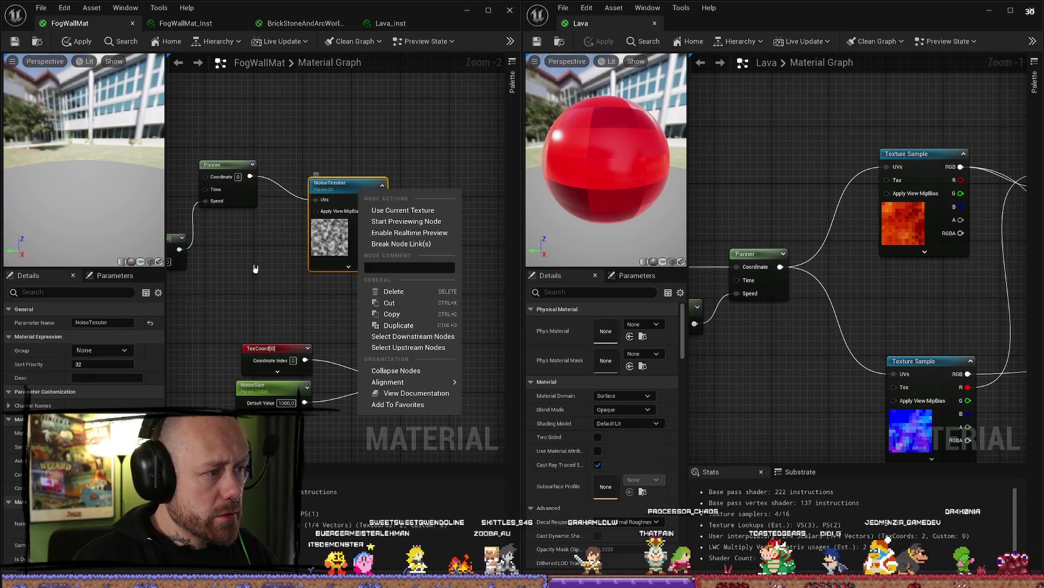
pyautogui.click(118, 308)
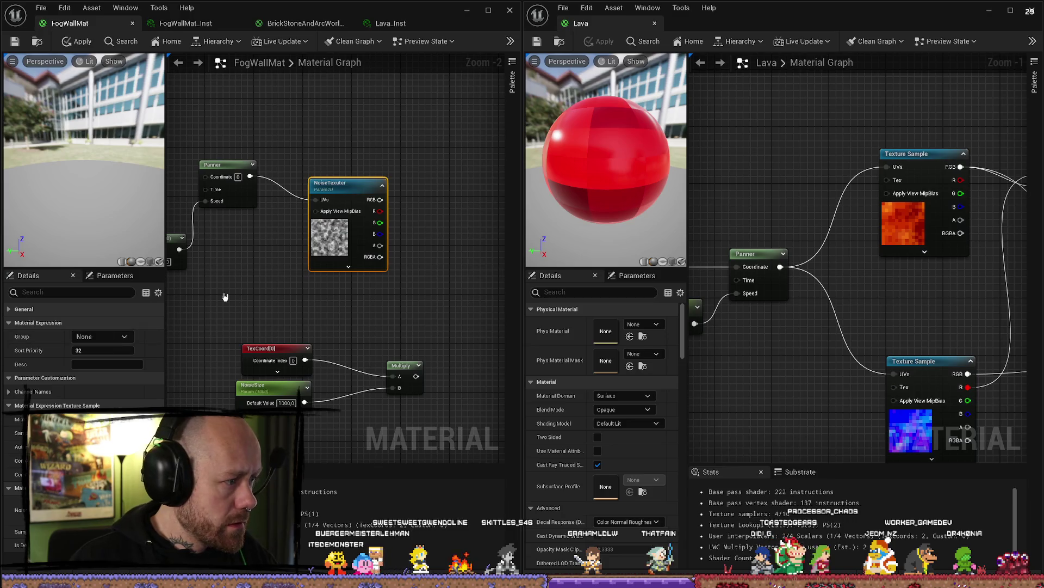
pyautogui.click(284, 296)
pyautogui.click(359, 183)
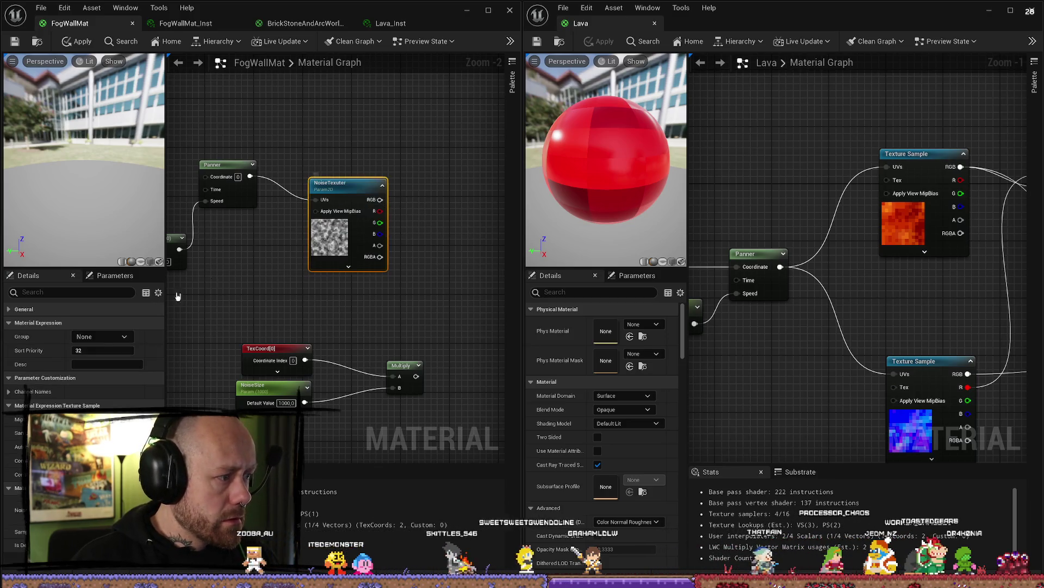
pyautogui.rightClick(365, 194)
pyautogui.click(311, 305)
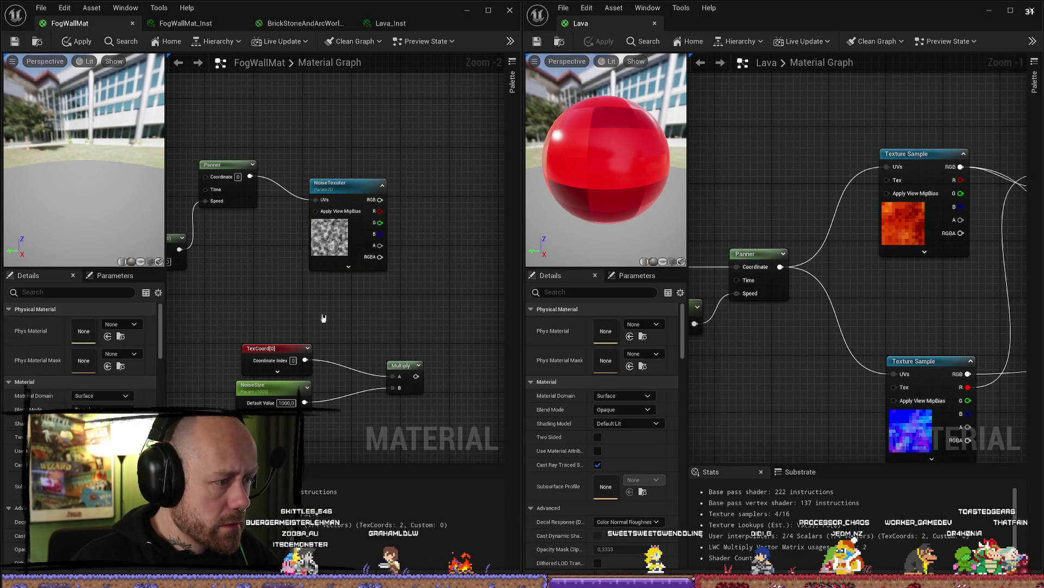
pyautogui.click(345, 188)
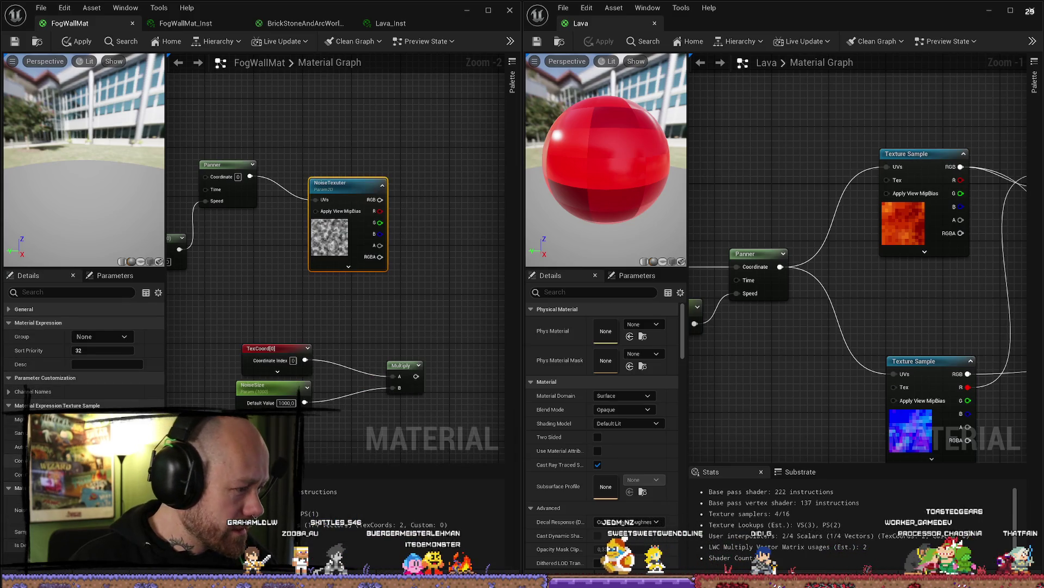
pyautogui.click(115, 275)
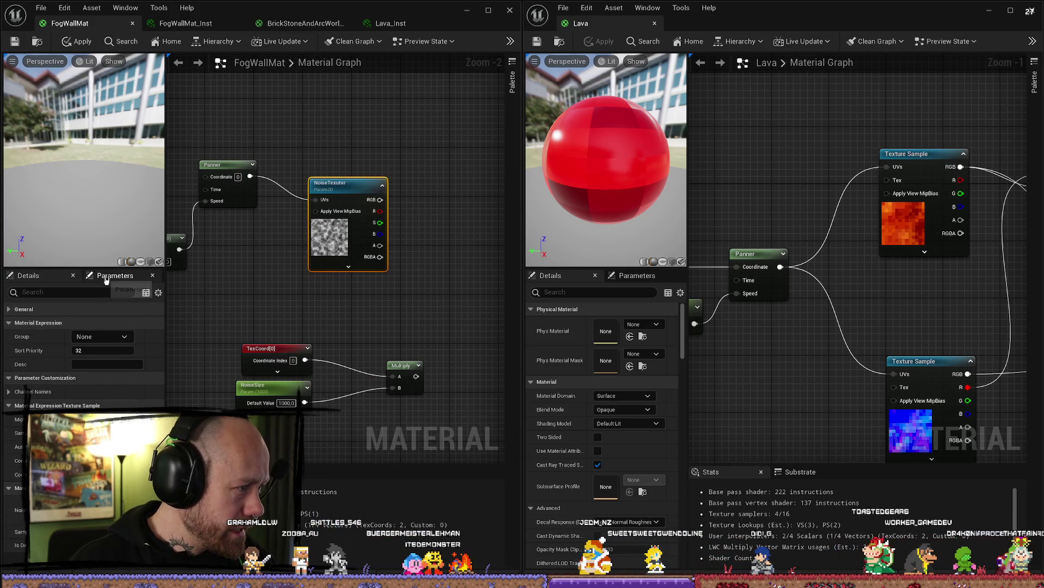
pyautogui.click(52, 279)
# Step: Move the NoiseTexture node up-left and look over the Divide, Append and SpeedU/SpeedV nodes
pyautogui.moveTo(319, 184); pyautogui.dragTo(367, 209)
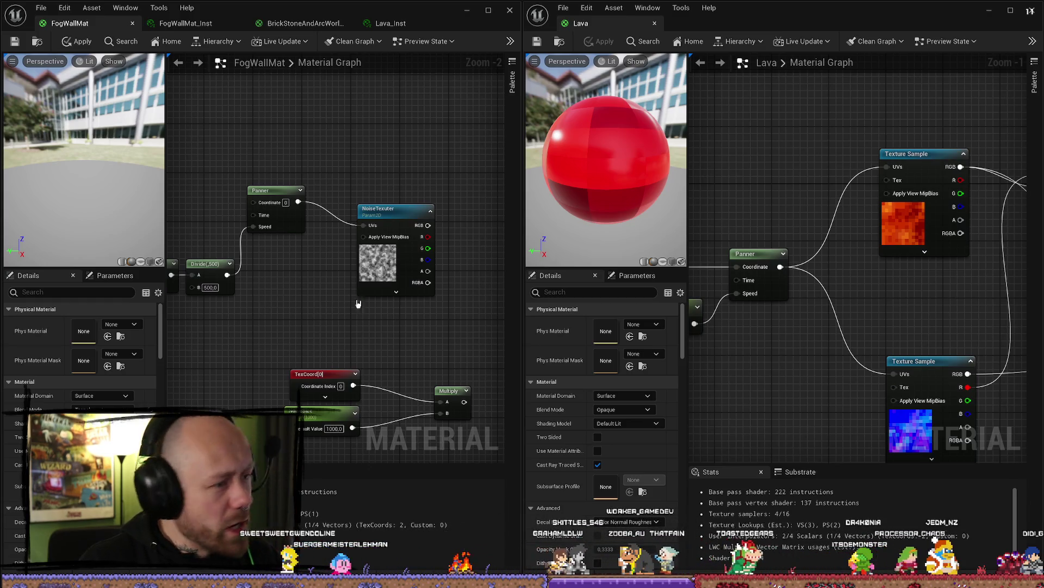
pyautogui.moveTo(358, 304); pyautogui.dragTo(413, 286)
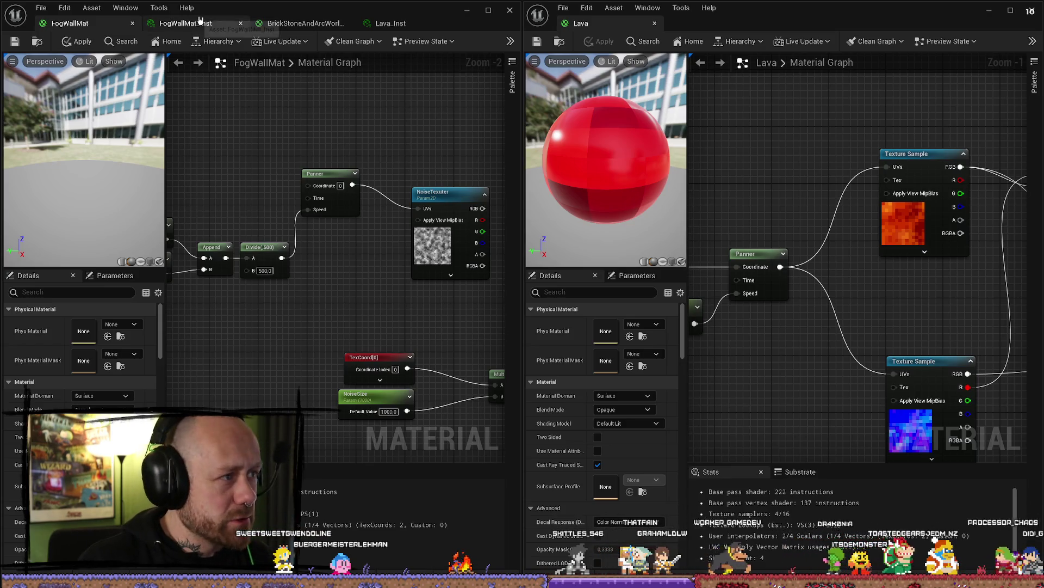
pyautogui.moveTo(433, 191); pyautogui.dragTo(408, 166)
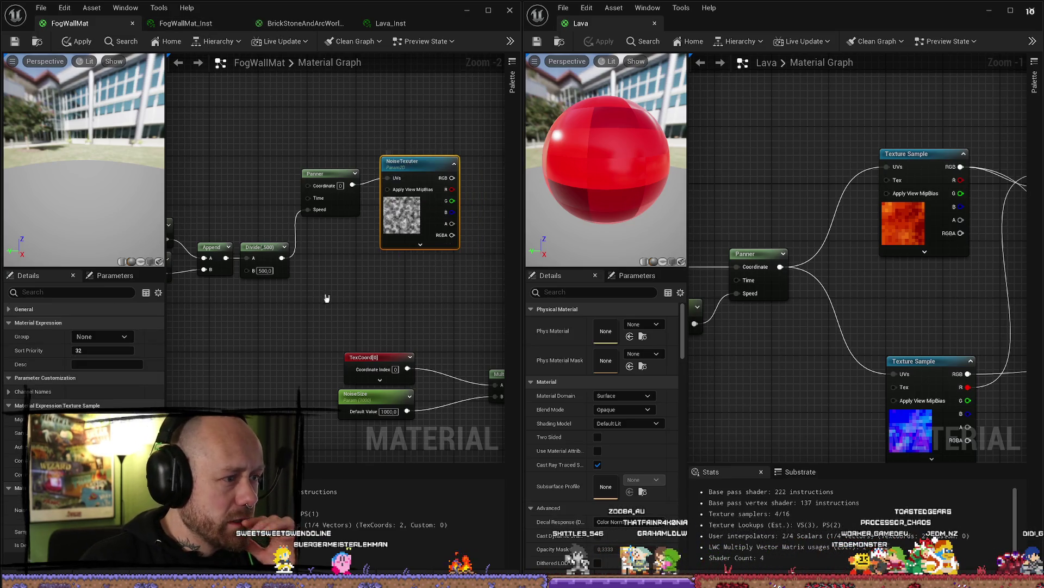
pyautogui.moveTo(326, 298)
pyautogui.mouseDown()
pyautogui.moveTo(447, 295)
pyautogui.moveTo(344, 301)
pyautogui.mouseUp()
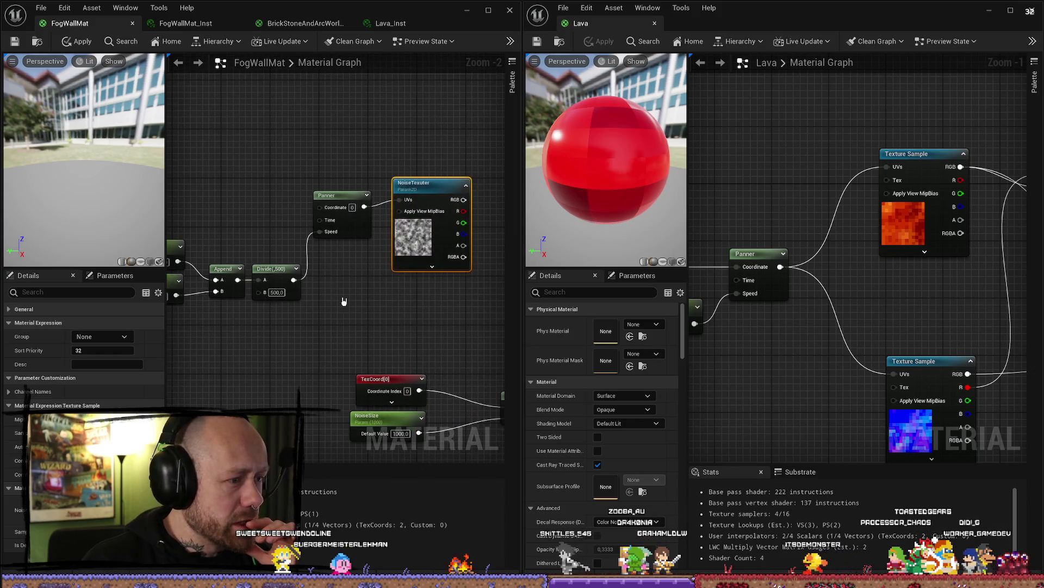
pyautogui.click(173, 22)
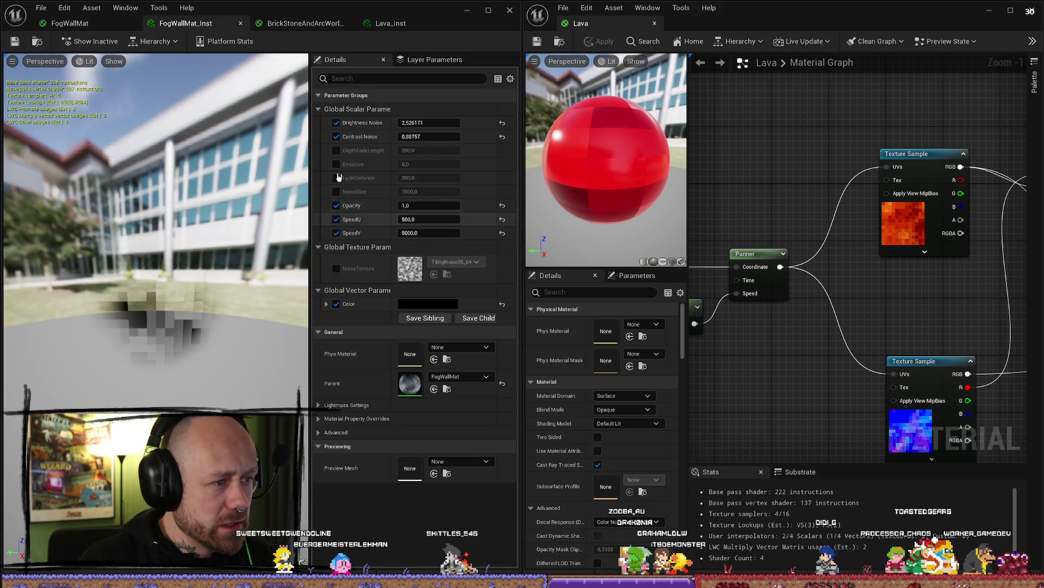
pyautogui.click(96, 24)
pyautogui.moveTo(490, 354)
pyautogui.mouseDown()
pyautogui.moveTo(500, 348)
pyautogui.moveTo(441, 295)
pyautogui.mouseUp()
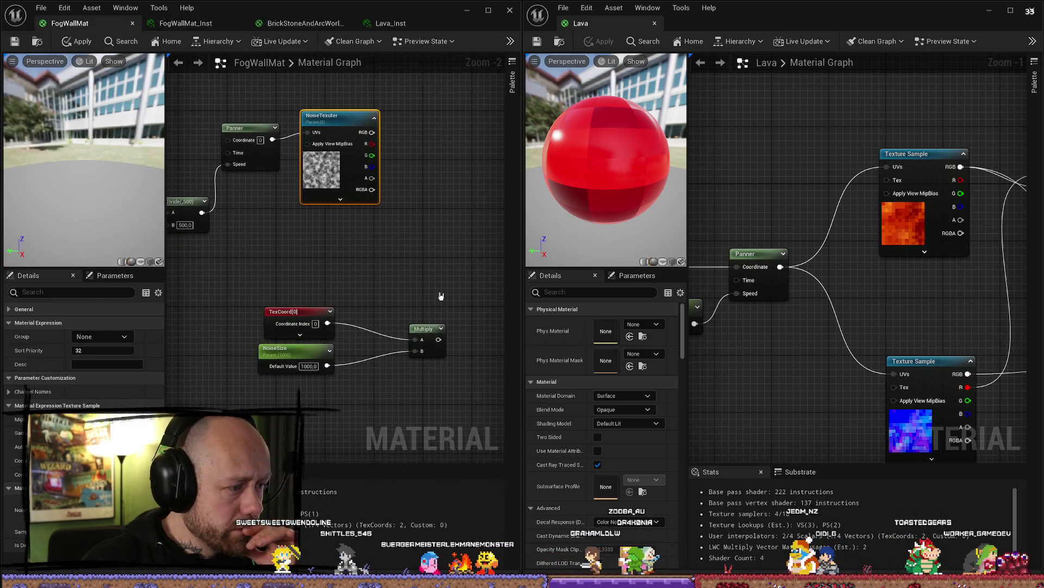
pyautogui.moveTo(310, 260); pyautogui.dragTo(400, 263)
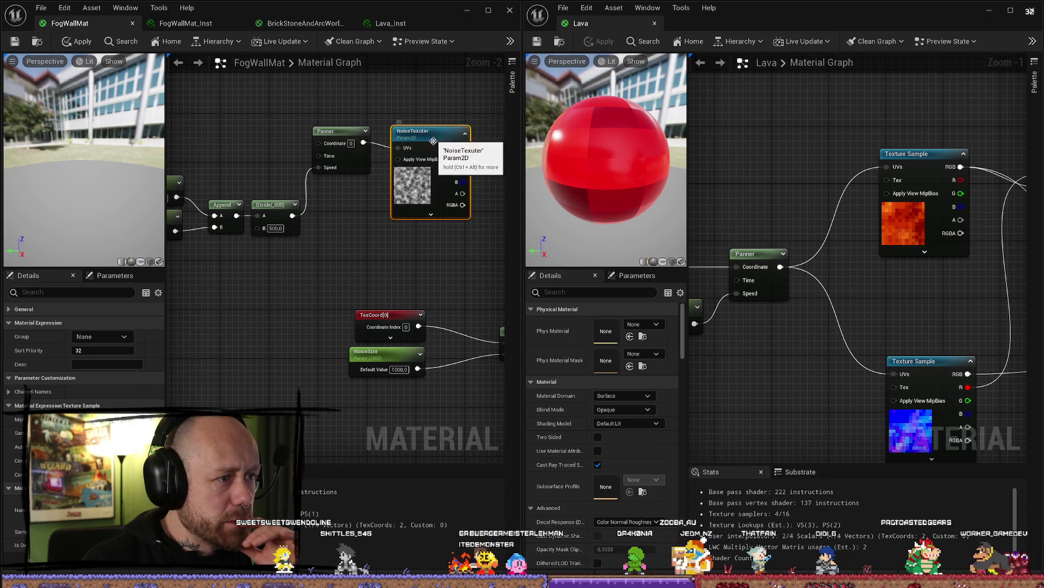
pyautogui.moveTo(434, 141)
pyautogui.mouseDown()
pyautogui.moveTo(234, 201)
pyautogui.moveTo(544, 212)
pyautogui.moveTo(288, 188)
pyautogui.moveTo(359, 182)
pyautogui.moveTo(362, 319)
pyautogui.moveTo(303, 294)
pyautogui.mouseUp()
# Step: Rename NoiseTexuter to NoiseTexture, then box-select TexCoord, NoiseSize and Multiply
pyautogui.scroll(-4, 463, 268)
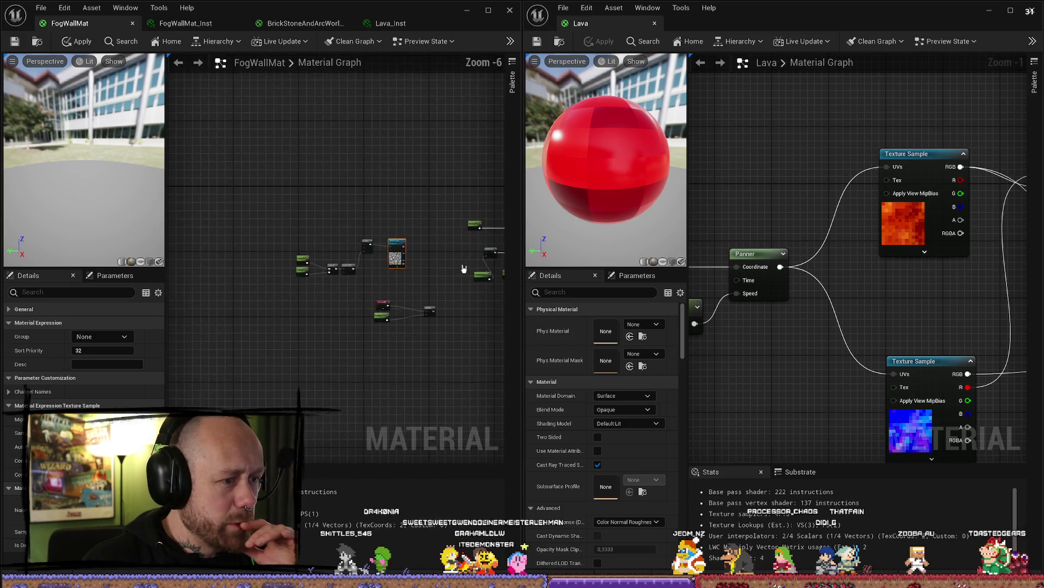
pyautogui.moveTo(464, 268)
pyautogui.mouseDown()
pyautogui.moveTo(194, 268)
pyautogui.moveTo(233, 201)
pyautogui.mouseUp()
pyautogui.scroll(4, 418, 268)
pyautogui.scroll(-2, 343, 175)
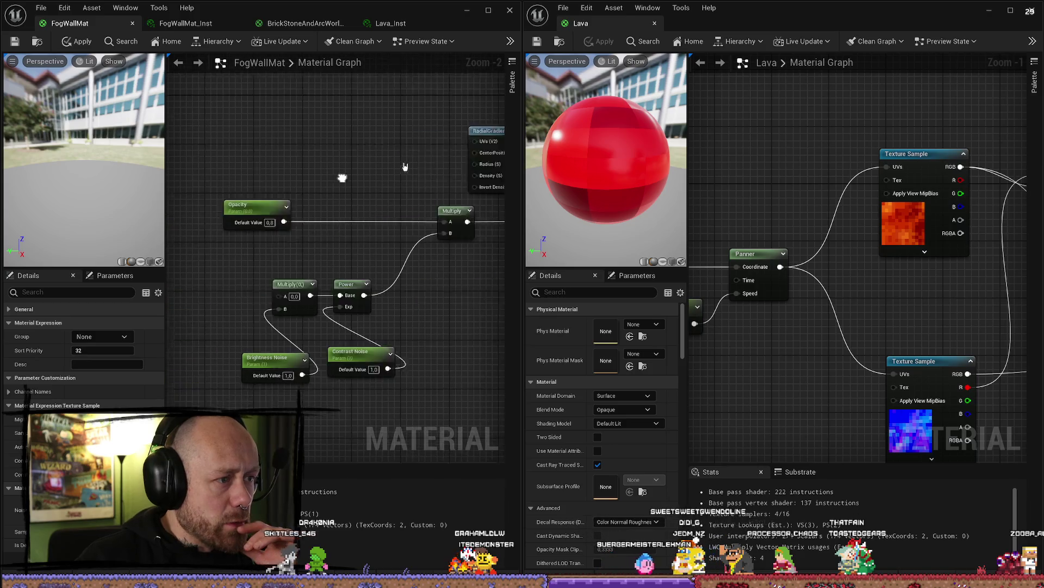
pyautogui.moveTo(343, 175)
pyautogui.mouseDown()
pyautogui.moveTo(327, 244)
pyautogui.moveTo(418, 244)
pyautogui.mouseUp()
pyautogui.scroll(3, 418, 244)
pyautogui.moveTo(478, 298)
pyautogui.mouseDown()
pyautogui.moveTo(422, 240)
pyautogui.moveTo(444, 294)
pyautogui.mouseUp()
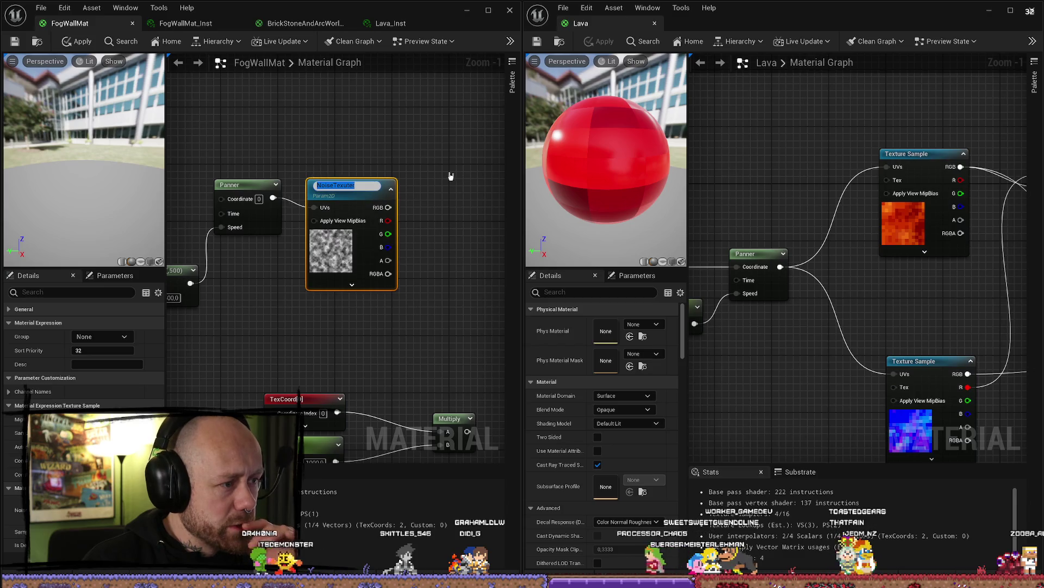
pyautogui.press('Return')
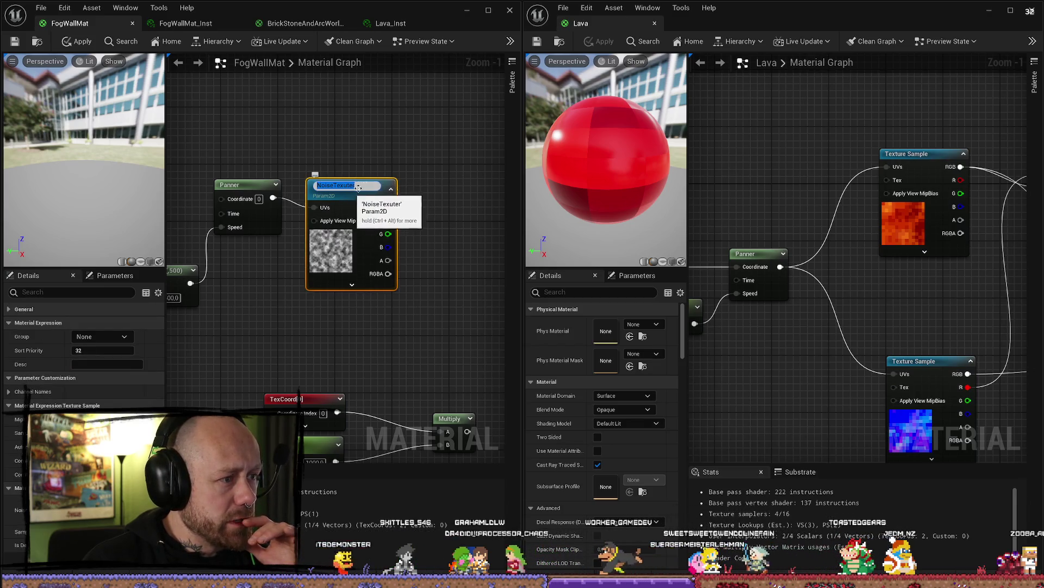
pyautogui.press('BackSpace')
pyautogui.press('BackSpace')
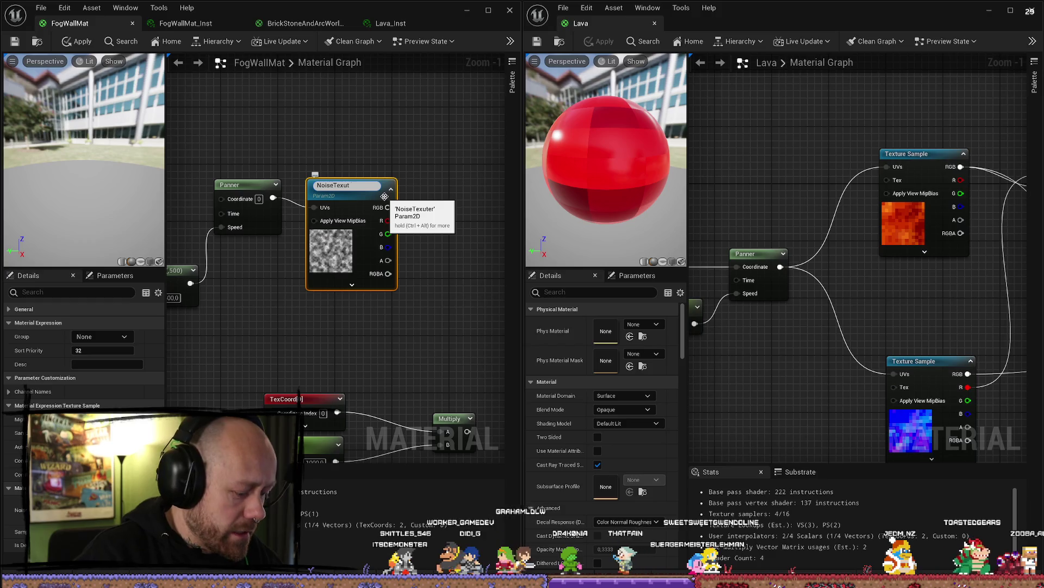
pyautogui.press('Return')
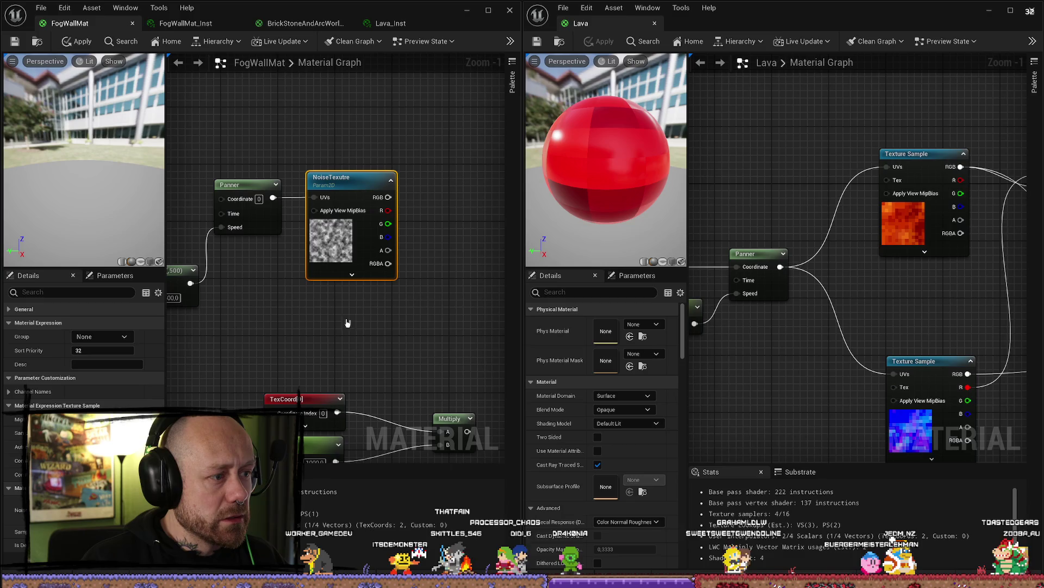
pyautogui.moveTo(383, 362)
pyautogui.mouseDown()
pyautogui.moveTo(351, 302)
pyautogui.moveTo(218, 348)
pyautogui.mouseUp()
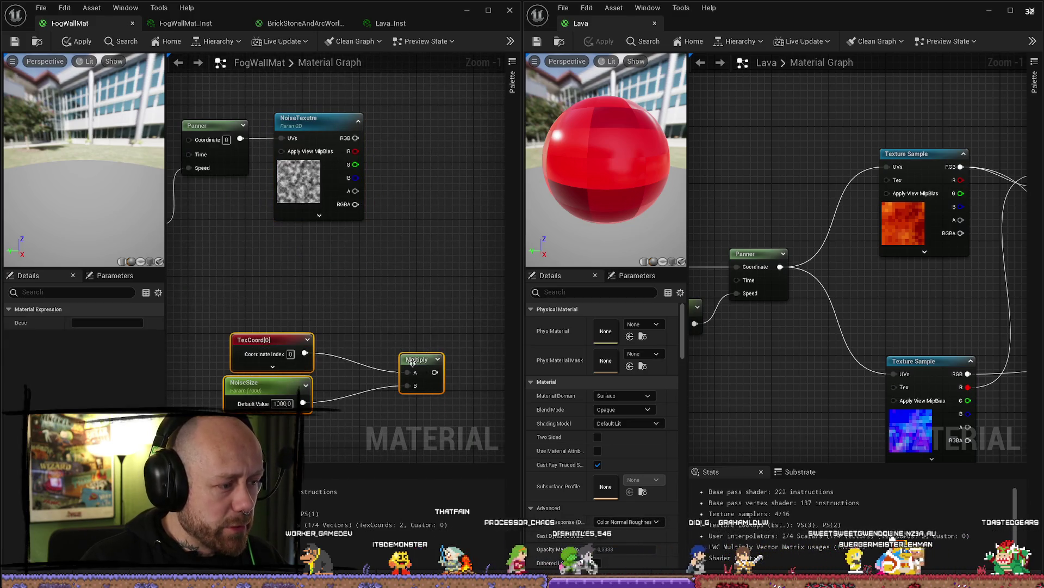
# Step: Drag the TexCoord, NoiseSize and Multiply group up-left, above SpeedU, SpeedV and Append
pyautogui.moveTo(308, 297)
pyautogui.mouseDown()
pyautogui.moveTo(449, 292)
pyautogui.moveTo(420, 272)
pyautogui.moveTo(479, 260)
pyautogui.moveTo(408, 266)
pyautogui.moveTo(451, 273)
pyautogui.mouseUp()
pyautogui.scroll(-2, 765, 320)
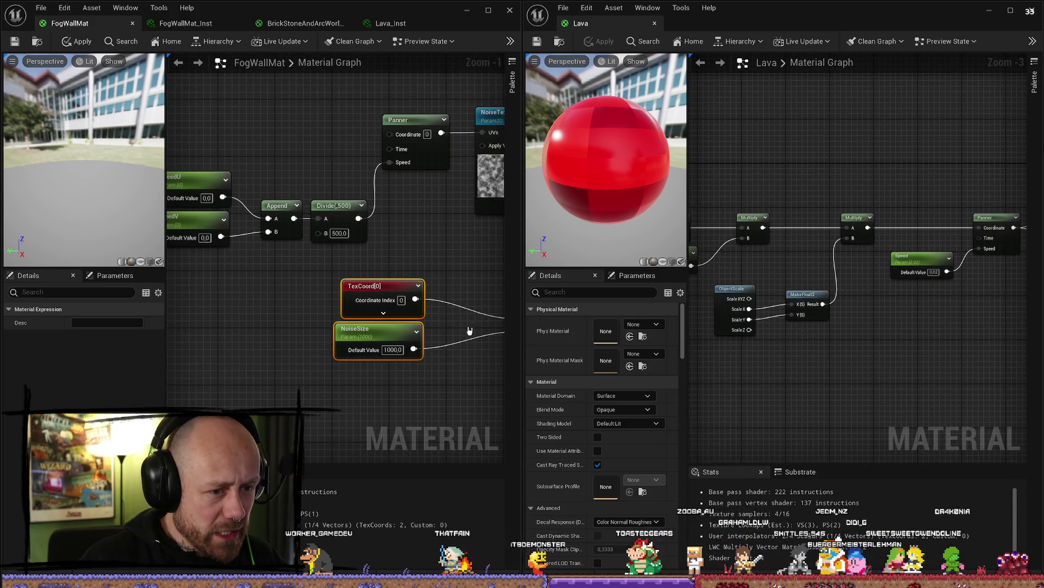
pyautogui.scroll(-3, 401, 235)
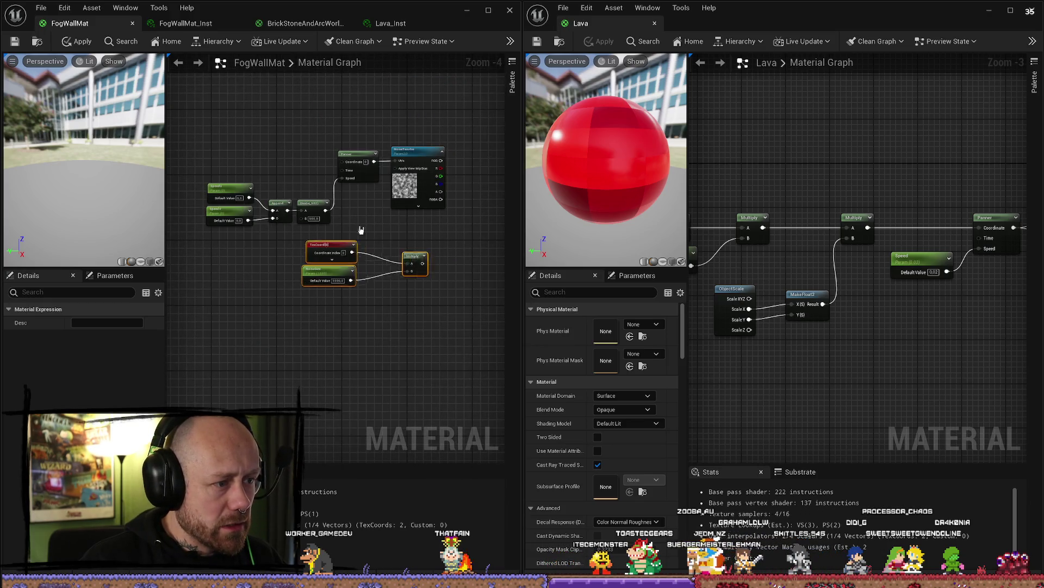
pyautogui.moveTo(349, 255); pyautogui.dragTo(319, 133)
pyautogui.scroll(3, 422, 179)
pyautogui.moveTo(236, 157)
pyautogui.mouseDown()
pyautogui.moveTo(384, 163)
pyautogui.moveTo(426, 210)
pyautogui.moveTo(396, 233)
pyautogui.moveTo(374, 230)
pyautogui.mouseUp()
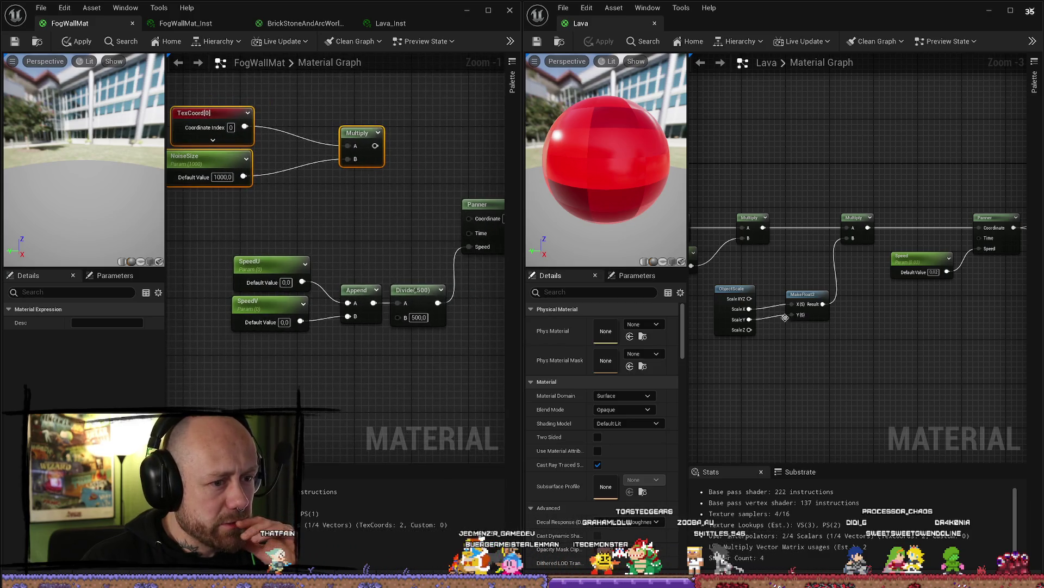
pyautogui.scroll(-1, 820, 385)
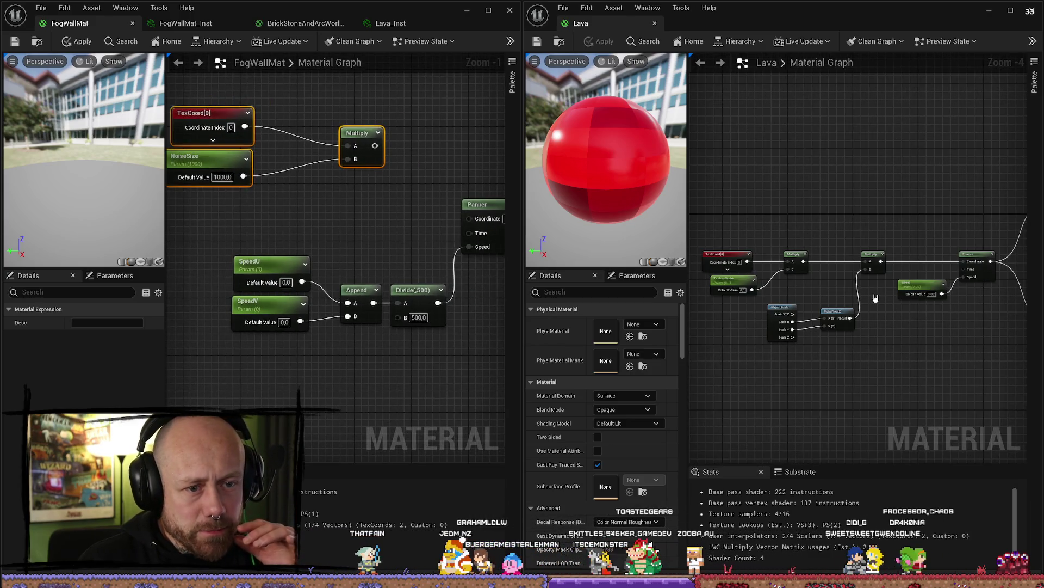
pyautogui.moveTo(296, 214); pyautogui.dragTo(366, 241)
# Step: Add an ObjectScale node and a MakeFloat2 node, wiring ObjectScale's scale output into MakeFloat2
pyautogui.rightClick(379, 249)
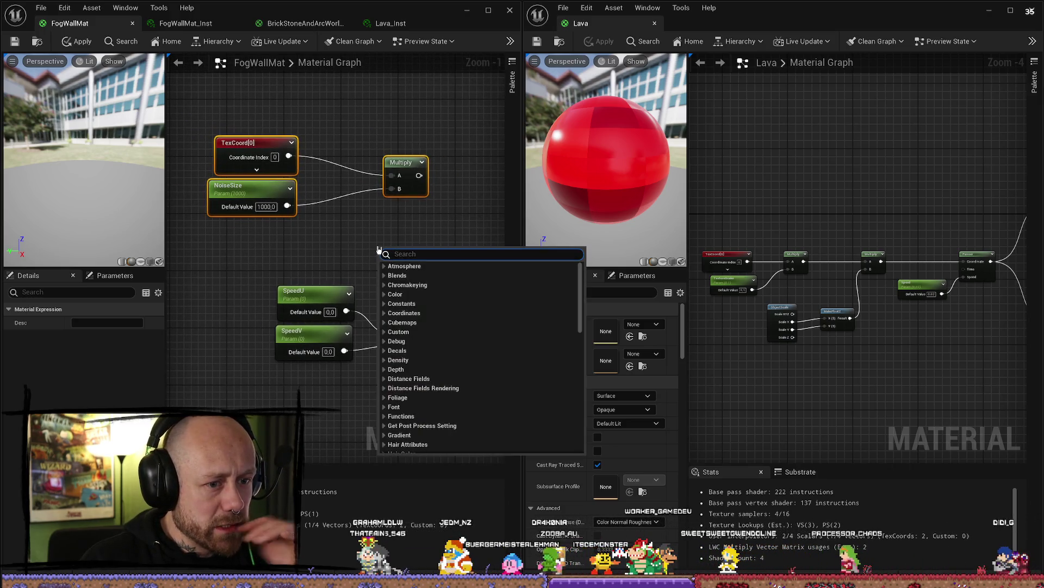
pyautogui.write('object')
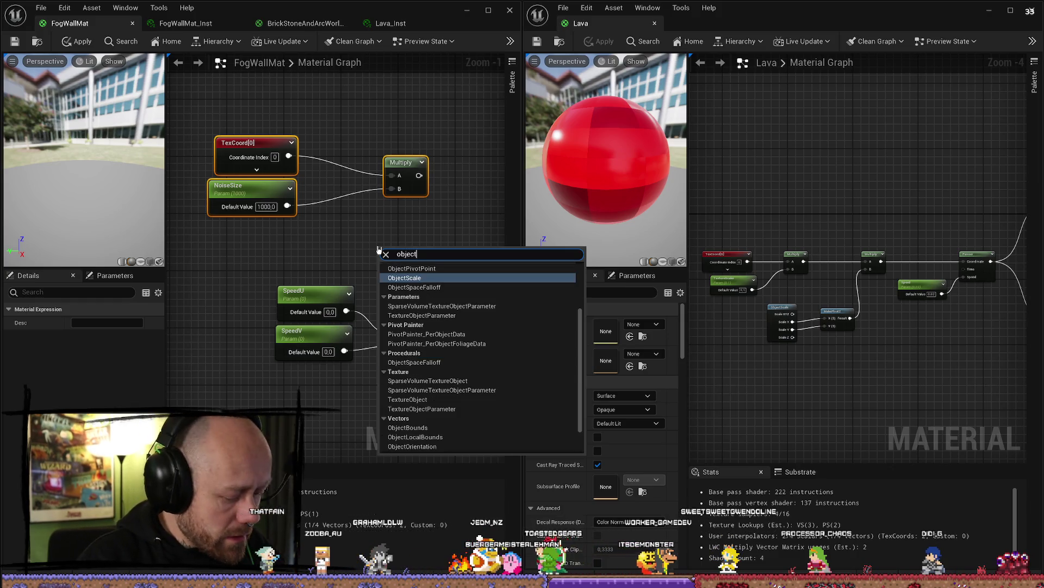
pyautogui.write('s')
pyautogui.press('Return')
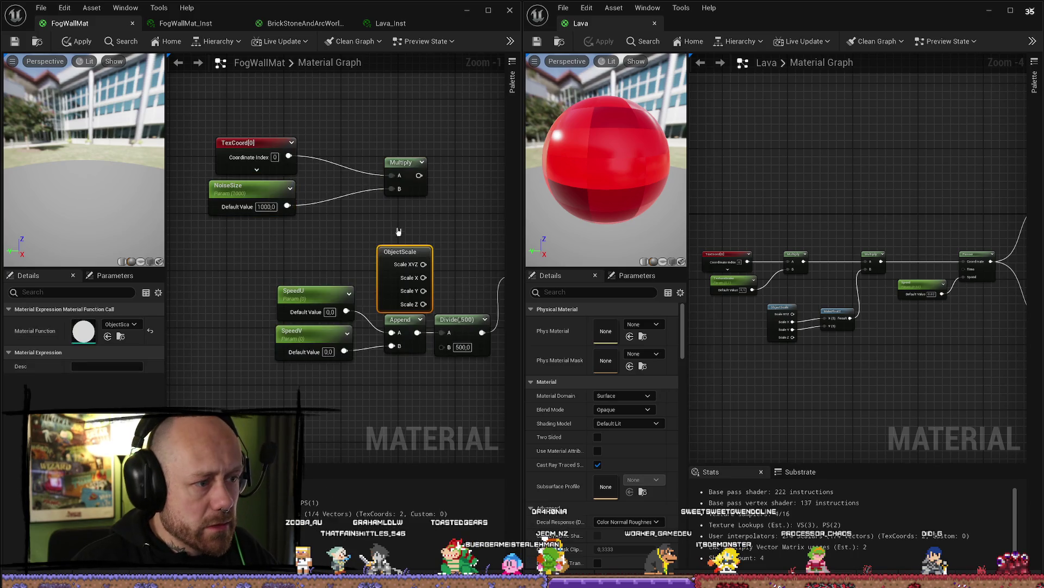
pyautogui.moveTo(399, 231)
pyautogui.mouseDown()
pyautogui.moveTo(306, 221)
pyautogui.moveTo(360, 215)
pyautogui.mouseUp()
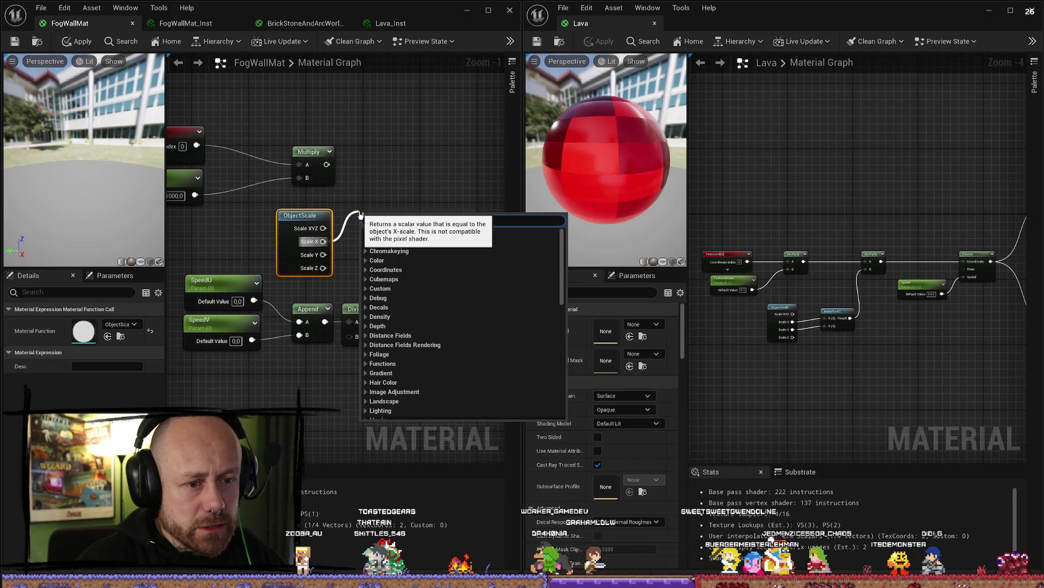
pyautogui.write('makefloat')
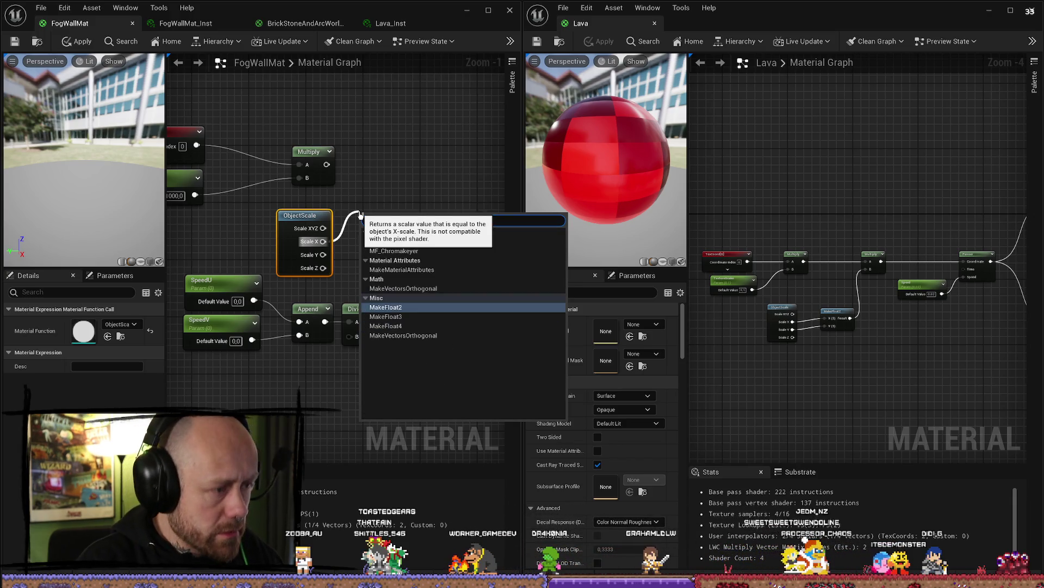
pyautogui.press('Return')
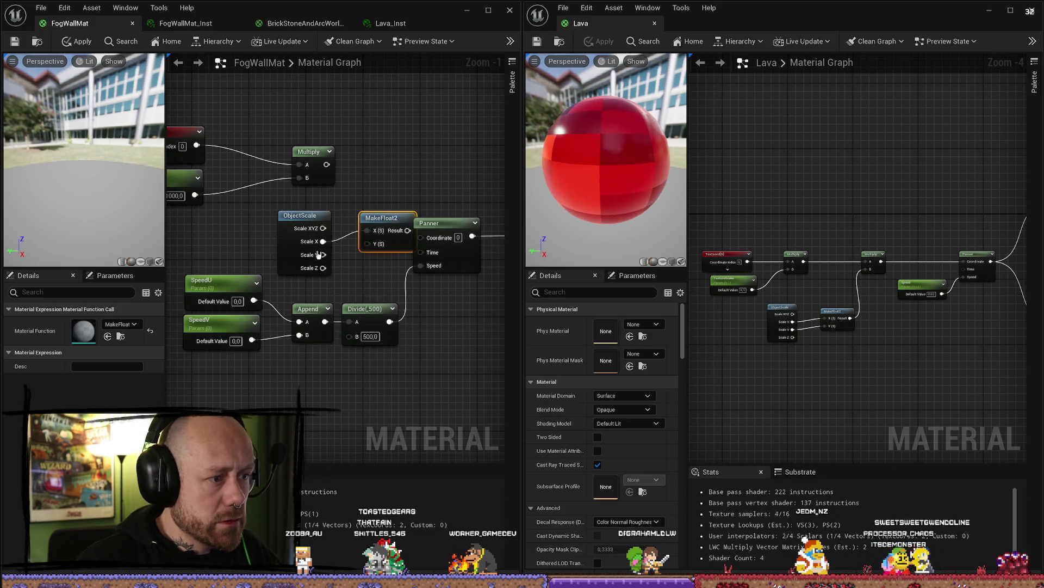
pyautogui.moveTo(323, 255)
pyautogui.mouseDown()
pyautogui.moveTo(365, 251)
pyautogui.moveTo(363, 215)
pyautogui.moveTo(403, 231)
pyautogui.moveTo(419, 159)
pyautogui.mouseUp()
pyautogui.press('Up')
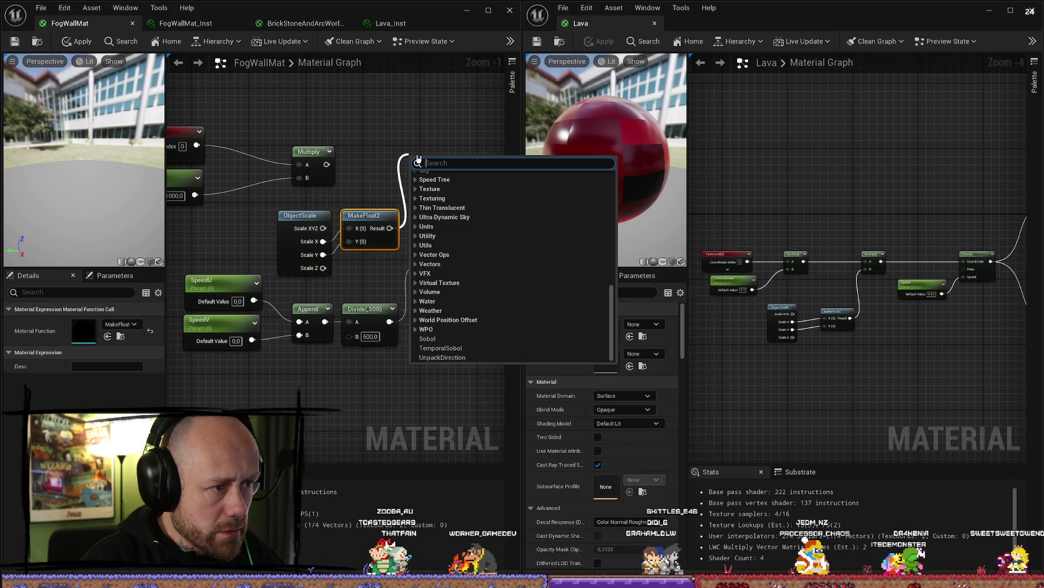
# Step: Add a second Multiply taking MakeFloat2's Result in B and feeding the Panner's Coordinate
pyautogui.click(430, 173)
pyautogui.click(430, 173)
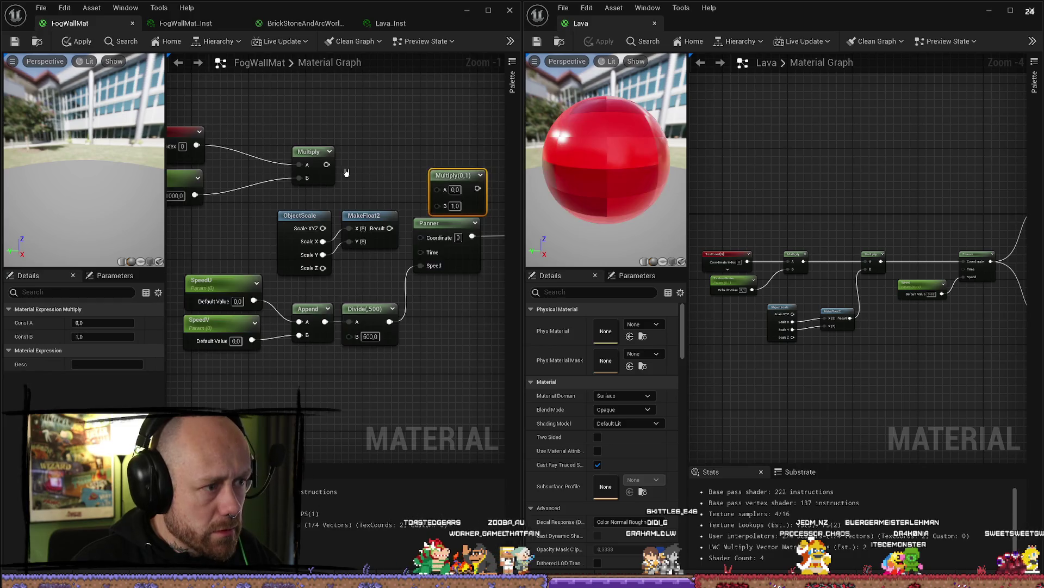
pyautogui.moveTo(327, 164); pyautogui.dragTo(428, 174)
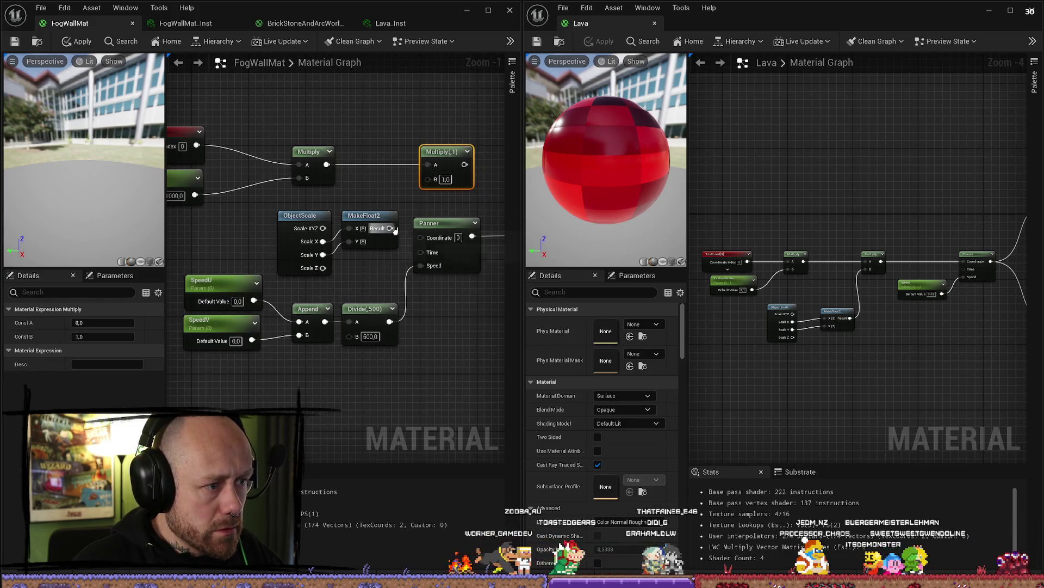
pyautogui.moveTo(390, 228); pyautogui.dragTo(429, 179)
pyautogui.moveTo(270, 205); pyautogui.dragTo(400, 272)
pyautogui.moveTo(355, 223)
pyautogui.mouseDown()
pyautogui.moveTo(334, 210)
pyautogui.moveTo(189, 186)
pyautogui.mouseUp()
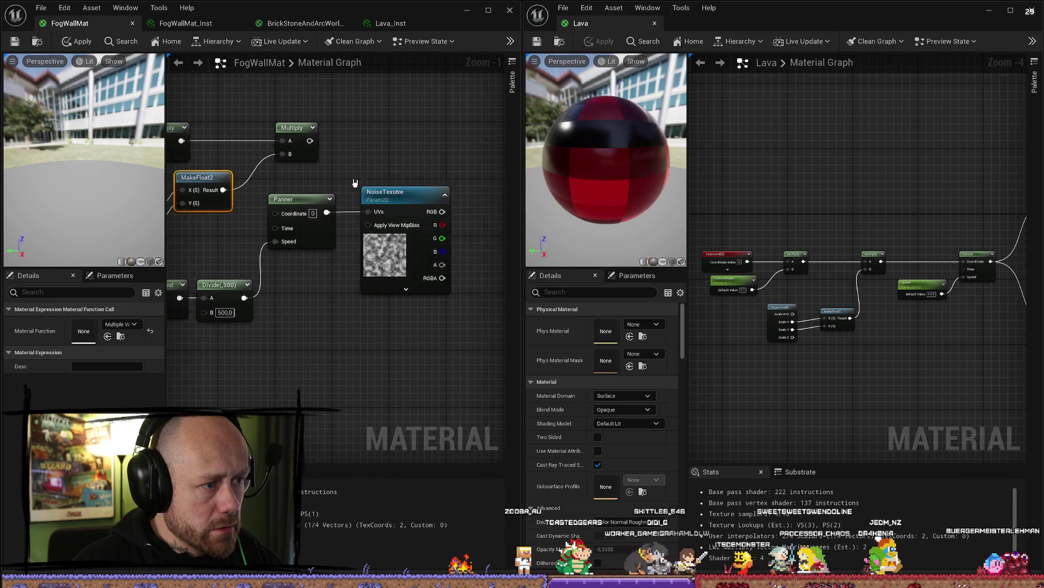
pyautogui.moveTo(309, 141)
pyautogui.mouseDown()
pyautogui.moveTo(297, 209)
pyautogui.moveTo(279, 213)
pyautogui.mouseUp()
# Step: Tidy the graph by moving the coordinate-scaling nodes left and the speed nodes down-right
pyautogui.scroll(-2, 279, 213)
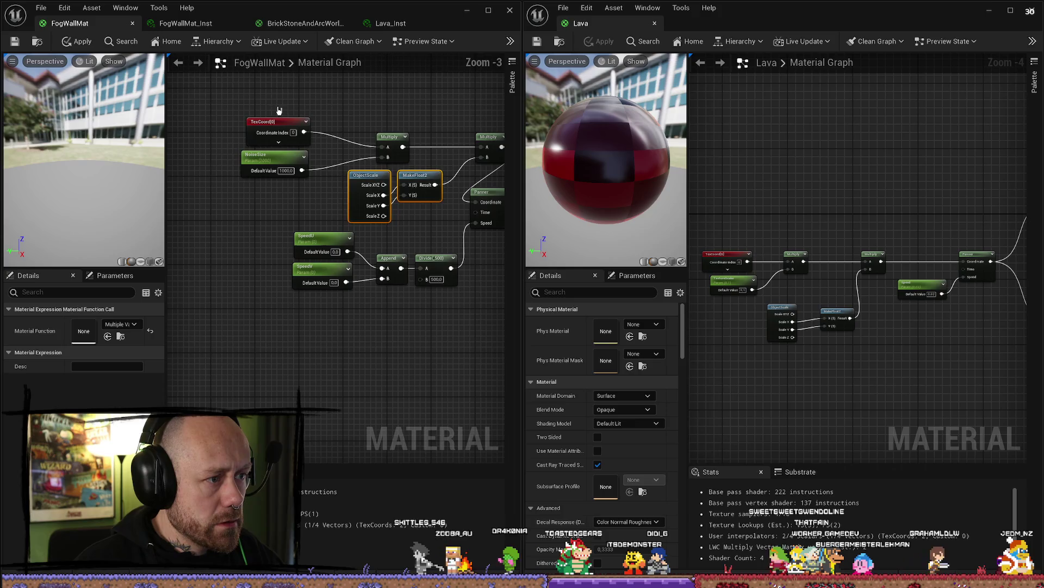
pyautogui.moveTo(273, 108); pyautogui.dragTo(447, 194)
pyautogui.keyDown('ctrl'); pyautogui.click(487, 144); pyautogui.keyUp('ctrl')
pyautogui.moveTo(486, 147)
pyautogui.mouseDown()
pyautogui.moveTo(369, 161)
pyautogui.moveTo(348, 177)
pyautogui.mouseUp()
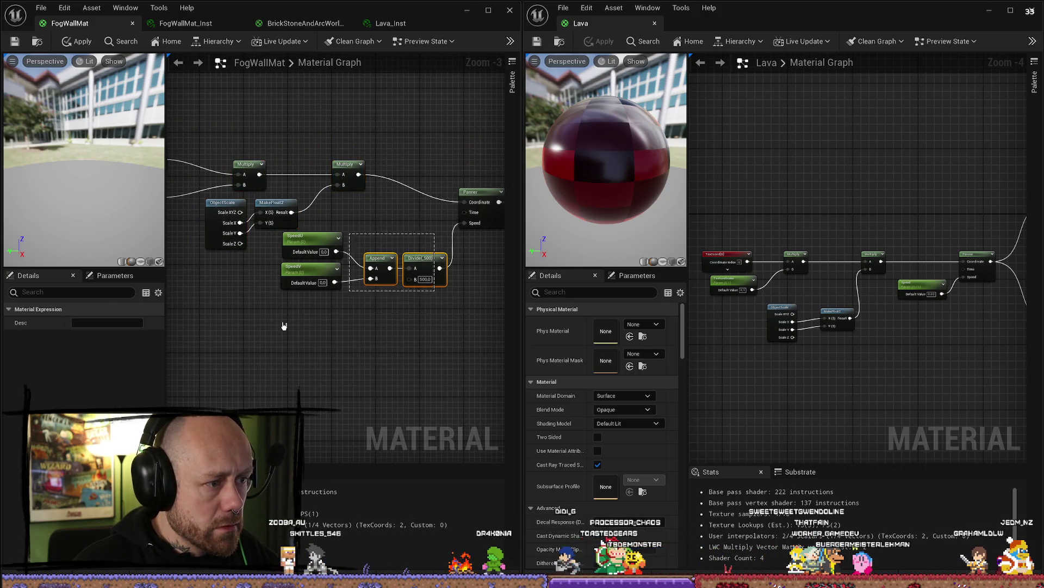
pyautogui.moveTo(312, 252); pyautogui.dragTo(344, 284)
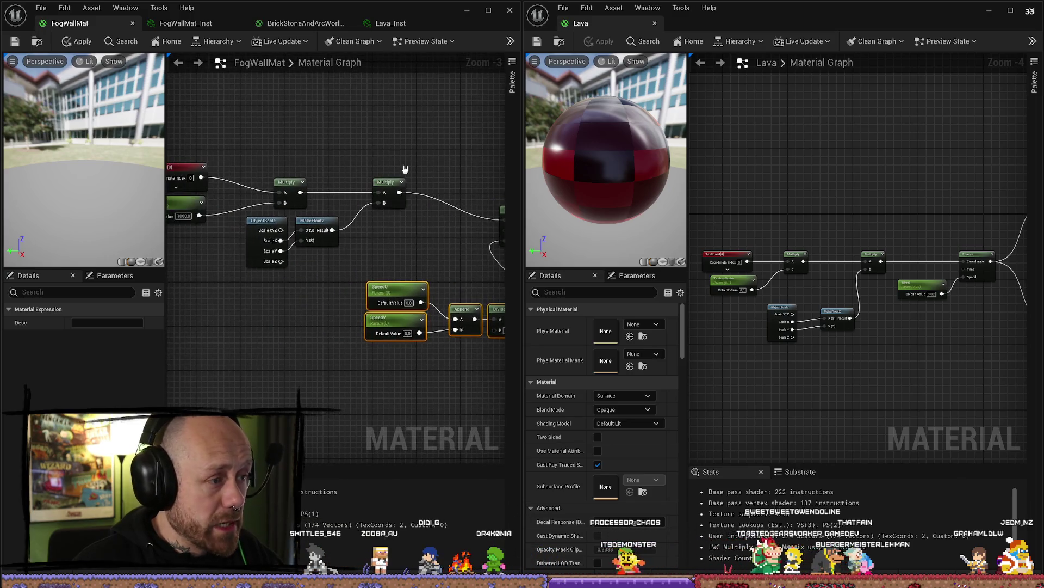
pyautogui.moveTo(397, 155)
pyautogui.mouseDown()
pyautogui.moveTo(194, 250)
pyautogui.moveTo(200, 185)
pyautogui.mouseUp()
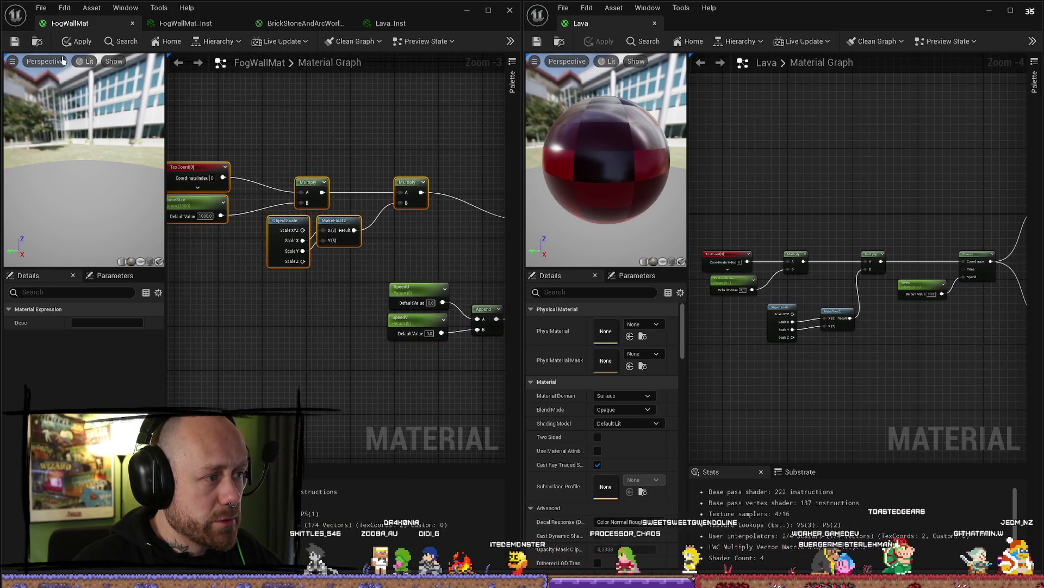
# Step: Save FogWallMat and switch its preview mesh to a plane
pyautogui.click(12, 42)
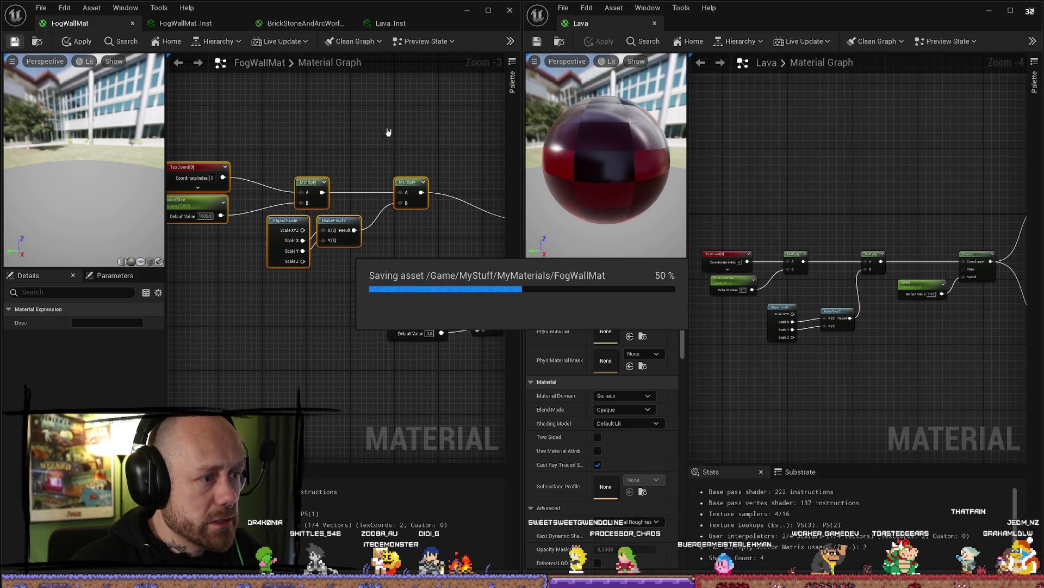
pyautogui.click(142, 264)
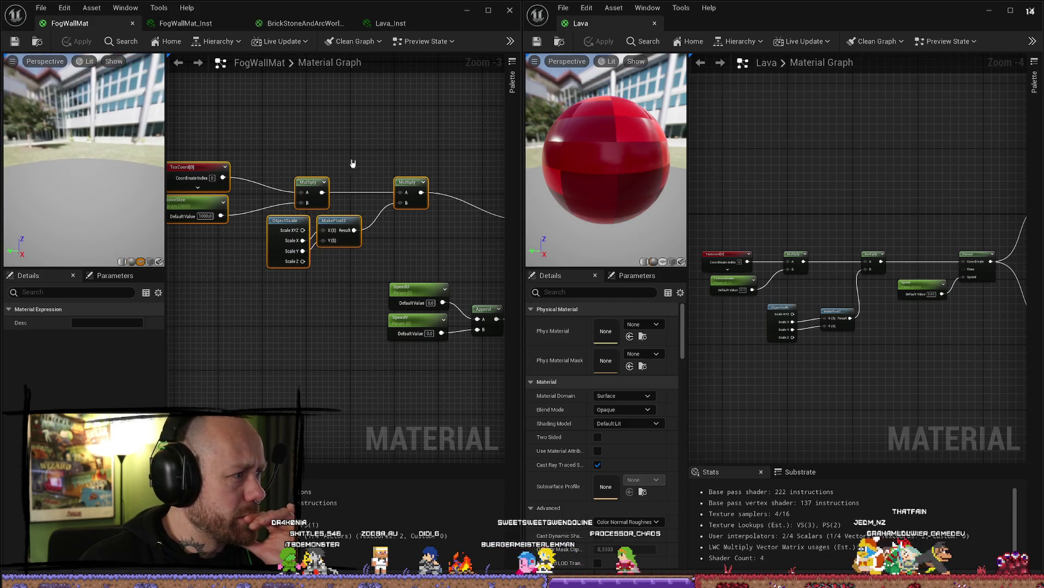
pyautogui.moveTo(293, 169); pyautogui.dragTo(104, 166)
pyautogui.scroll(-4, 293, 161)
pyautogui.scroll(3, 390, 249)
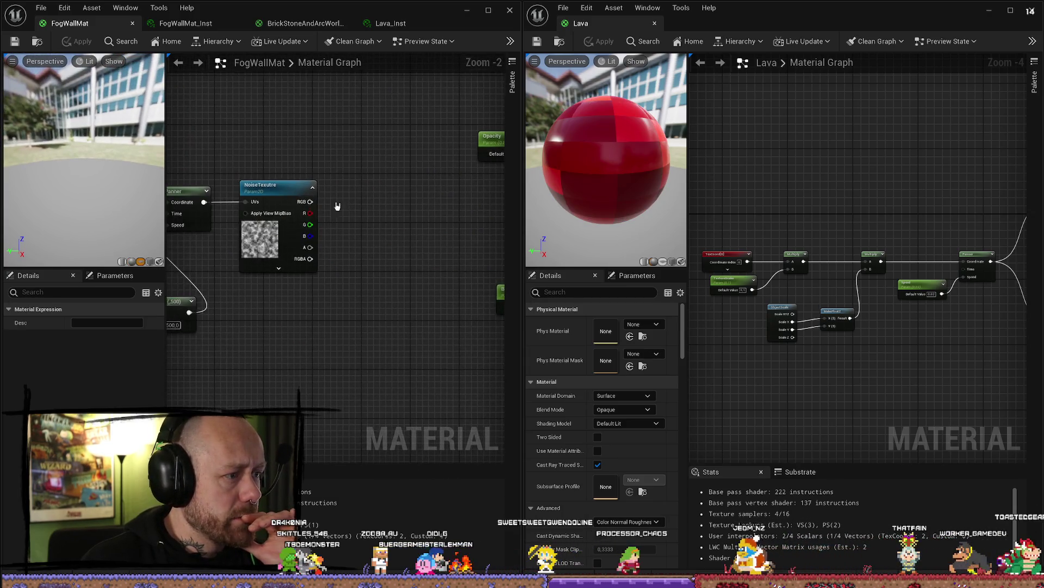
pyautogui.moveTo(325, 203)
pyautogui.mouseDown()
pyautogui.moveTo(181, 203)
pyautogui.moveTo(327, 227)
pyautogui.moveTo(469, 215)
pyautogui.mouseUp()
pyautogui.scroll(-3, 368, 169)
# Step: Nudge a selected group of material nodes slightly right and down to tidy the layout
pyautogui.moveTo(355, 145); pyautogui.dragTo(195, 283)
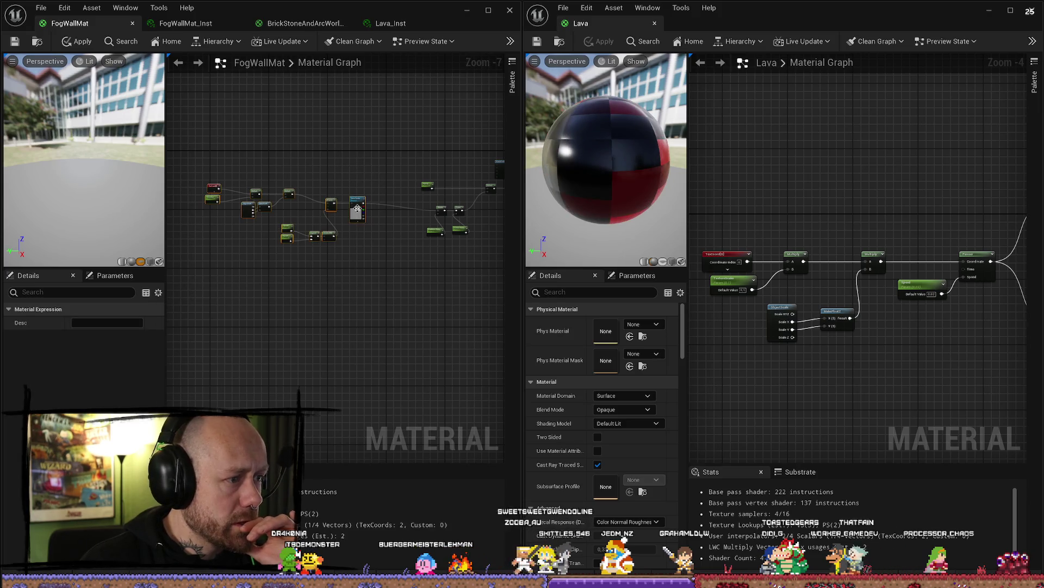
pyautogui.moveTo(395, 205); pyautogui.dragTo(413, 210)
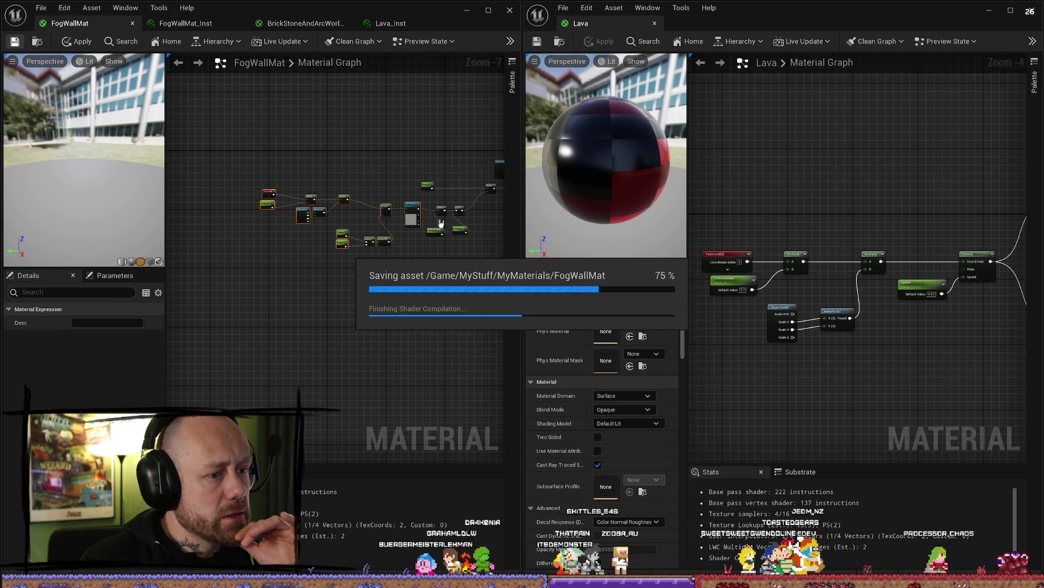
pyautogui.scroll(5, 320, 206)
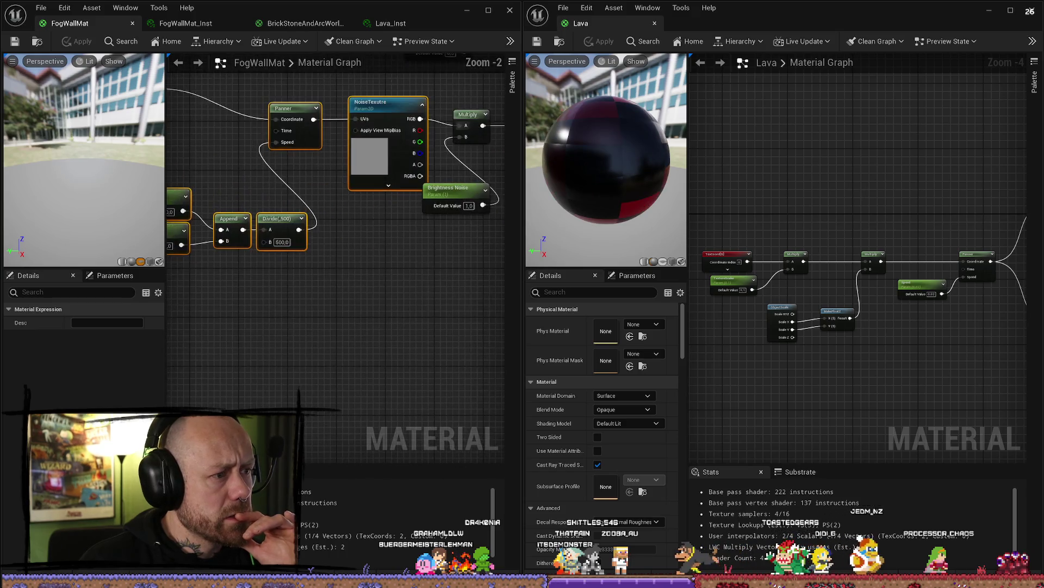
pyautogui.click(319, 206)
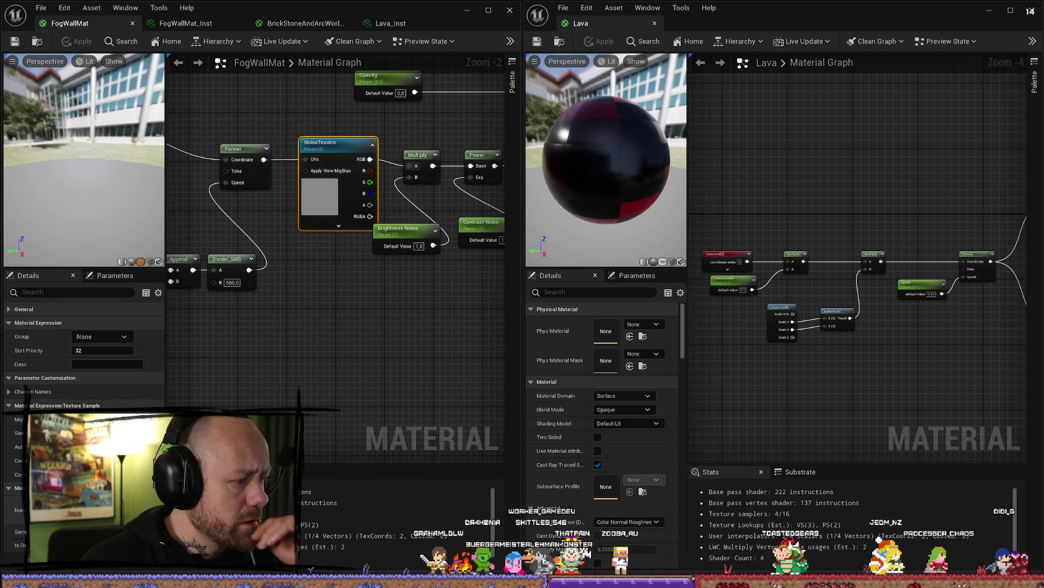
pyautogui.click(308, 310)
pyautogui.moveTo(307, 310)
pyautogui.mouseDown()
pyautogui.moveTo(279, 327)
pyautogui.moveTo(302, 228)
pyautogui.moveTo(393, 253)
pyautogui.mouseUp()
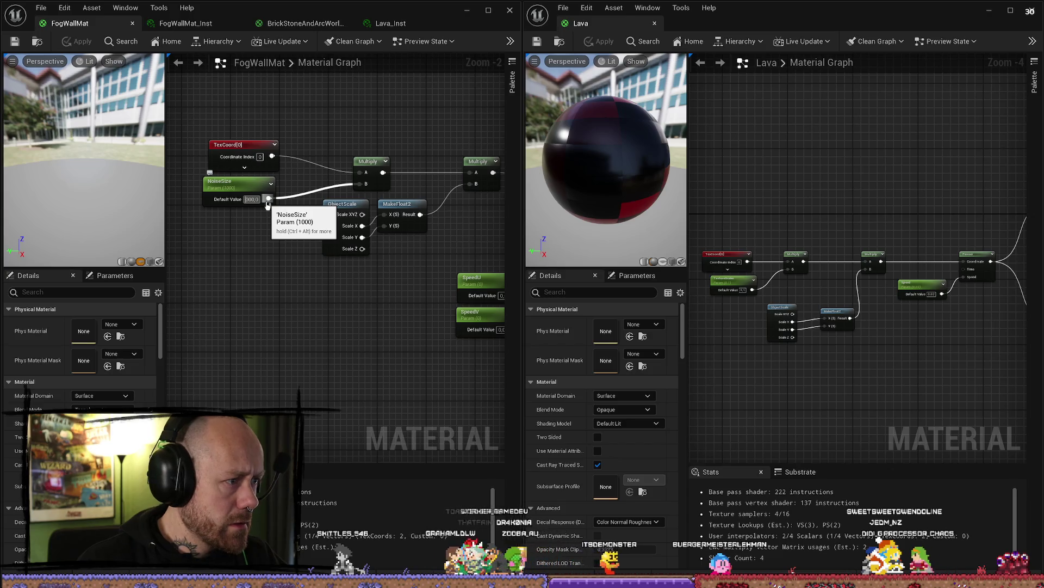
# Step: Set NoiseSize's default value to 1.0, then bring up the FogWallMat_Inst editor
pyautogui.write('1')
pyautogui.press('Return')
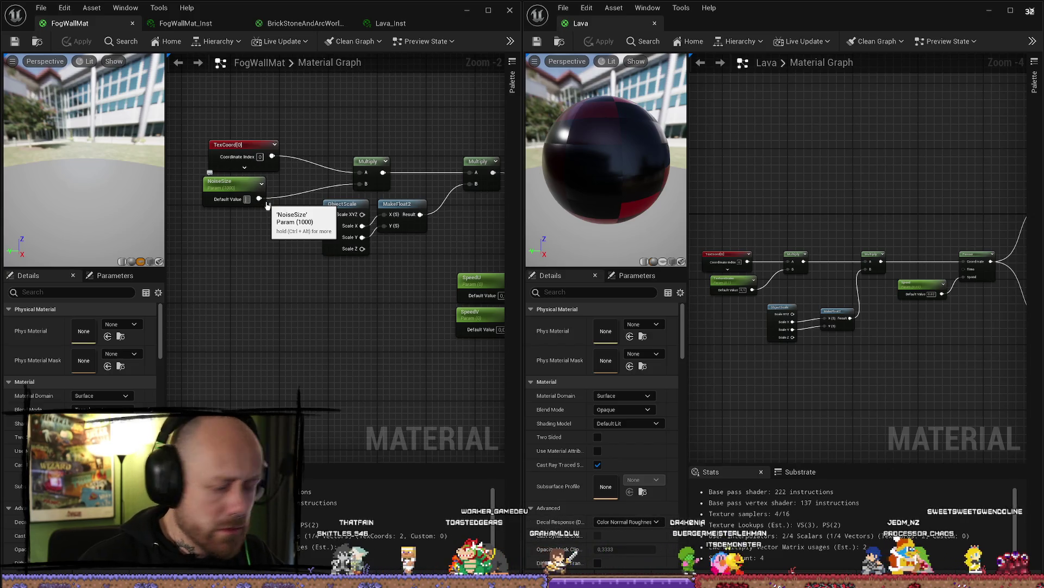
pyautogui.moveTo(84, 145); pyautogui.dragTo(84, 163)
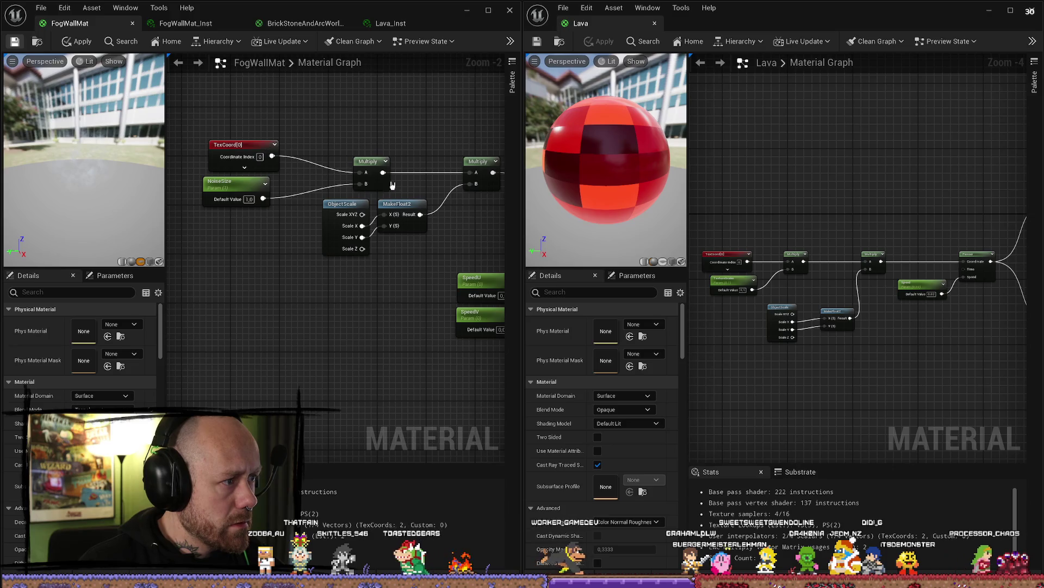
pyautogui.scroll(-2, 392, 186)
pyautogui.moveTo(392, 186)
pyautogui.mouseDown()
pyautogui.moveTo(380, 250)
pyautogui.moveTo(228, 268)
pyautogui.moveTo(274, 246)
pyautogui.mouseUp()
pyautogui.click(185, 23)
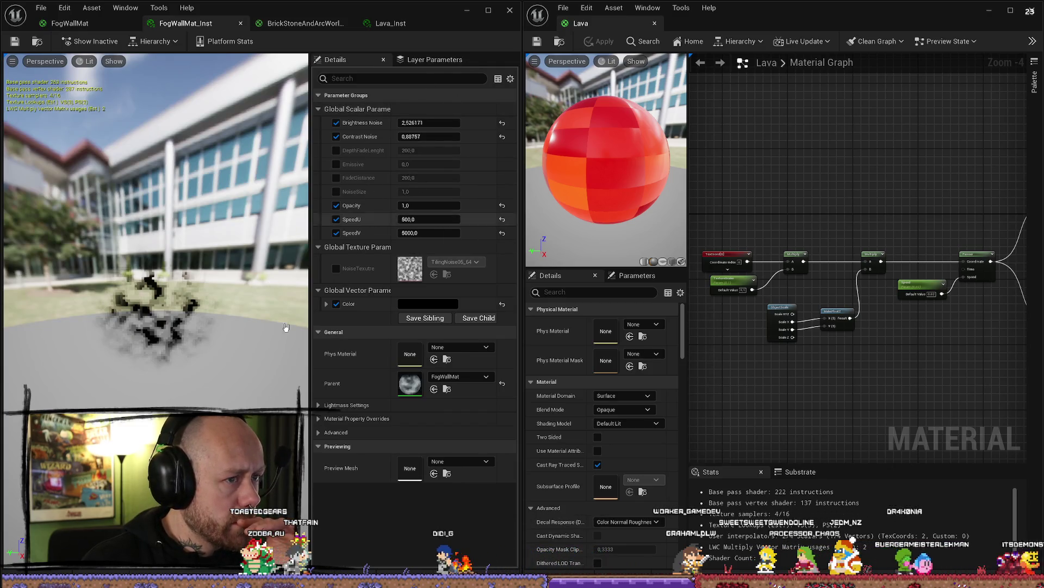
# Step: Minimize the Lava editor and set FogWallMat_Inst's SpeedU to 1.0 and SpeedV to 2.0
pyautogui.moveTo(286, 327); pyautogui.dragTo(220, 340)
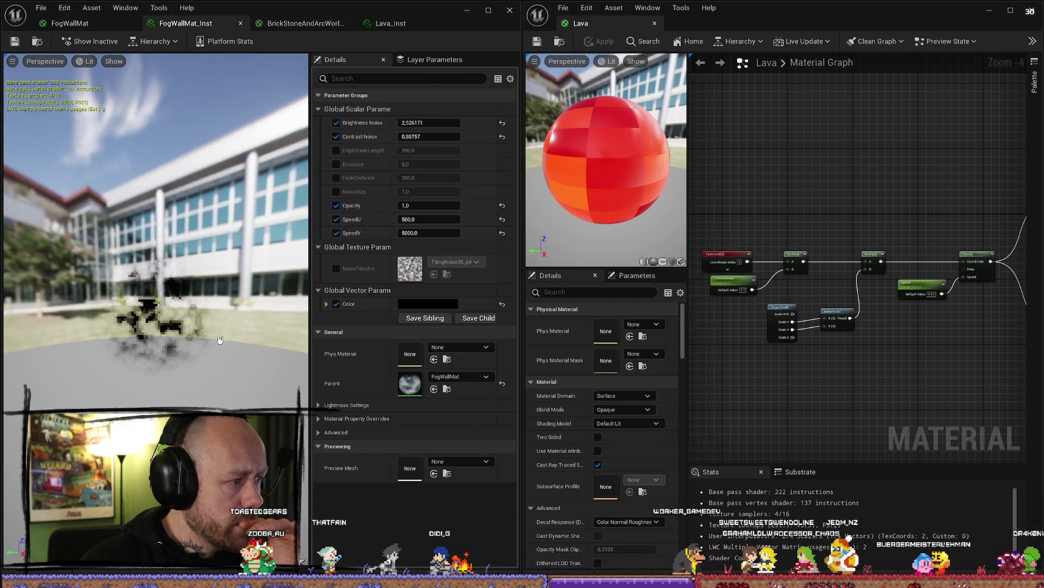
pyautogui.click(985, 7)
pyautogui.moveTo(634, 269); pyautogui.dragTo(625, 250)
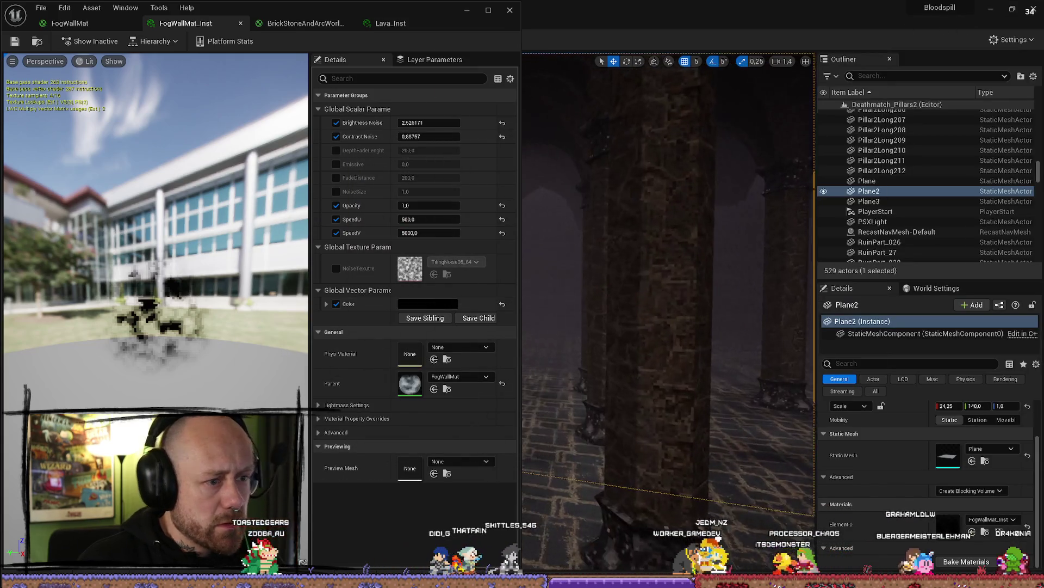
pyautogui.click(454, 219)
pyautogui.write('1')
pyautogui.press('Return')
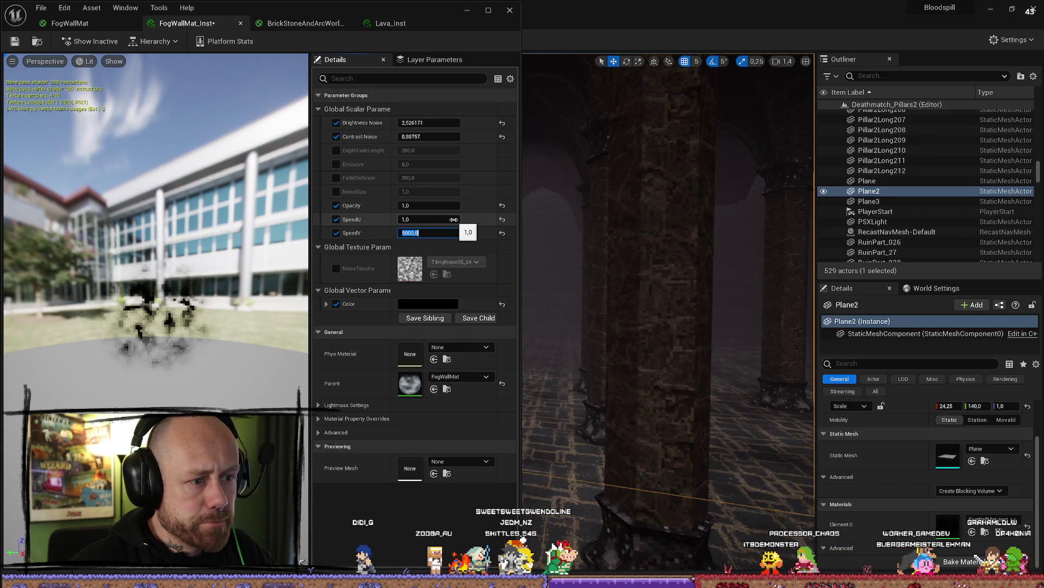
pyautogui.write('2')
pyautogui.press('Return')
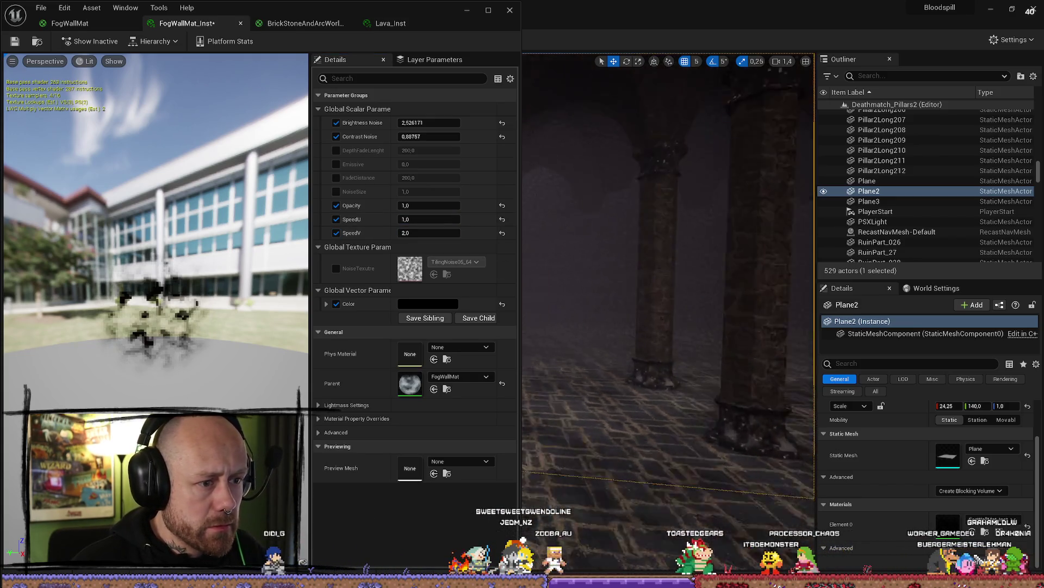
pyautogui.moveTo(610, 312)
pyautogui.mouseDown()
pyautogui.moveTo(622, 310)
pyautogui.moveTo(603, 315)
pyautogui.mouseUp()
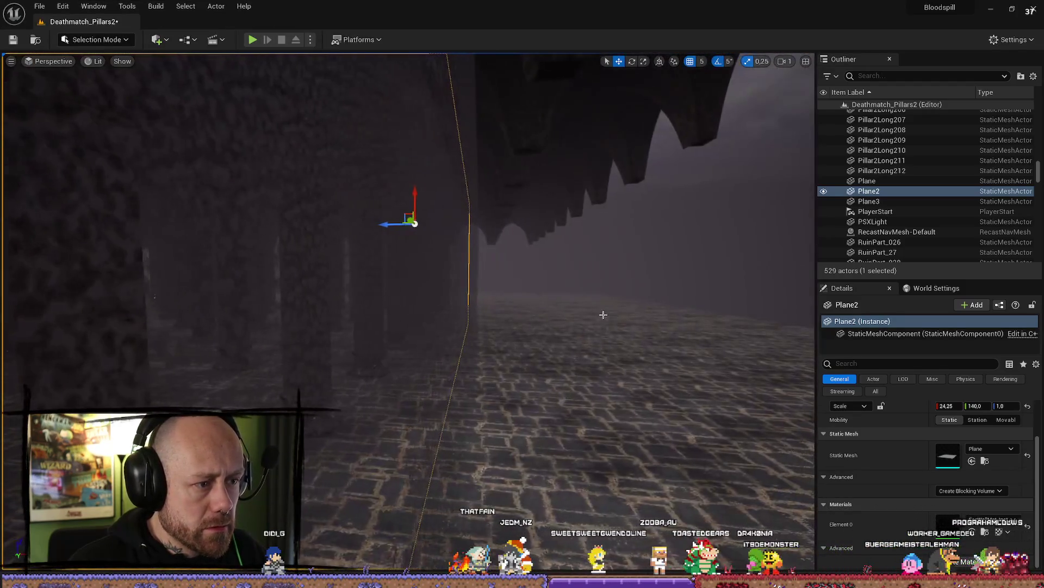
# Step: Delete the extra fog plane and select the Plane2 fog wall
pyautogui.press('Delete')
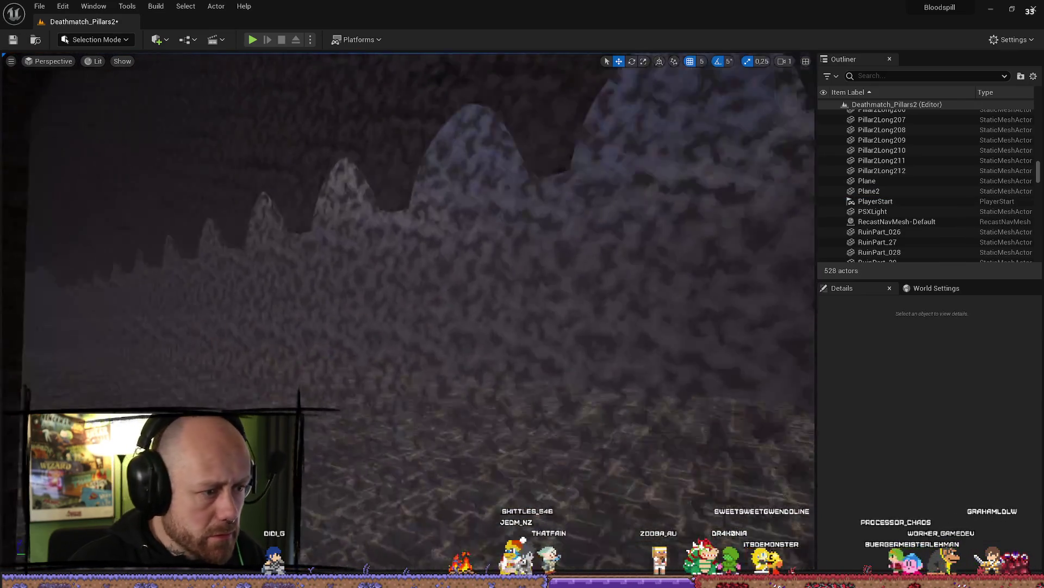
pyautogui.moveTo(444, 341); pyautogui.dragTo(444, 340)
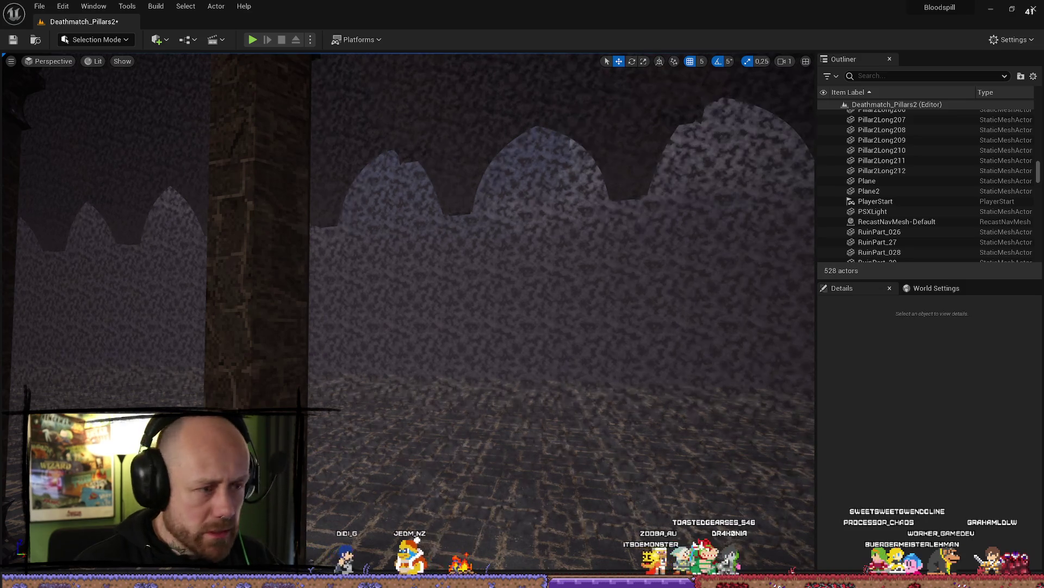
pyautogui.click(479, 343)
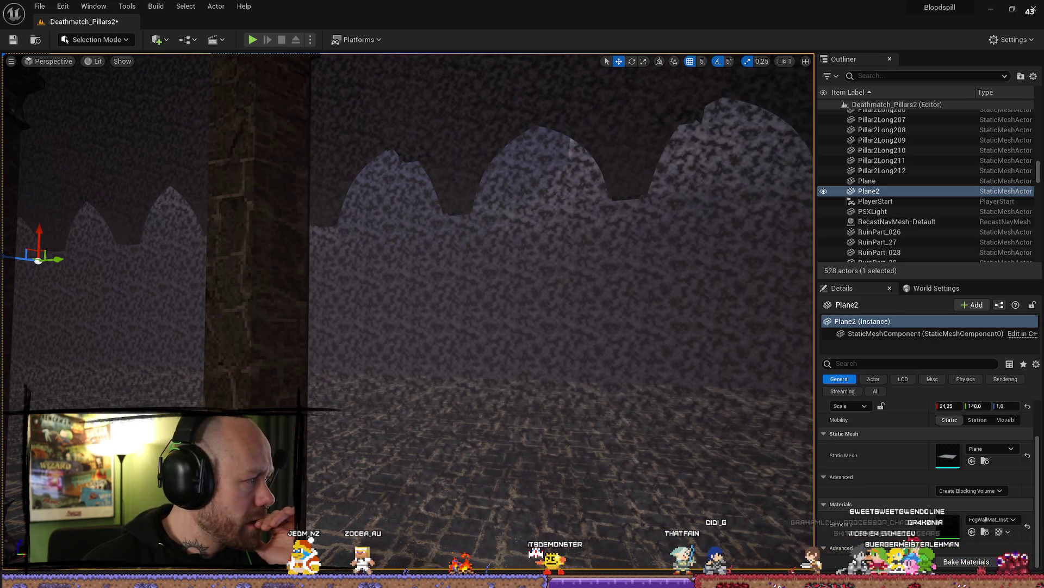
pyautogui.press('w')
# Step: Start a Play From Here test at this spot and deploy into the match
pyautogui.rightClick(520, 178)
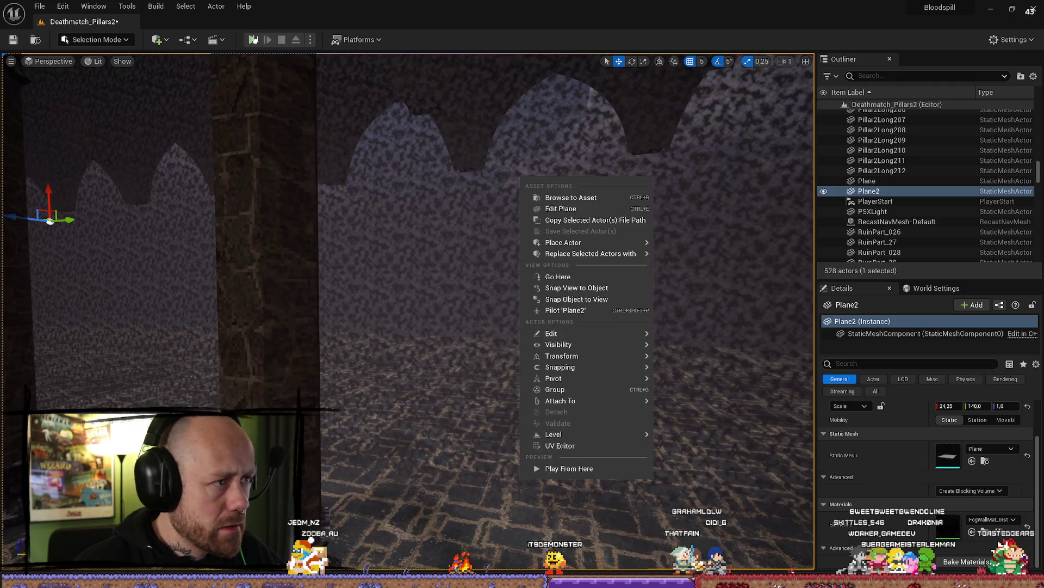
pyautogui.click(254, 39)
pyautogui.click(408, 500)
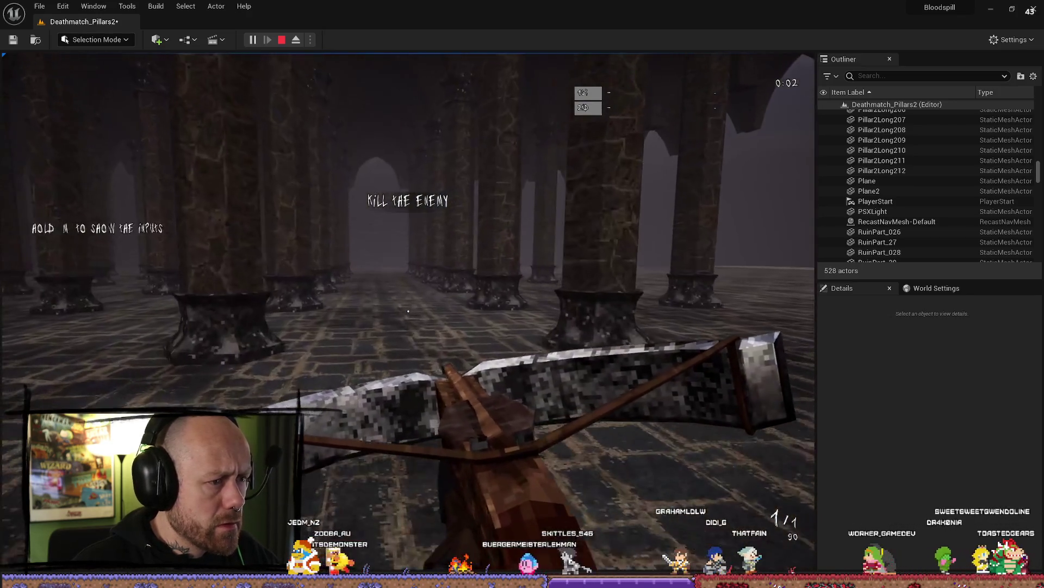
# Step: End the play test, fly past the pillar toward the arches, and select the Floor actor
pyautogui.press('w')
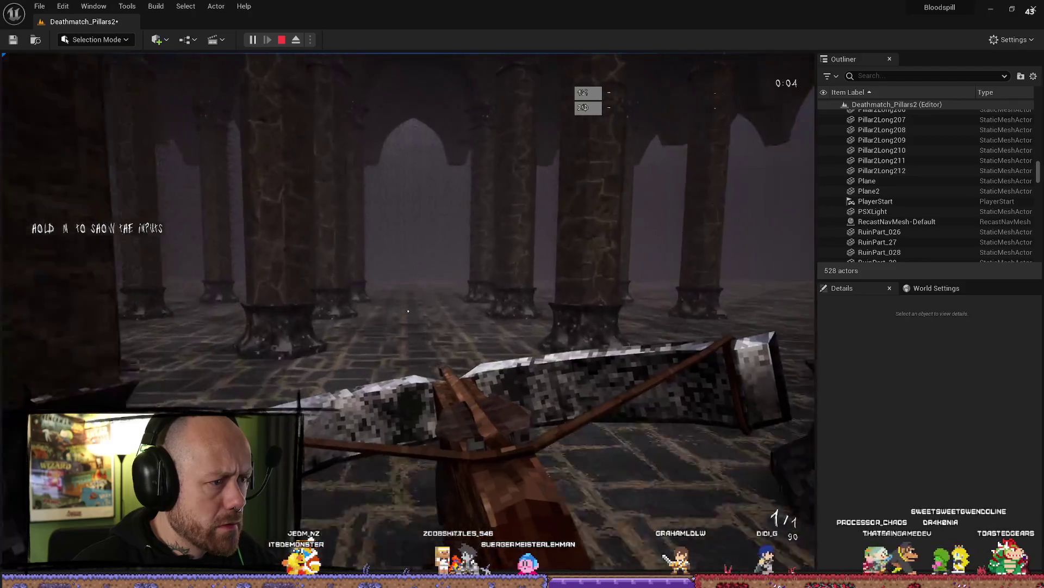
pyautogui.press('Escape')
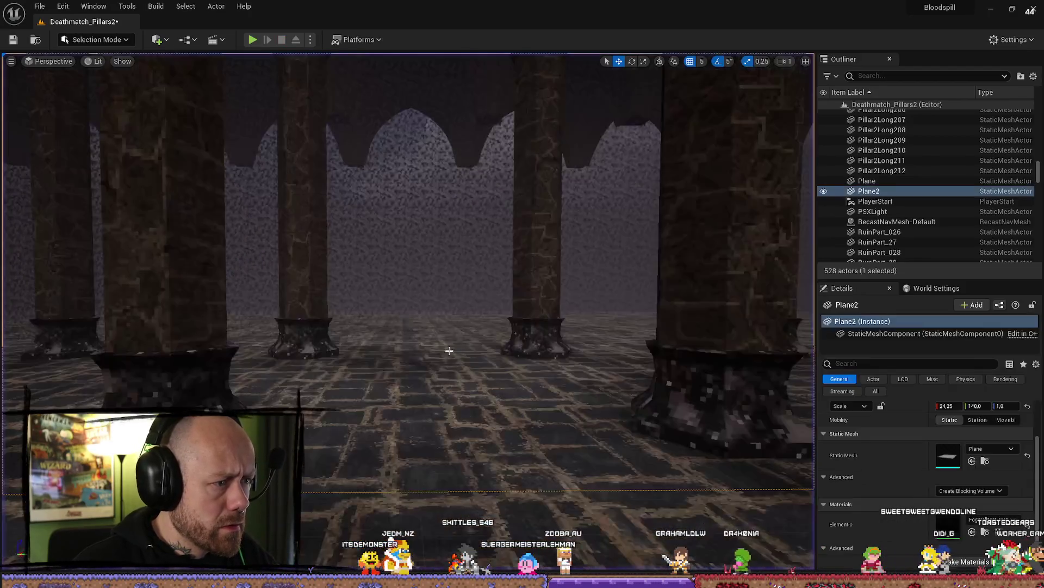
pyautogui.press('w')
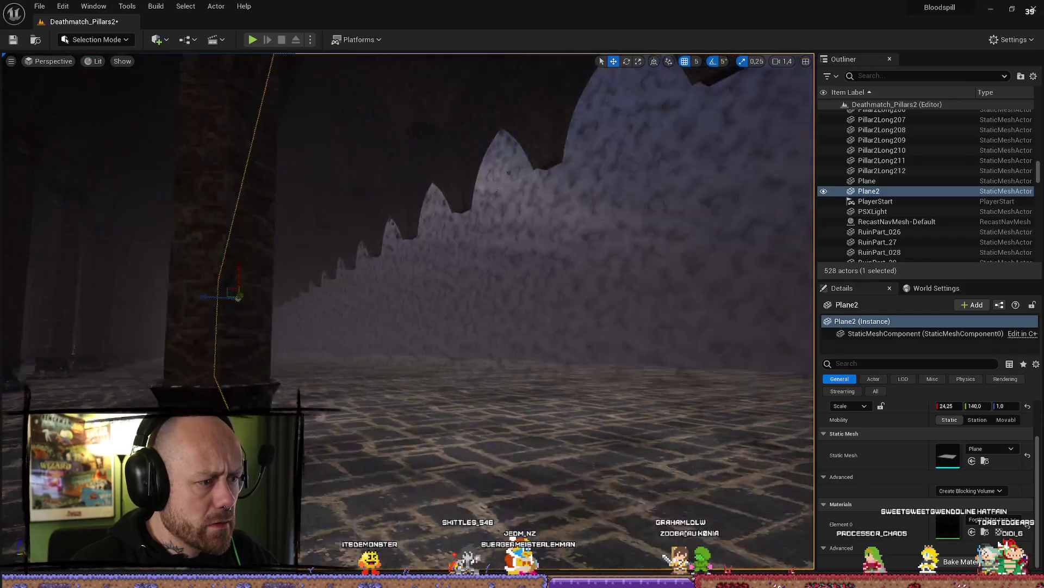
pyautogui.press('a')
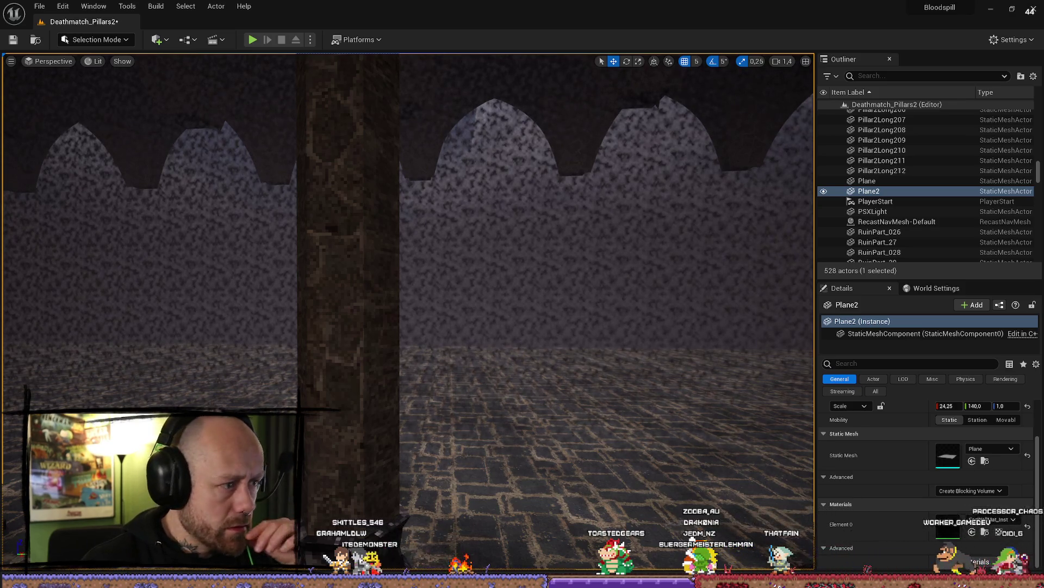
pyautogui.click(692, 538)
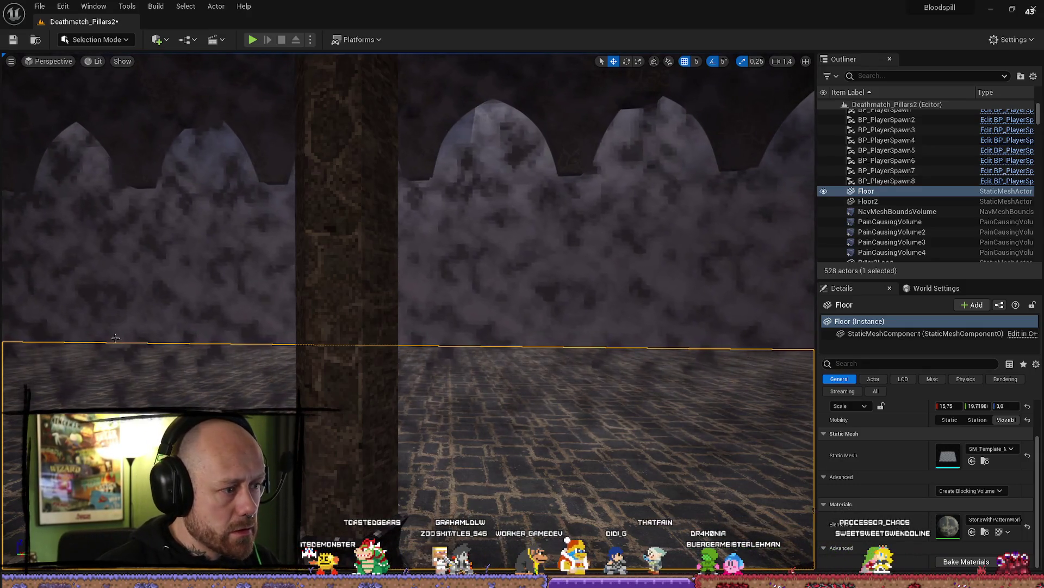
# Step: Fly back through the pillared hall and return to the FogWallMat material graph
pyautogui.press('s')
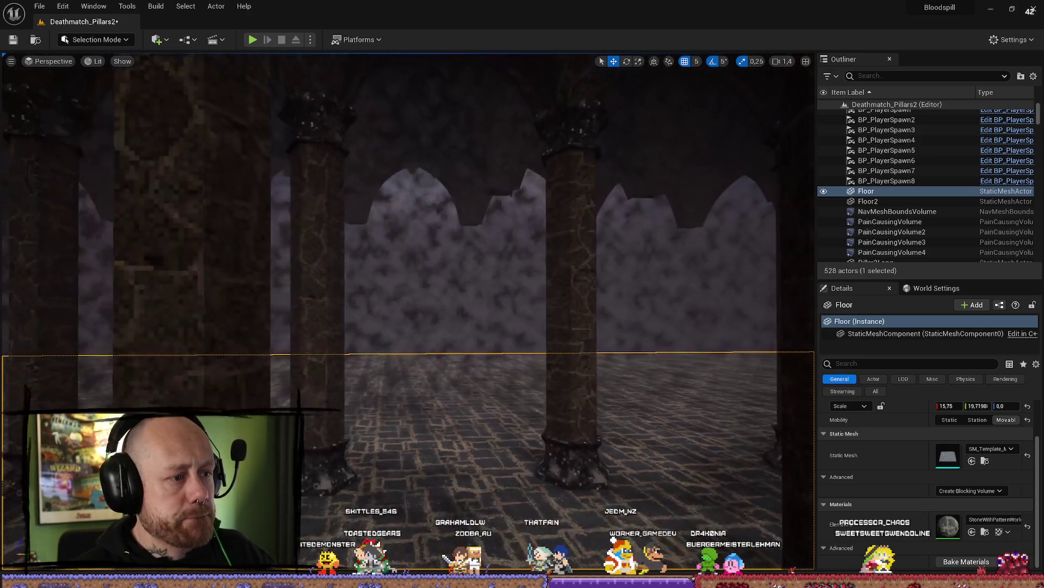
pyautogui.scroll(-2, 189, 278)
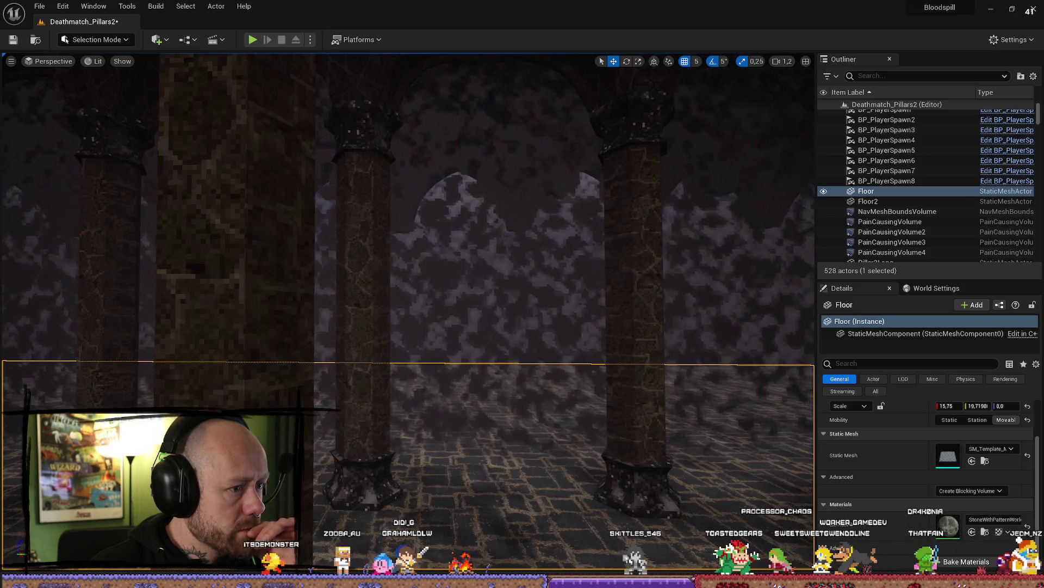
pyautogui.hotkey('alt', 'Tab')
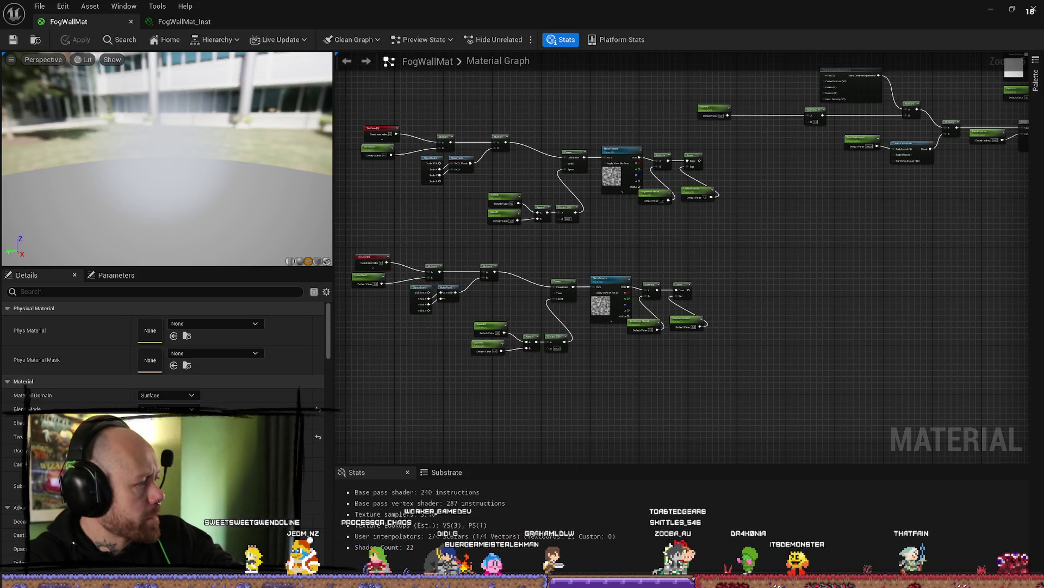
# Step: Rename the lower noise texture parameter to NoiseTexture2
pyautogui.scroll(3, 458, 144)
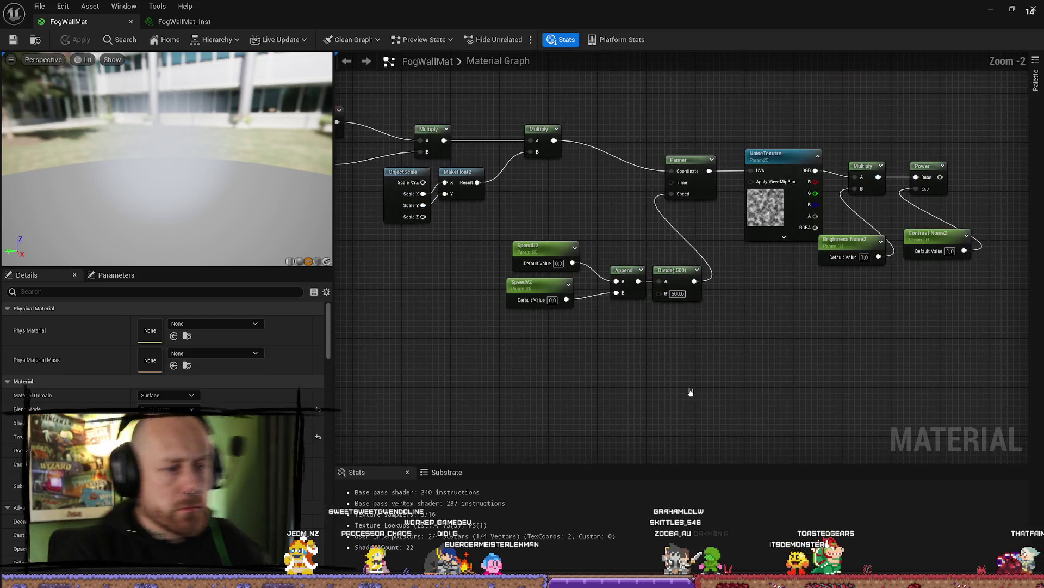
pyautogui.scroll(-2, 807, 355)
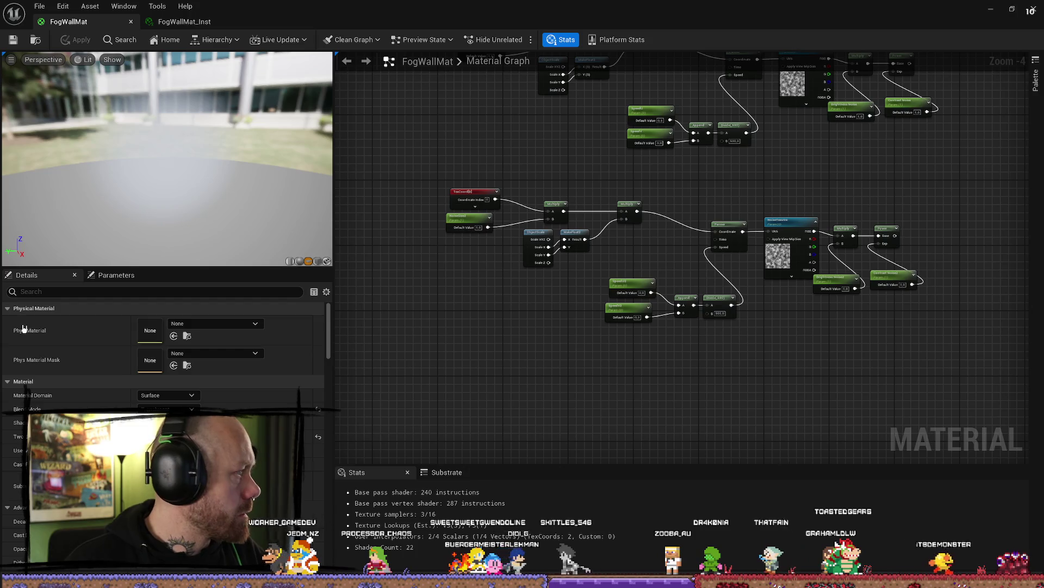
pyautogui.moveTo(751, 193); pyautogui.dragTo(647, 291)
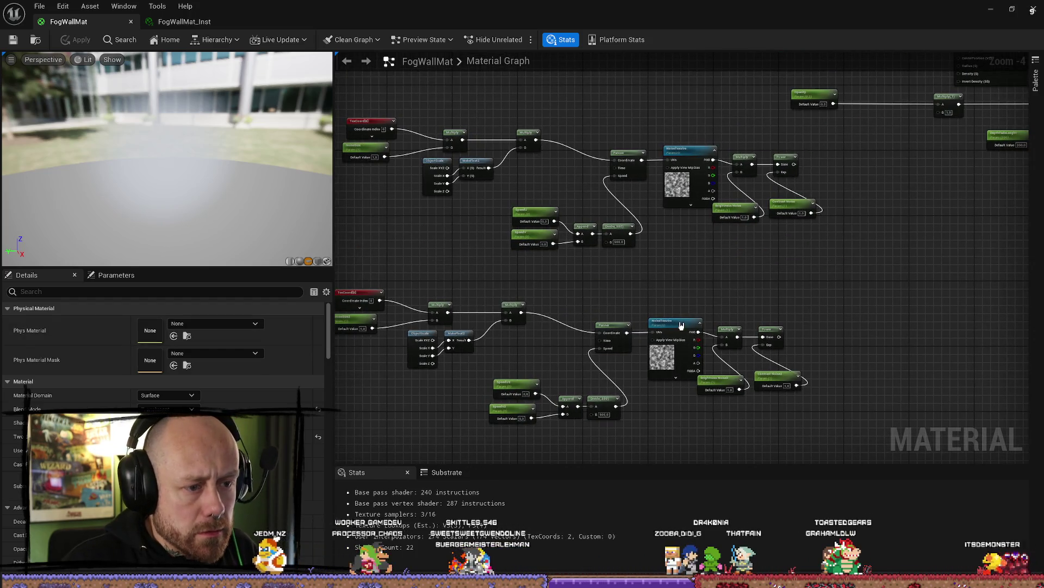
pyautogui.click(671, 348)
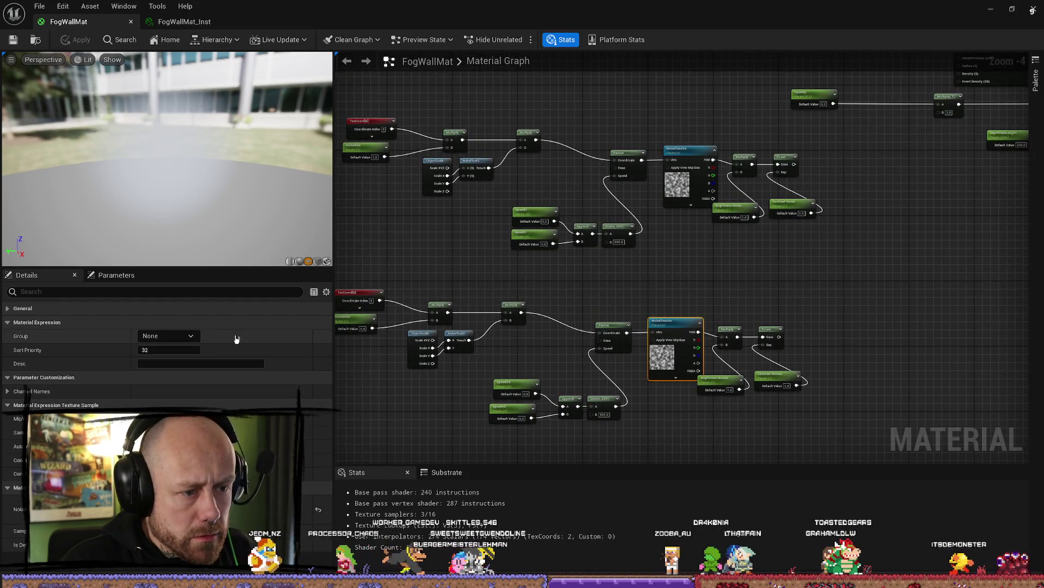
pyautogui.doubleClick(685, 323)
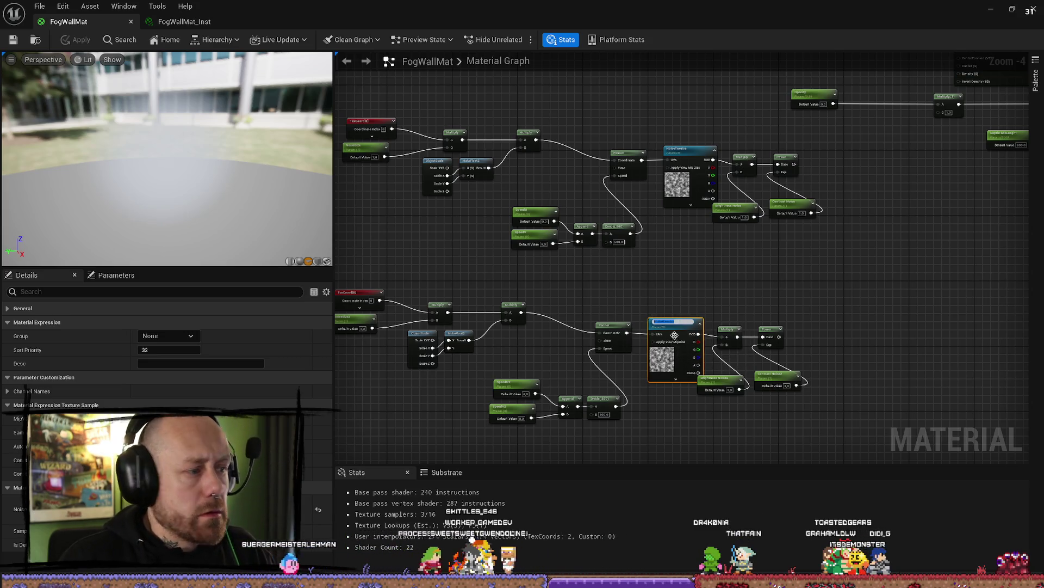
pyautogui.click(713, 301)
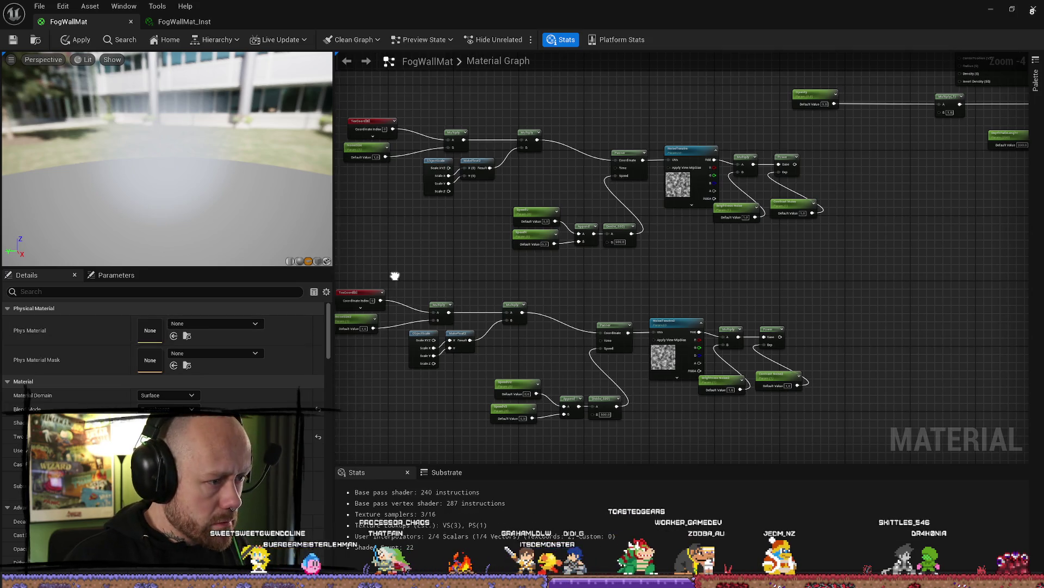
# Step: Set NoiseSize2's default value to 0.5 and save the material
pyautogui.scroll(2, 397, 272)
pyautogui.write('.5')
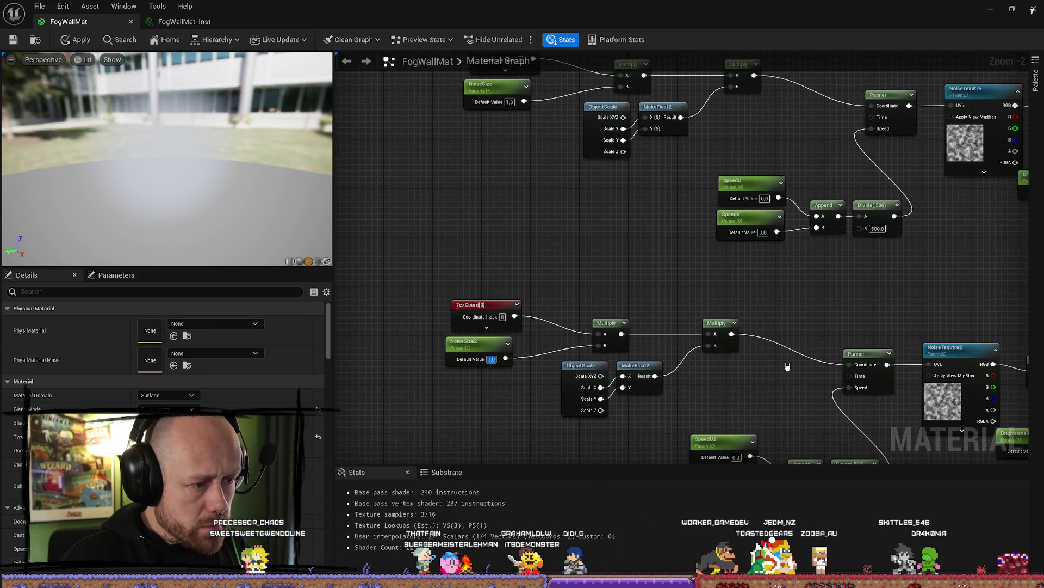
pyautogui.click(787, 366)
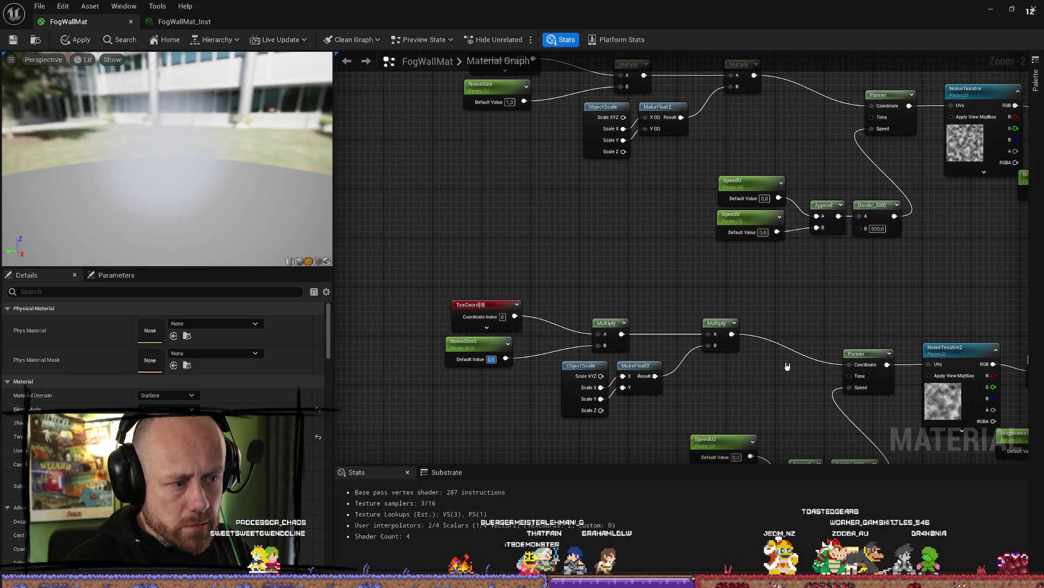
pyautogui.click(17, 43)
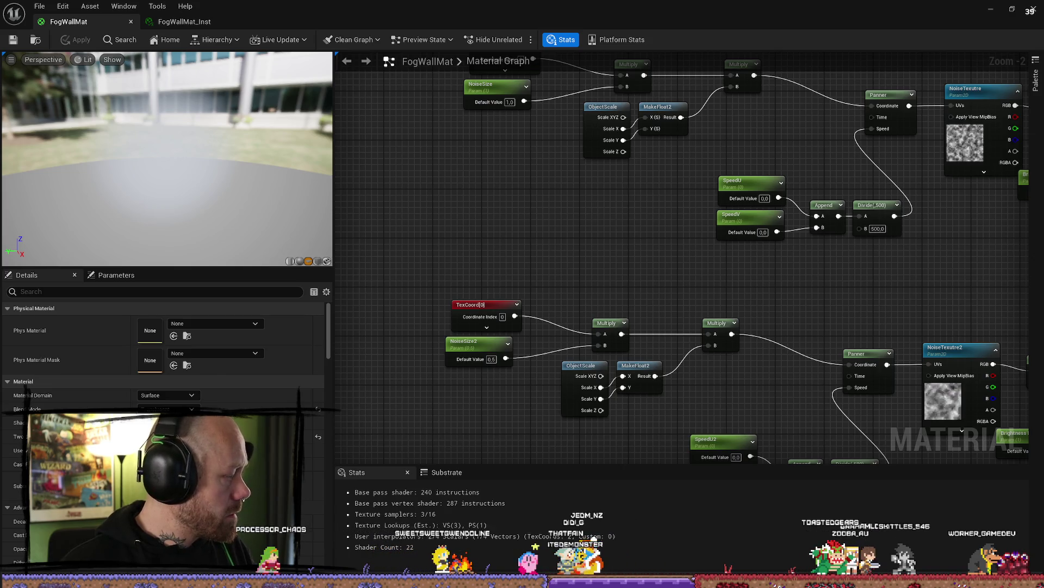
pyautogui.moveTo(582, 289); pyautogui.dragTo(410, 261)
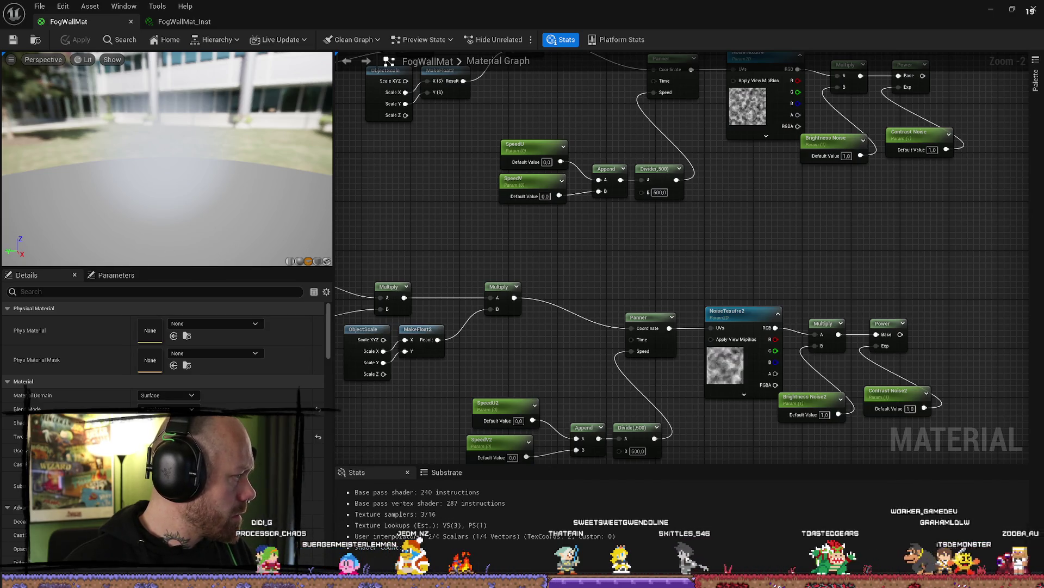
# Step: Add a Named Reroute Declaration from the lower Power output and name it Noise2
pyautogui.moveTo(713, 271); pyautogui.dragTo(464, 220)
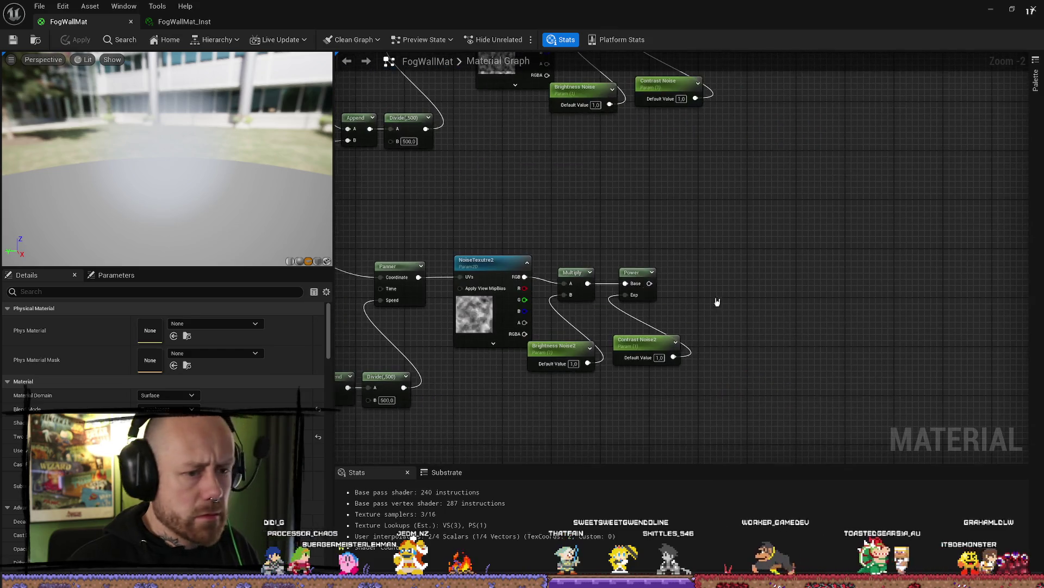
pyautogui.moveTo(649, 283); pyautogui.dragTo(844, 280)
pyautogui.write('named')
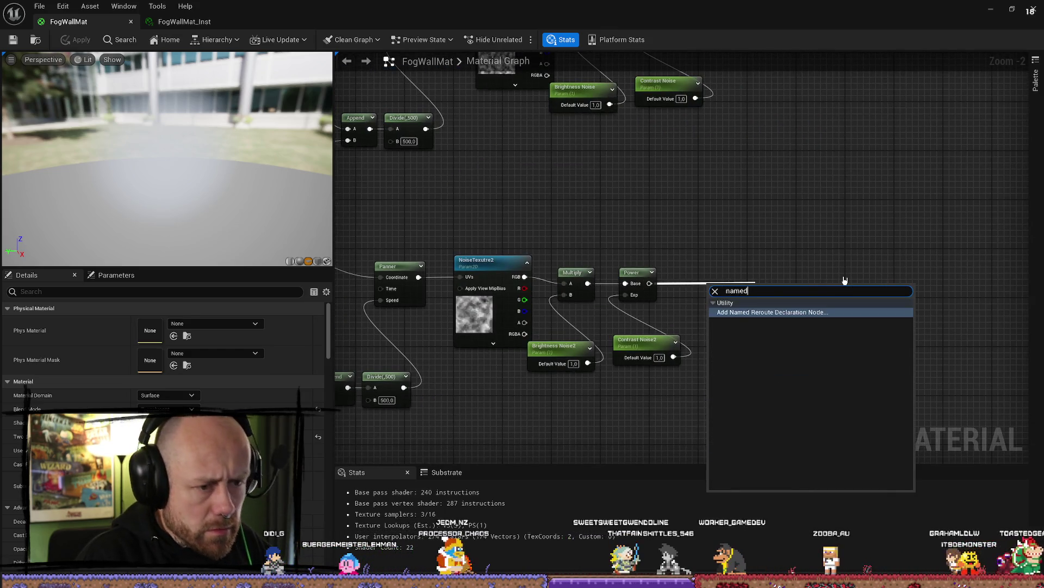
pyautogui.press('Return')
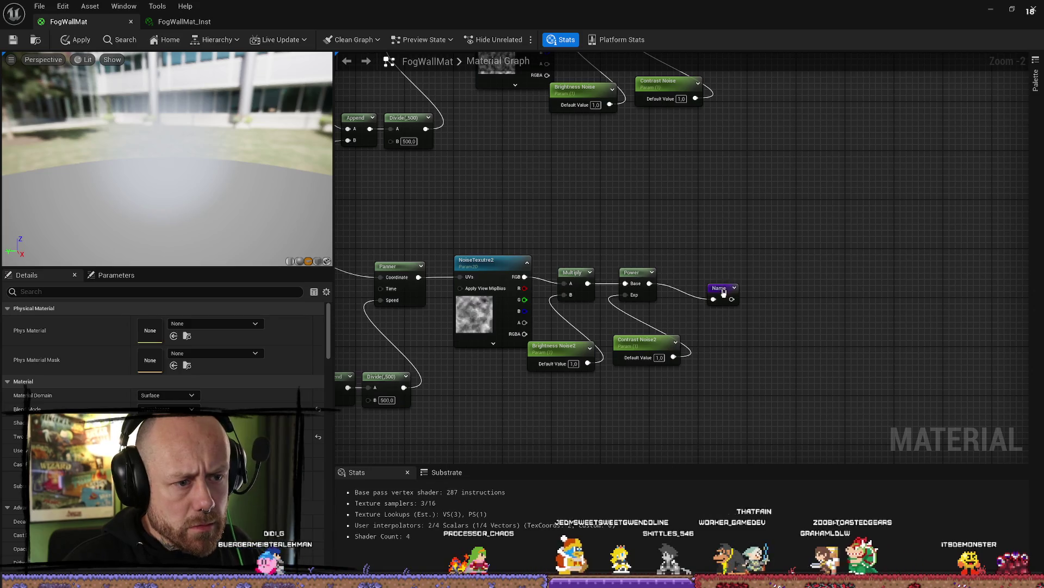
pyautogui.rightClick(723, 293)
pyautogui.click(669, 308)
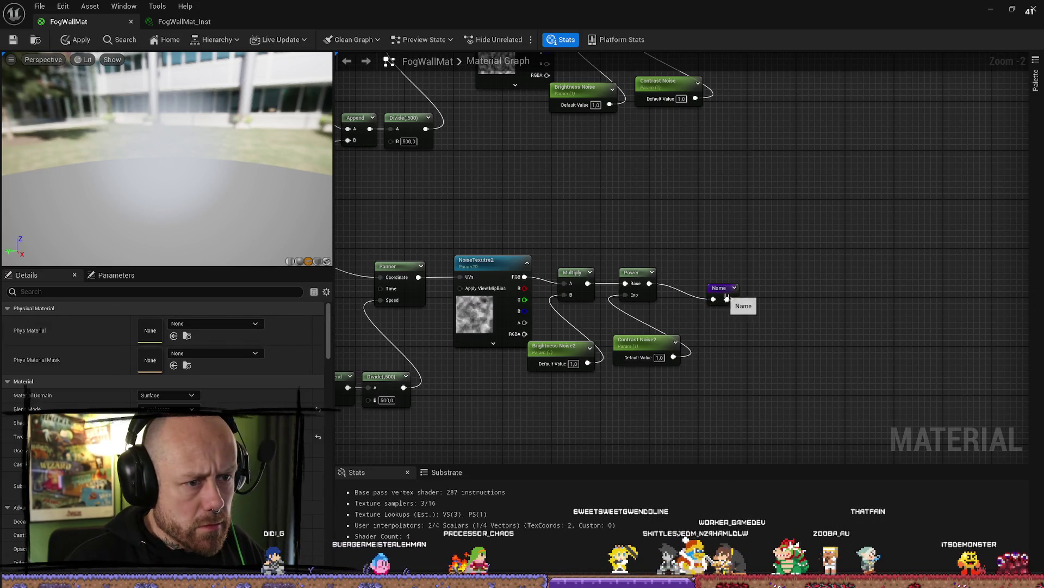
pyautogui.click(727, 297)
pyautogui.scroll(-4, 821, 314)
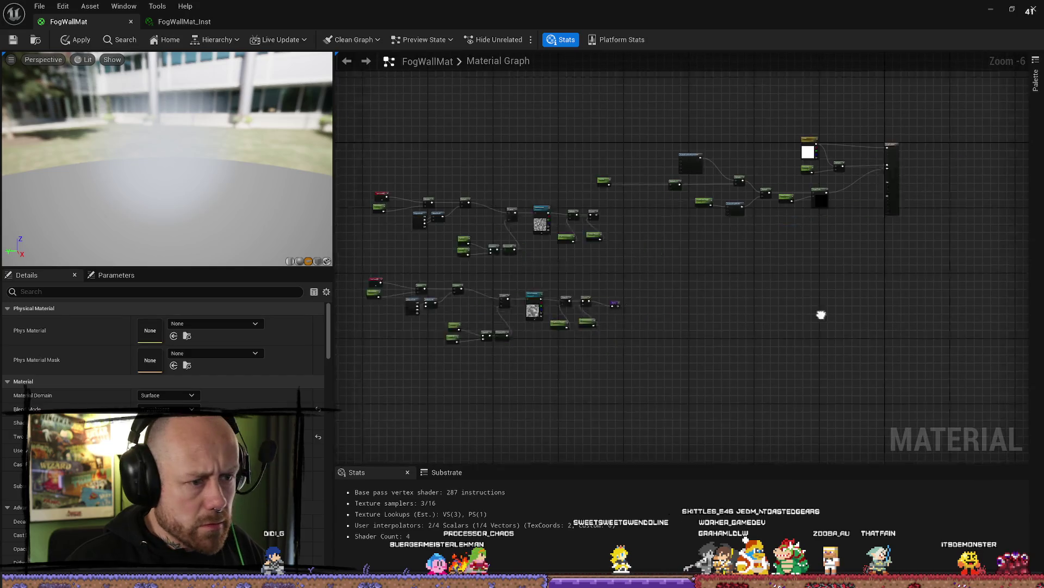
pyautogui.moveTo(822, 315); pyautogui.dragTo(799, 310)
pyautogui.scroll(5, 598, 294)
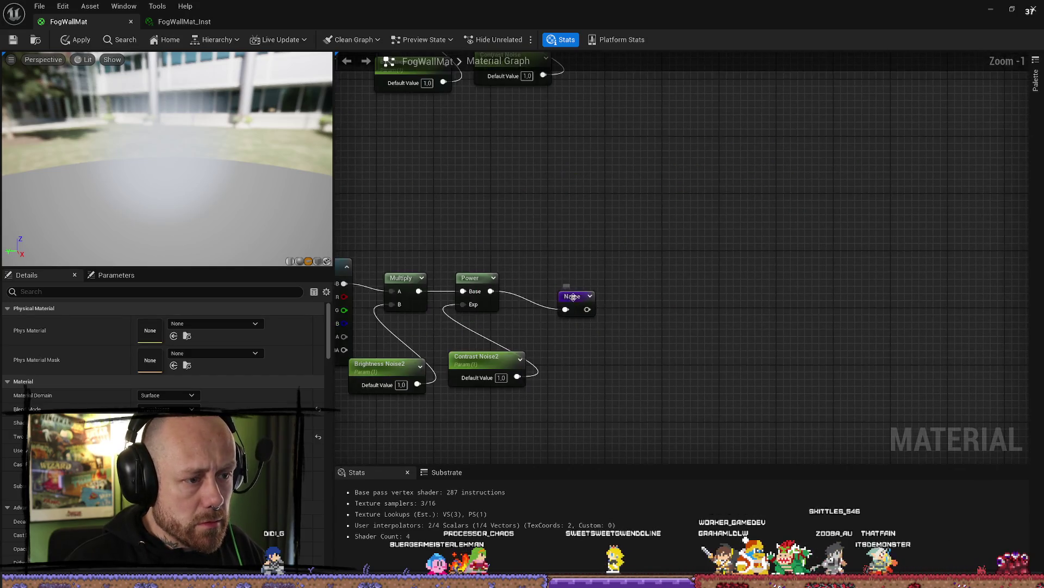
pyautogui.click(572, 297)
pyautogui.click(144, 320)
pyautogui.write('Noise2')
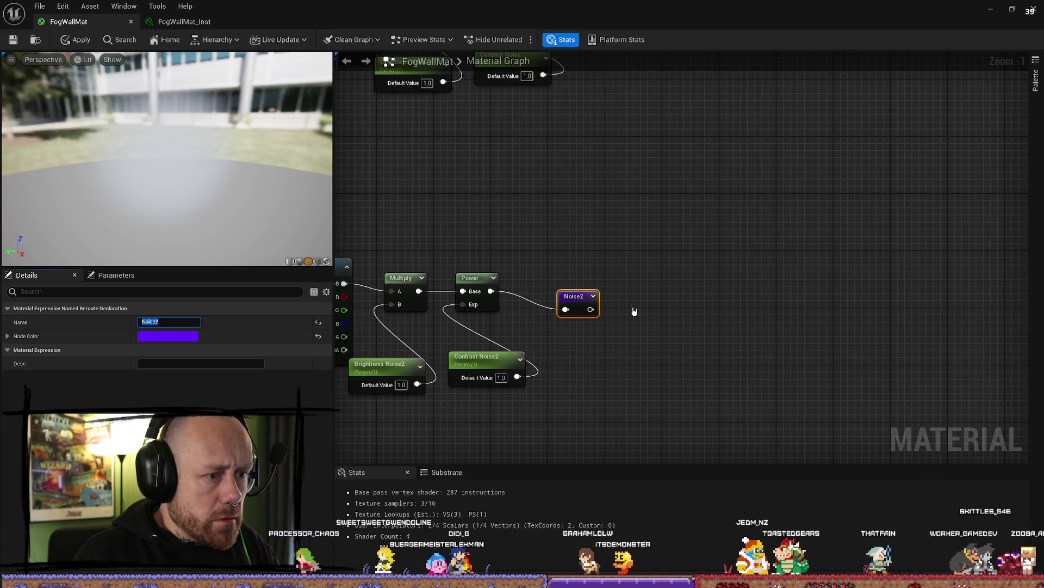
pyautogui.press('Return')
# Step: Add a Named Reroute Declaration after the upper Power output, named Noise
pyautogui.moveTo(630, 252); pyautogui.dragTo(633, 408)
pyautogui.moveTo(520, 146)
pyautogui.mouseDown()
pyautogui.moveTo(566, 156)
pyautogui.moveTo(546, 152)
pyautogui.mouseUp()
pyautogui.write('named')
pyautogui.press('Return')
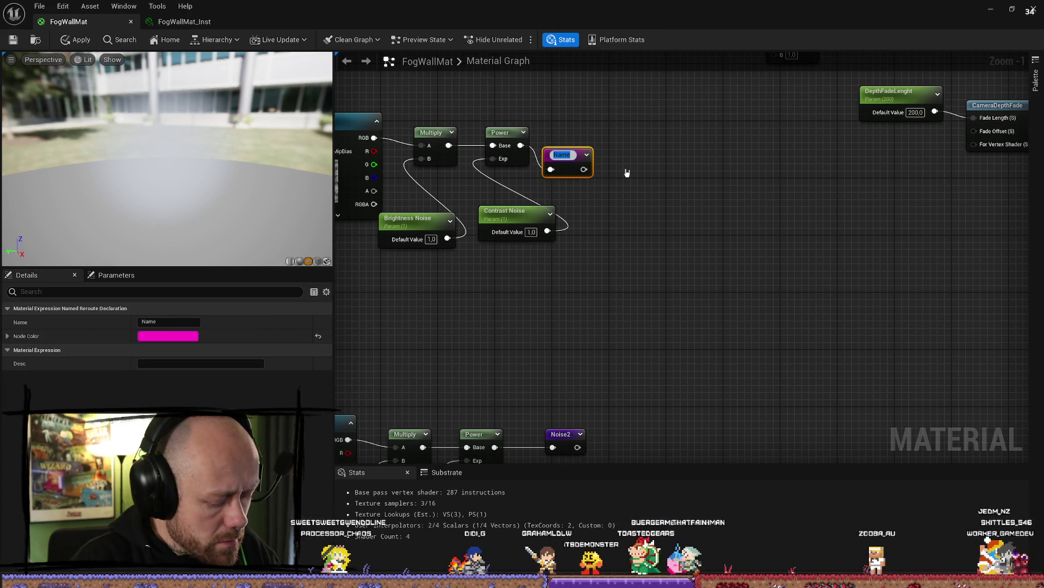
pyautogui.write('Nois')
pyautogui.press('Return')
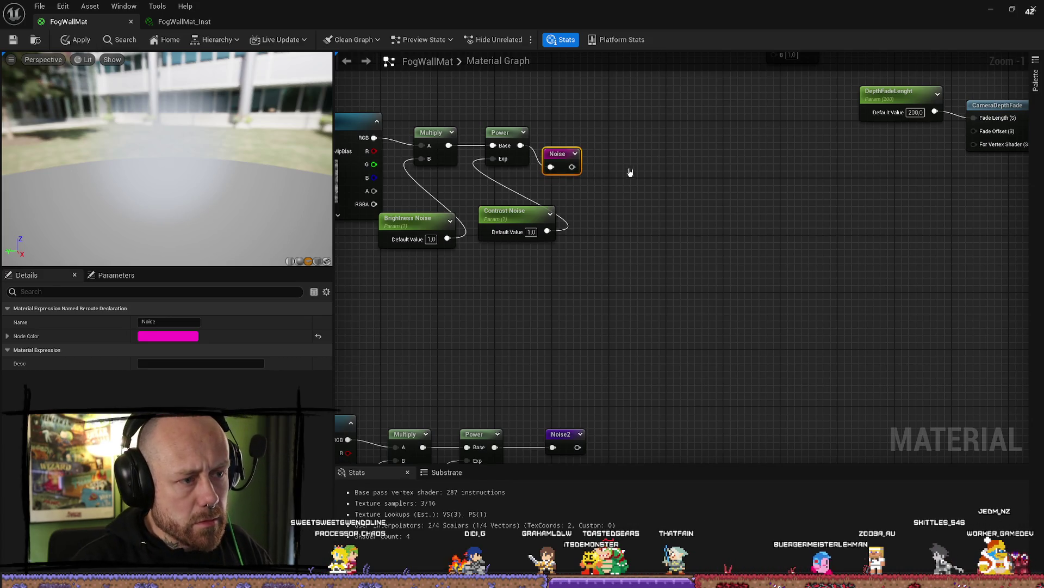
# Step: Place a Noise node from the graph search, then delete it
pyautogui.moveTo(592, 164); pyautogui.dragTo(593, 151)
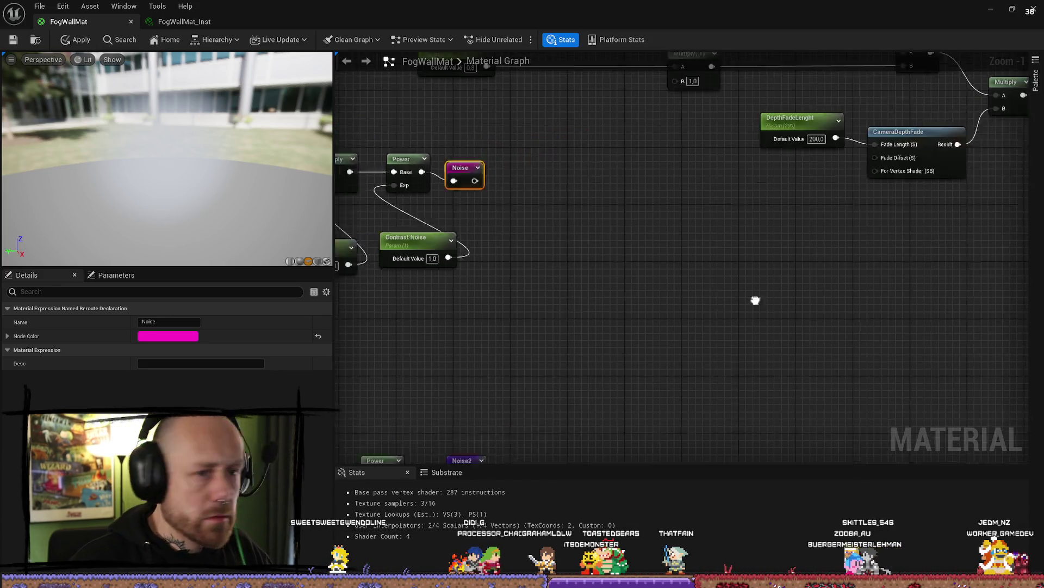
pyautogui.rightClick(547, 239)
pyautogui.click(534, 212)
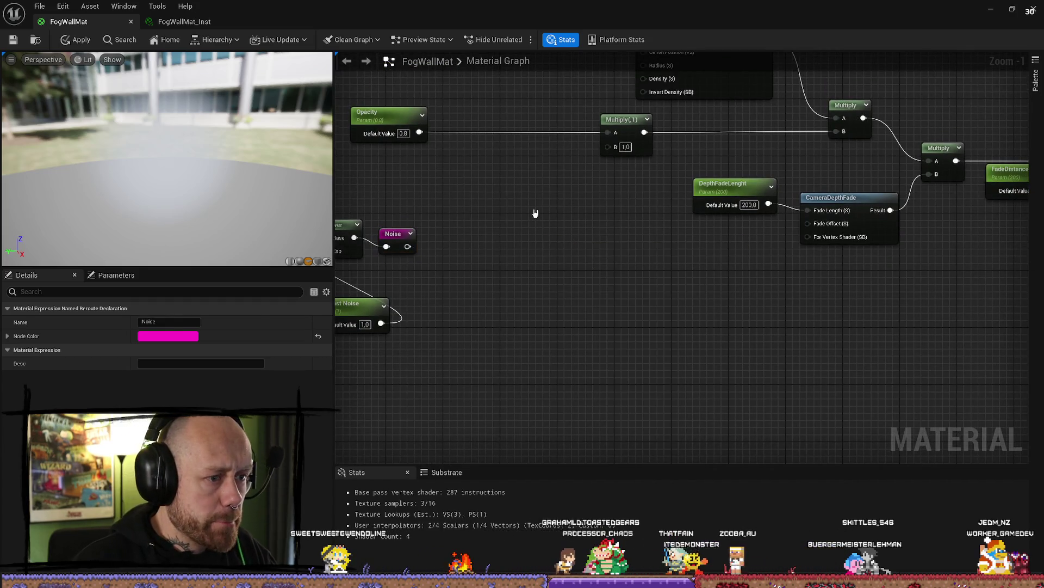
pyautogui.rightClick(550, 222)
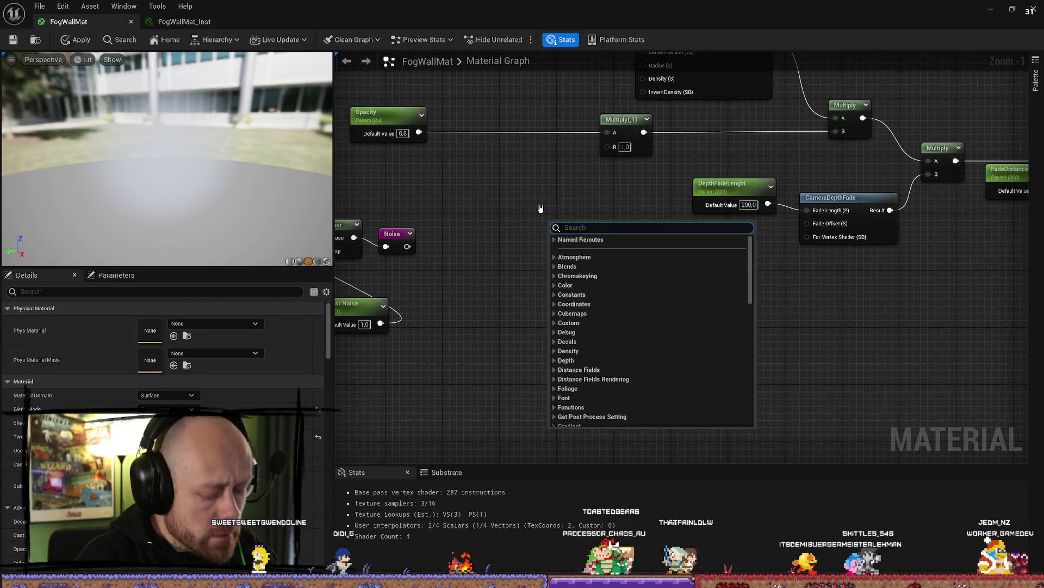
pyautogui.write('noise')
pyautogui.press('Return')
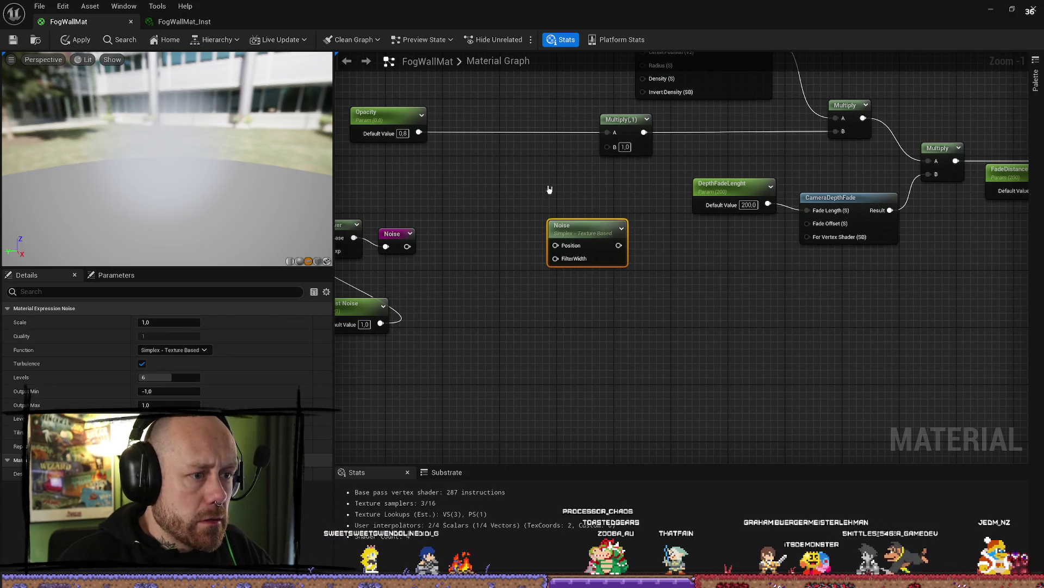
pyautogui.press('Delete')
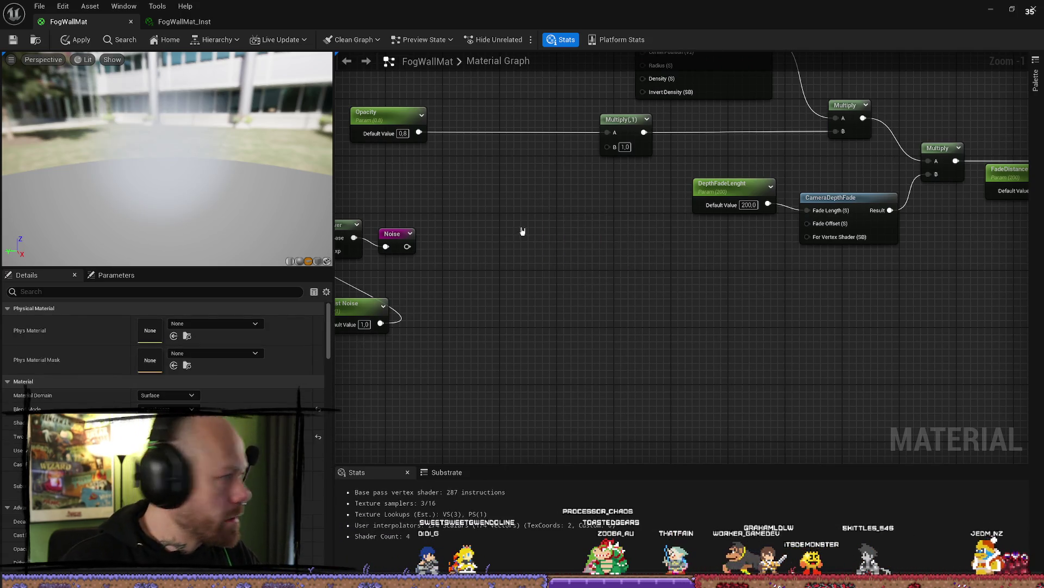
pyautogui.rightClick(522, 231)
# Step: Place the Noise2 named reroute node just below the Noise node
pyautogui.write('noise')
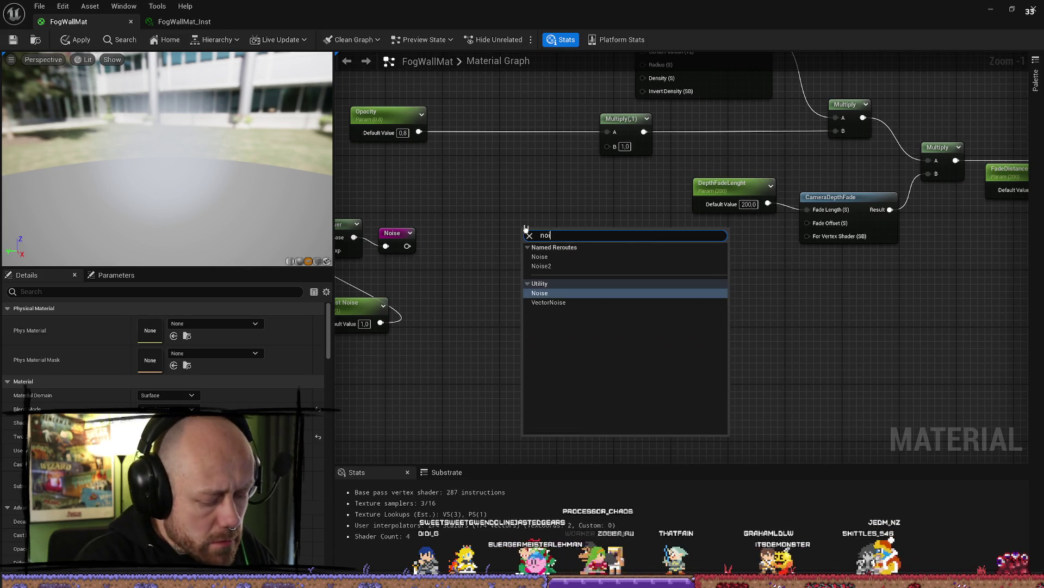
pyautogui.press('Escape')
pyautogui.hotkey('ctrl', 'z')
pyautogui.rightClick(585, 293)
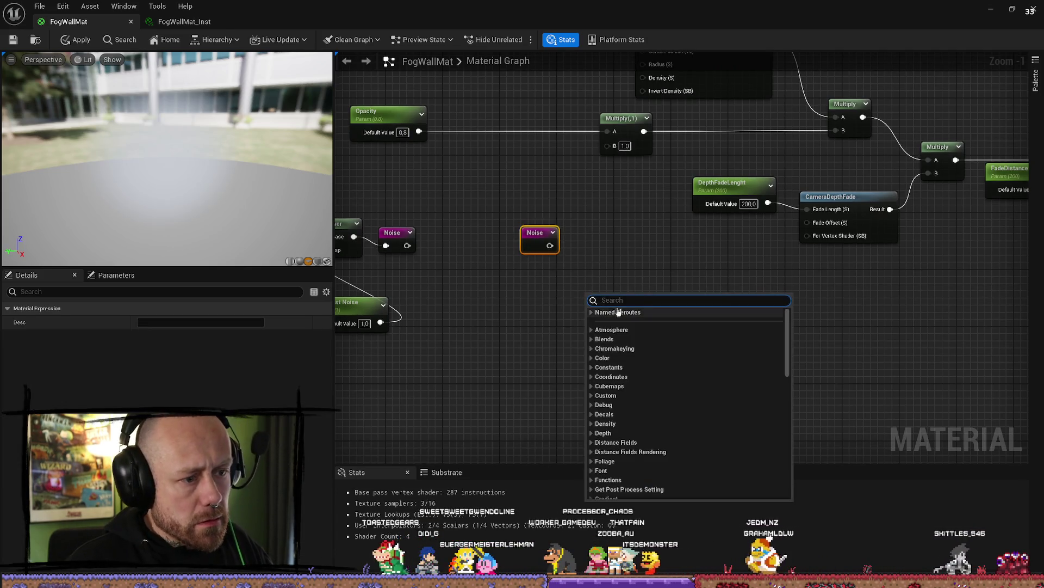
pyautogui.write('nois')
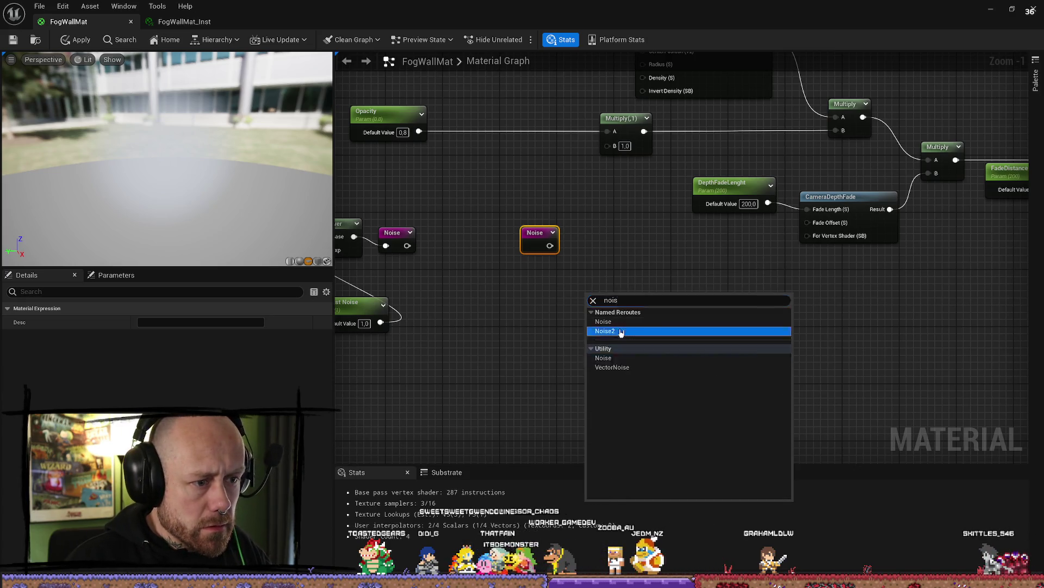
pyautogui.click(603, 331)
pyautogui.moveTo(600, 304)
pyautogui.mouseDown()
pyautogui.moveTo(536, 266)
pyautogui.moveTo(597, 275)
pyautogui.mouseUp()
# Step: Add Noise (A) and Noise2 (B) with an Add node feeding Multiply's B input
pyautogui.write('add')
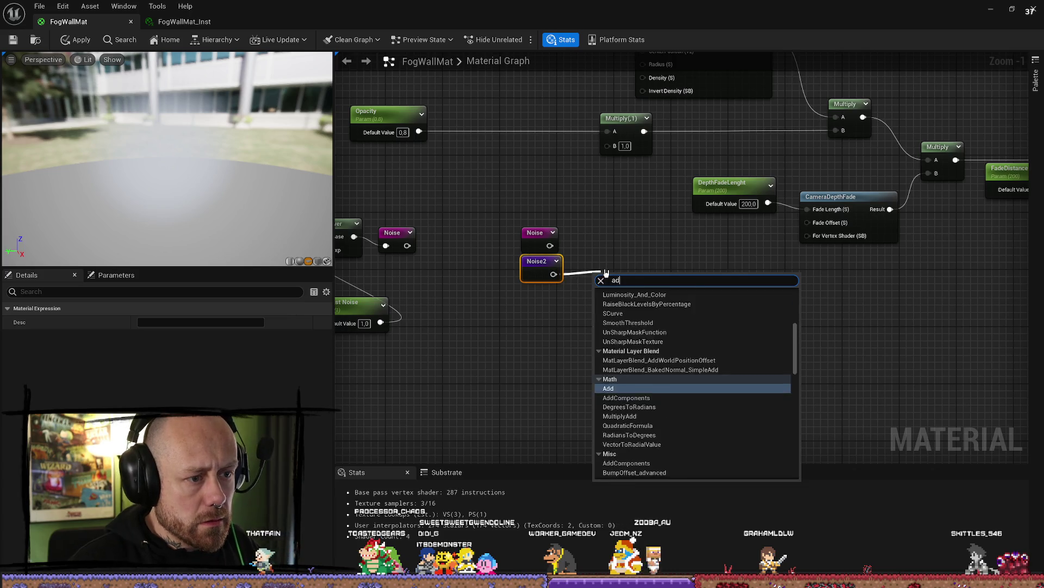
pyautogui.press('Return')
pyautogui.moveTo(555, 248)
pyautogui.mouseDown()
pyautogui.moveTo(601, 291)
pyautogui.moveTo(571, 284)
pyautogui.moveTo(598, 310)
pyautogui.moveTo(608, 145)
pyautogui.mouseUp()
pyautogui.moveTo(614, 278); pyautogui.dragTo(592, 234)
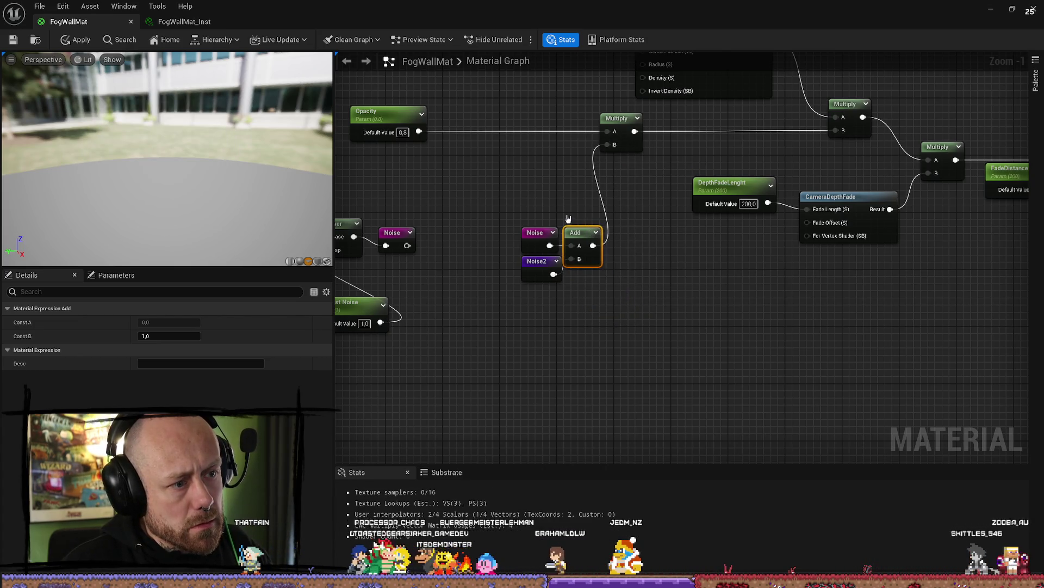
pyautogui.moveTo(609, 286)
pyautogui.mouseDown()
pyautogui.moveTo(514, 220)
pyautogui.moveTo(540, 211)
pyautogui.mouseUp()
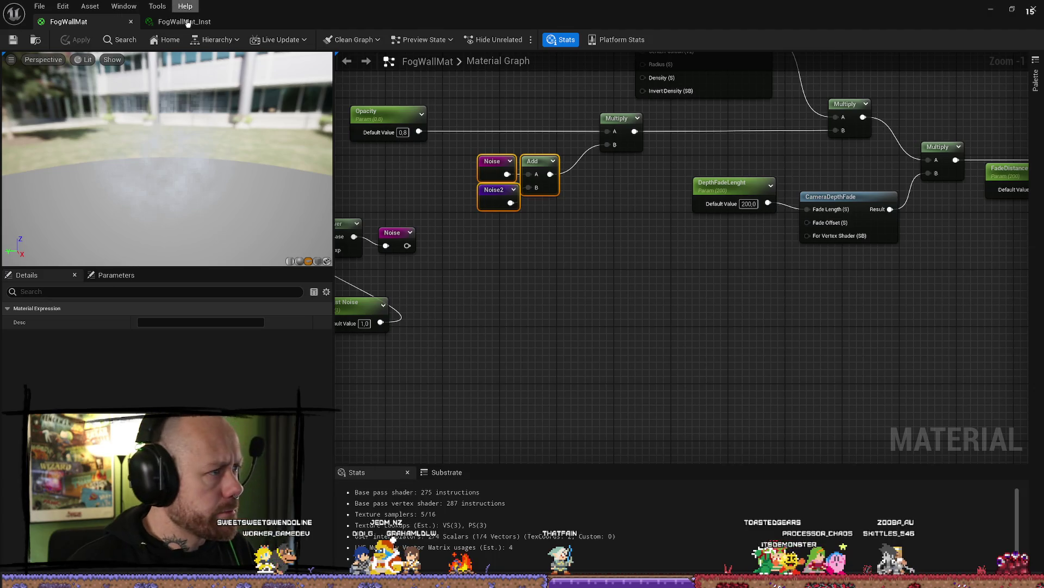
# Step: Return to the Deathmatch_Pillars2 viewport and fly around the pillars to inspect the fog wall
pyautogui.hotkey('alt', 'Tab')
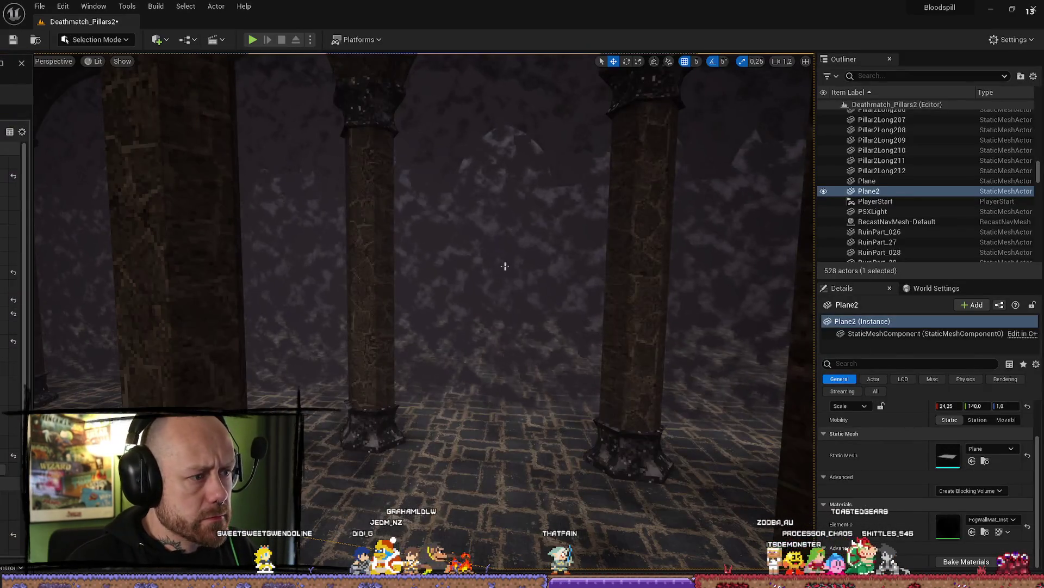
pyautogui.moveTo(505, 266)
pyautogui.mouseDown()
pyautogui.moveTo(517, 250)
pyautogui.moveTo(518, 261)
pyautogui.mouseUp()
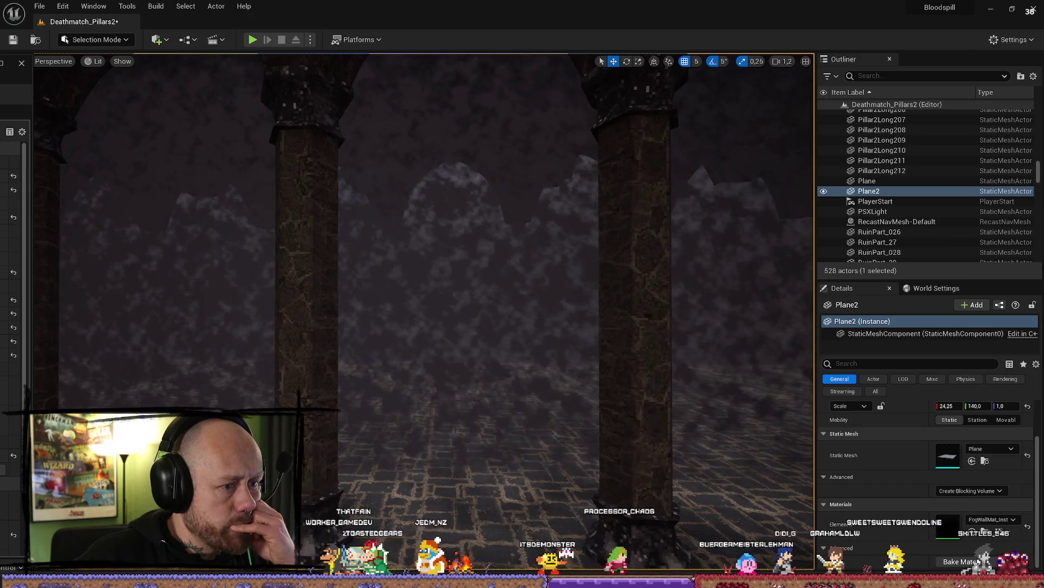
pyautogui.moveTo(423, 291)
pyautogui.mouseDown()
pyautogui.moveTo(579, 328)
pyautogui.moveTo(665, 446)
pyautogui.moveTo(99, 401)
pyautogui.moveTo(173, 369)
pyautogui.moveTo(647, 439)
pyautogui.mouseUp()
pyautogui.click(666, 446)
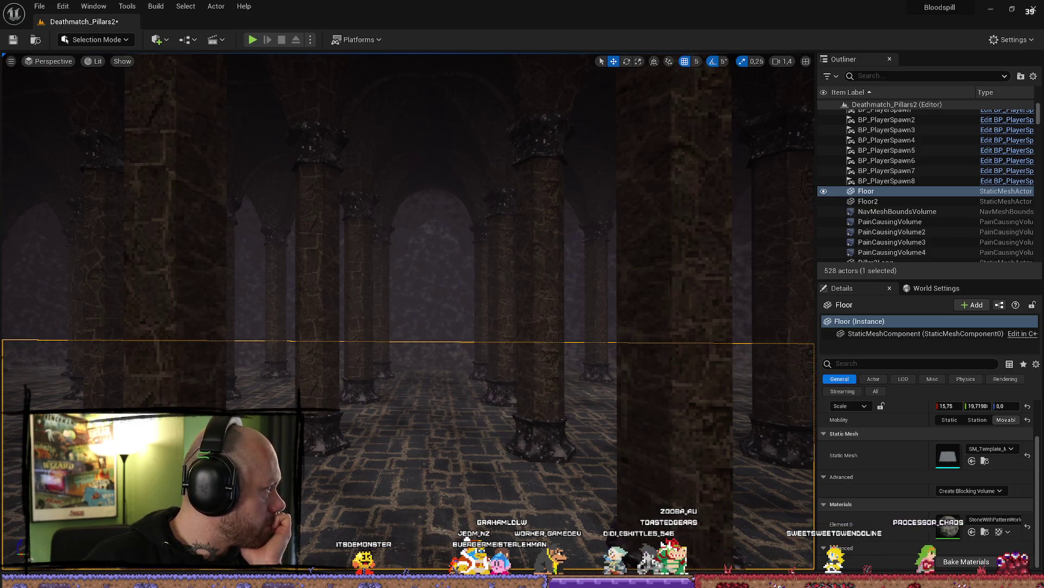
# Step: Assign FogWallMat1 to Plane2's Element 0 and rename the material FogWallSimple
pyautogui.click(456, 287)
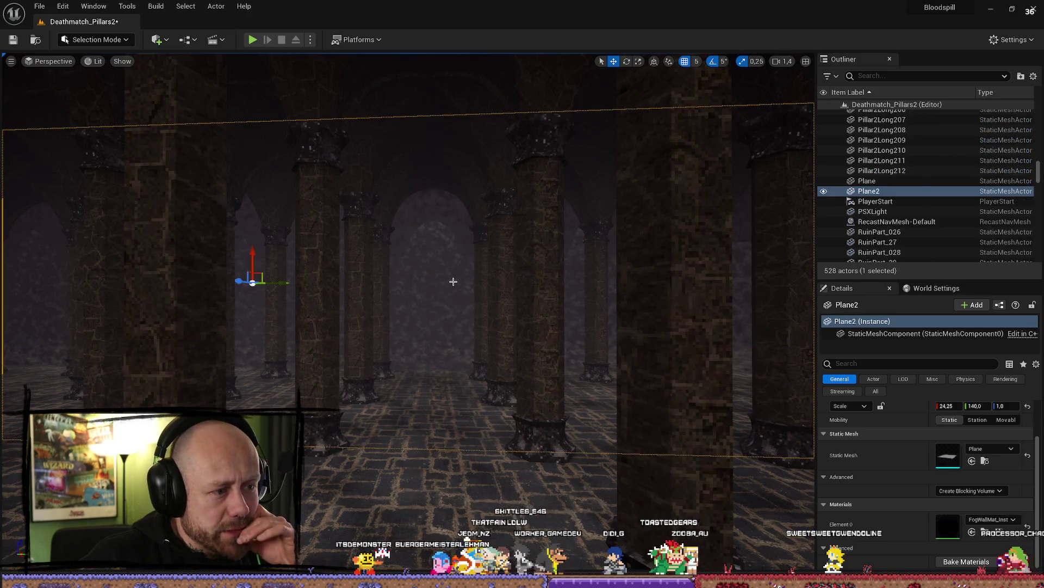
pyautogui.click(1004, 519)
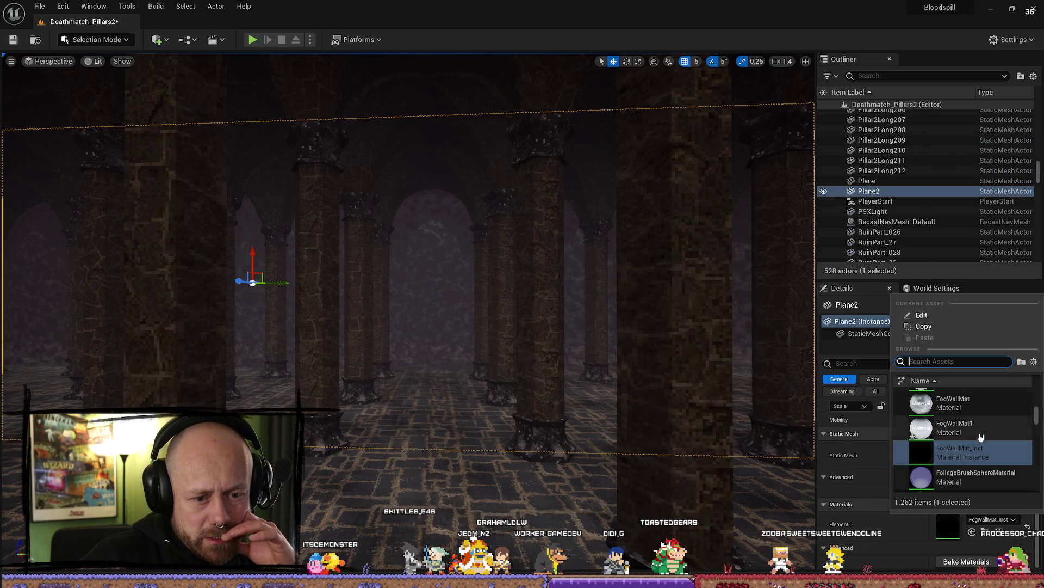
pyautogui.click(957, 430)
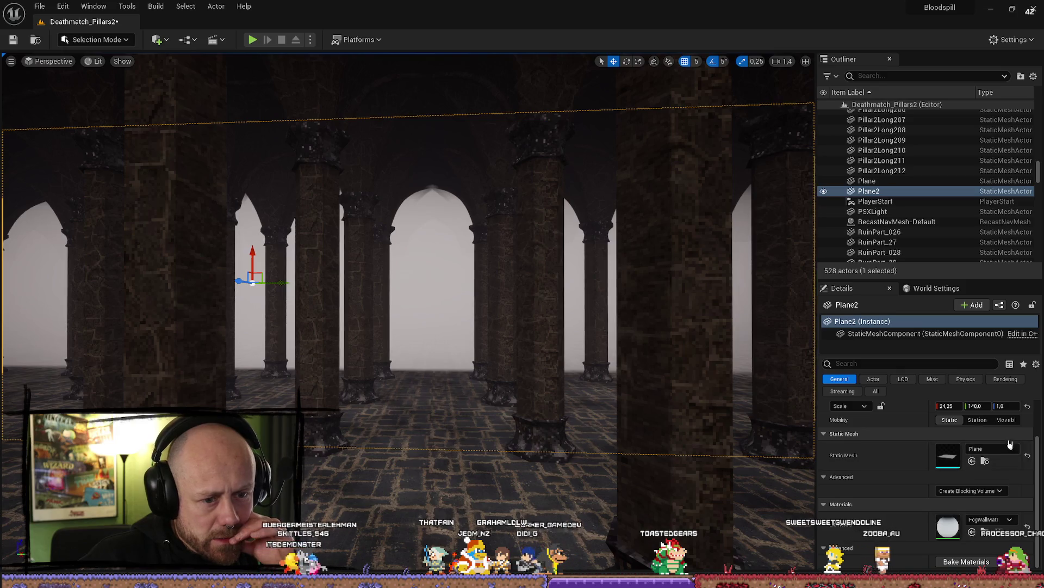
pyautogui.click(985, 533)
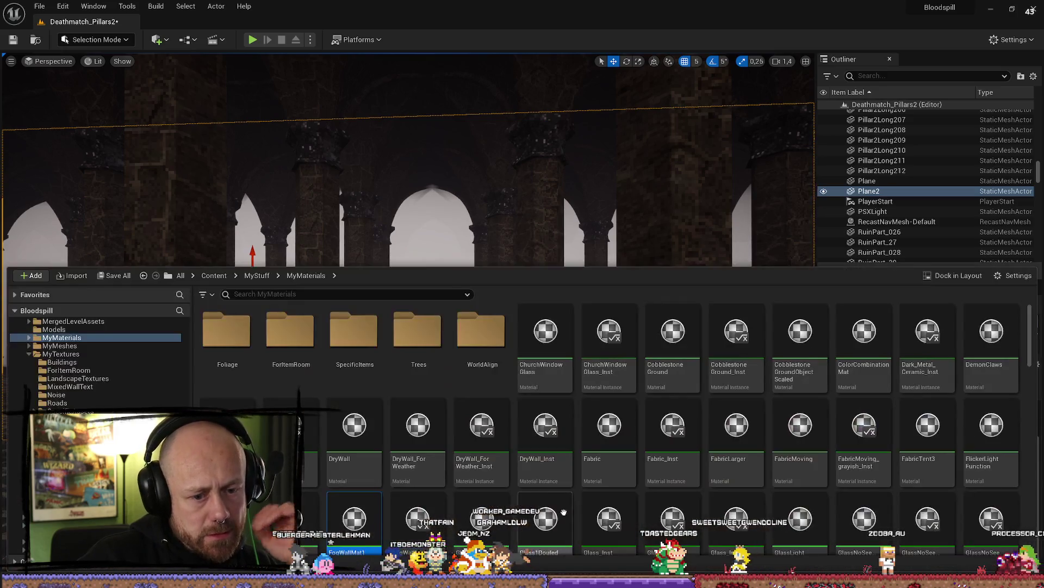
pyautogui.rightClick(357, 459)
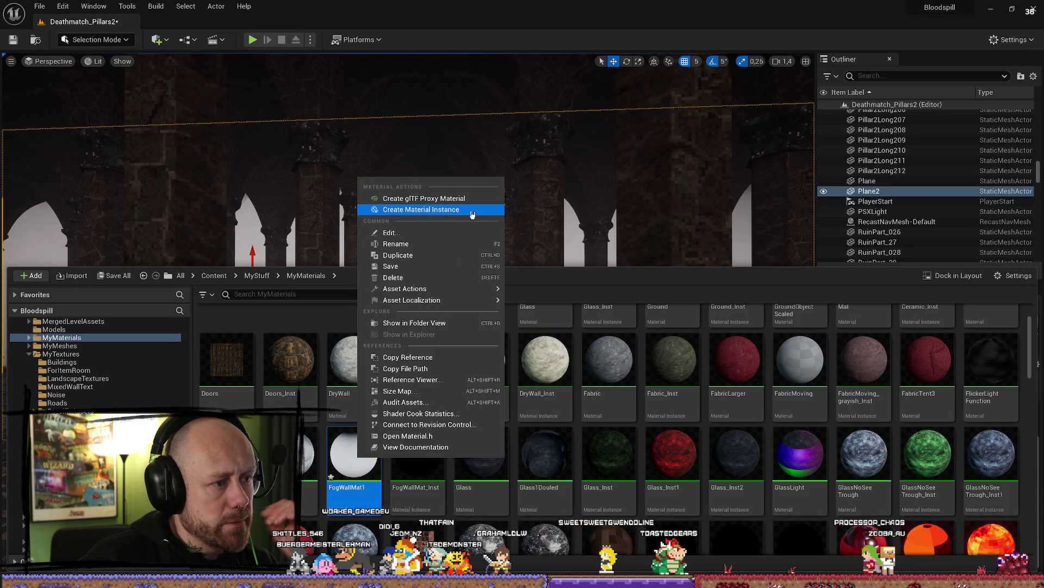
pyautogui.click(438, 244)
pyautogui.press('BackSpace')
pyautogui.press('BackSpace')
pyautogui.press('BackSpace')
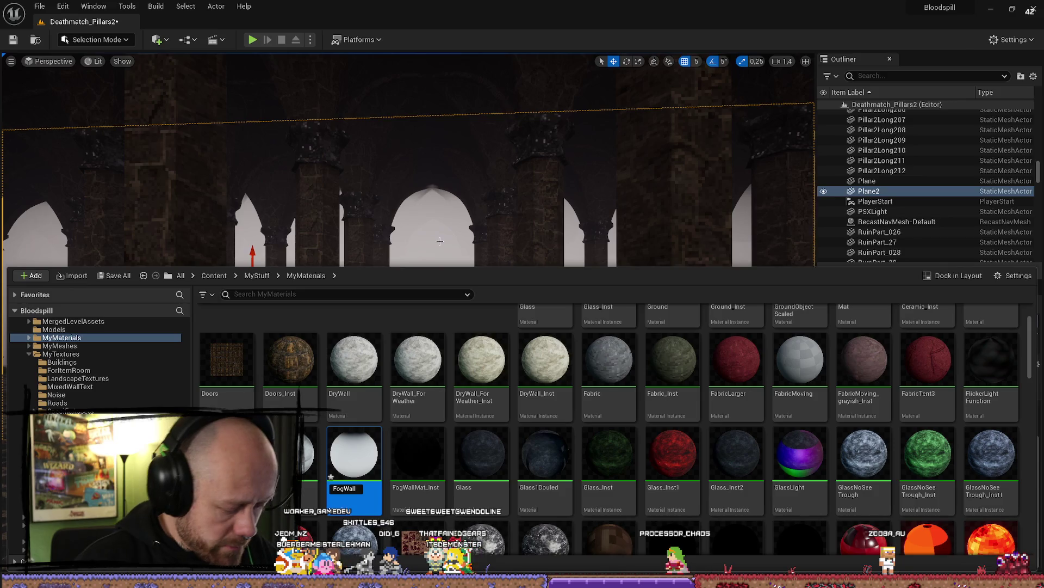
pyautogui.press('Return')
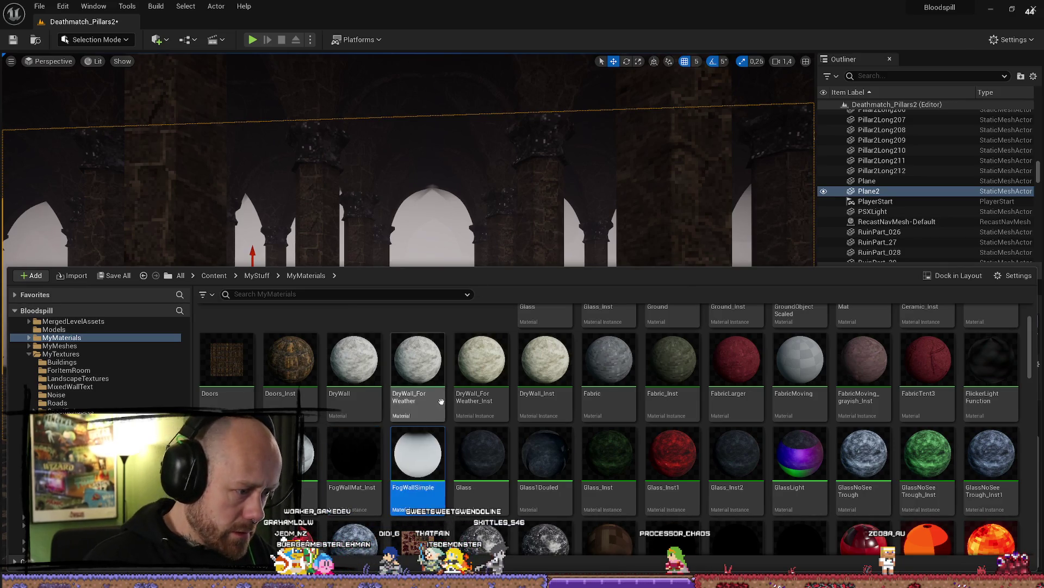
# Step: Create a FogWallSimple_Inst material instance, assign it to Plane2, and open it
pyautogui.rightClick(420, 481)
pyautogui.click(489, 227)
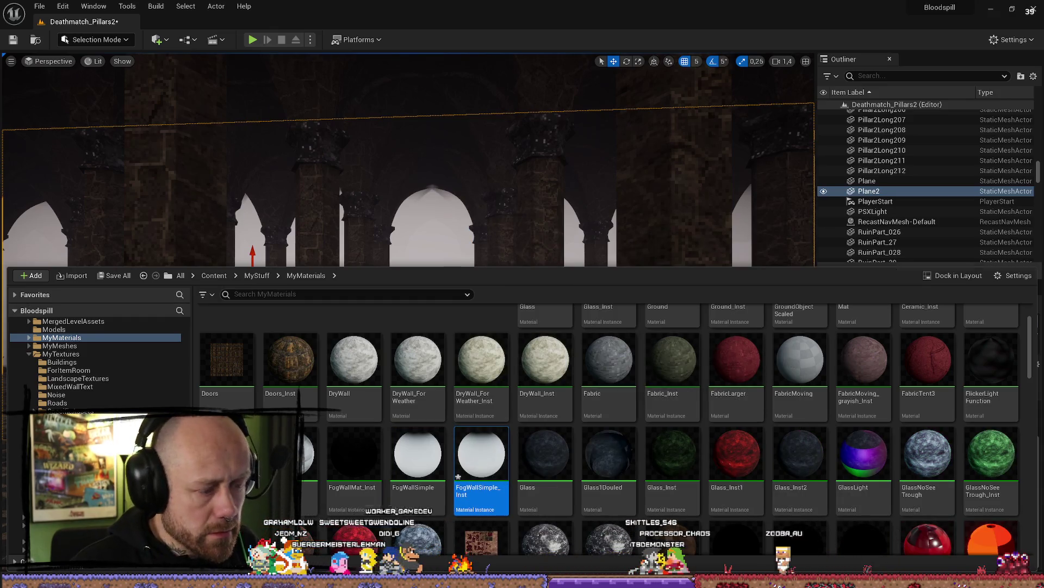
pyautogui.hotkey('ctrl', 'space')
pyautogui.click(989, 519)
pyautogui.click(963, 476)
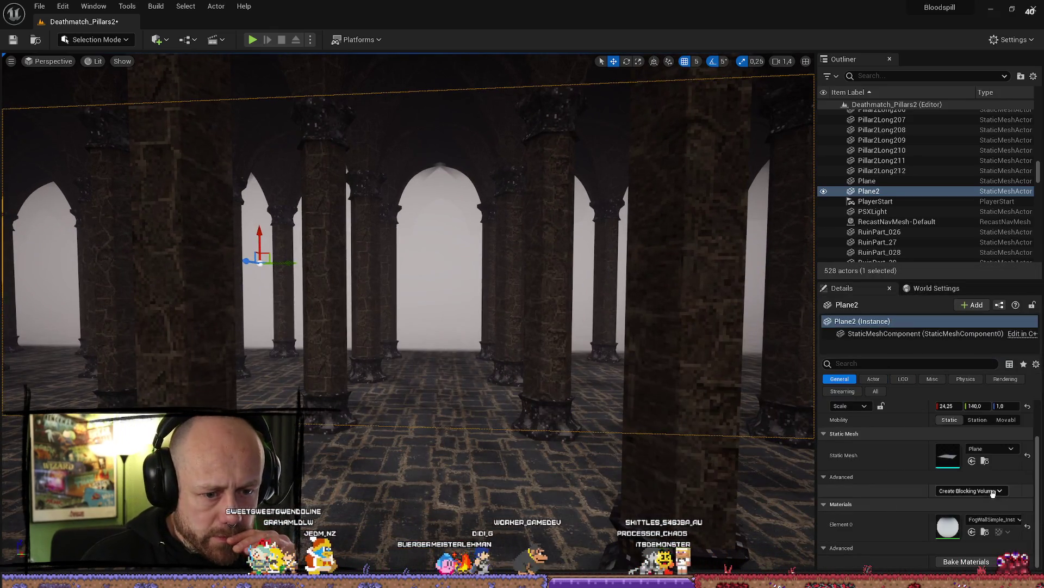
pyautogui.click(985, 531)
pyautogui.doubleClick(481, 457)
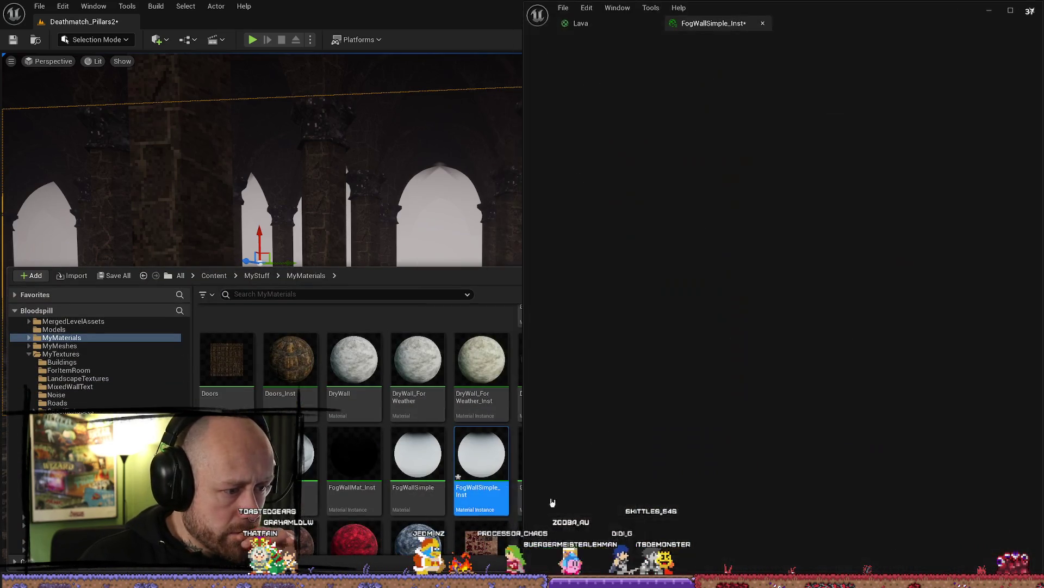
# Step: Close the FogWallSimple_Inst editor, leaving the fog wall a dim grey haze
pyautogui.click(1034, 8)
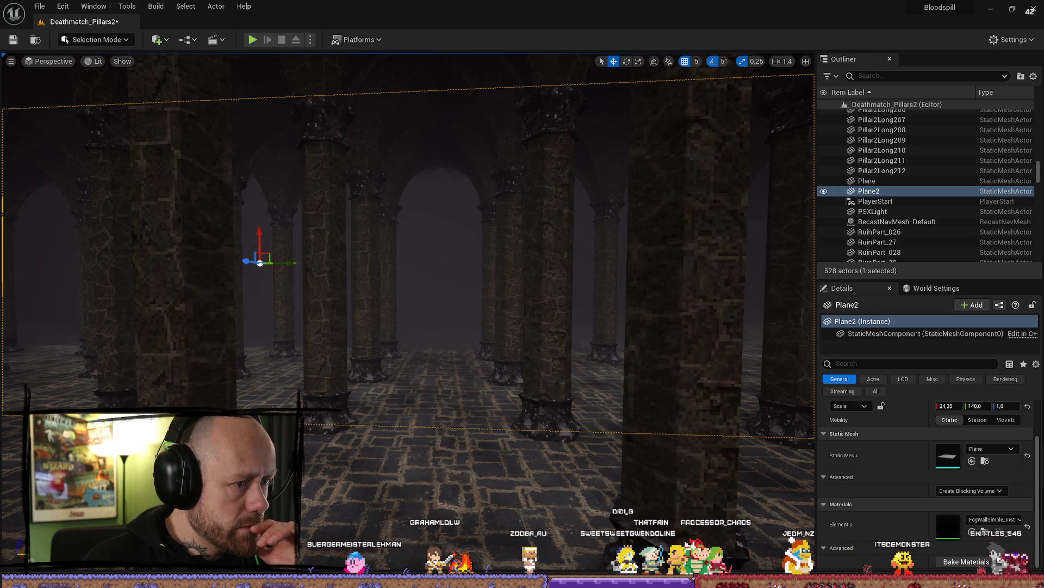
# Step: Alt-drag Plane2 sideways to duplicate it into Plane3 and Plane4 among the pillars
pyautogui.click(486, 433)
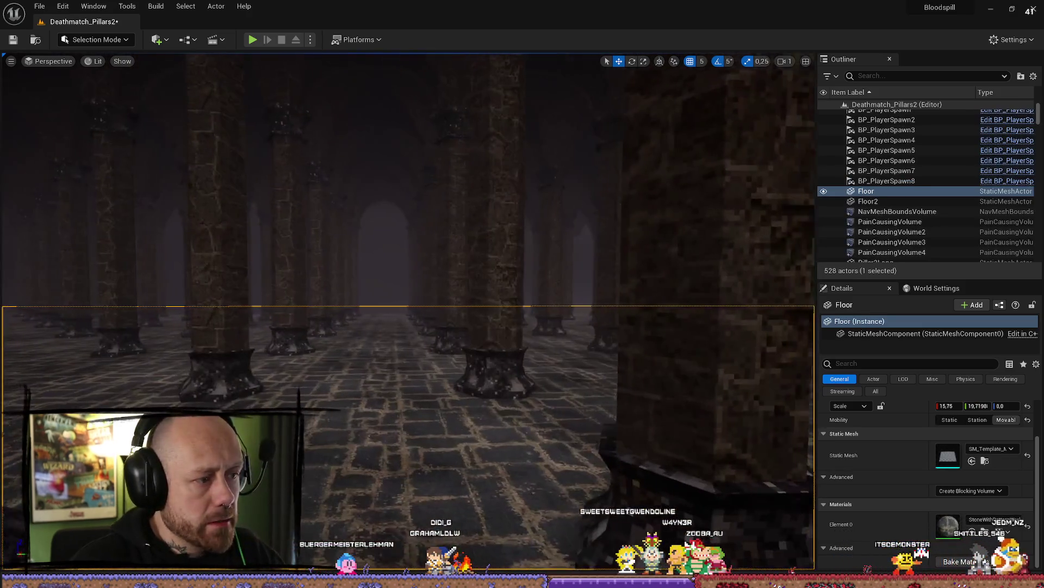
pyautogui.moveTo(443, 319); pyautogui.dragTo(443, 319)
pyautogui.moveTo(518, 424); pyautogui.dragTo(555, 343)
pyautogui.click(517, 424)
pyautogui.keyDown('alt'); pyautogui.moveTo(355, 309); pyautogui.dragTo(800, 284); pyautogui.keyUp('alt')
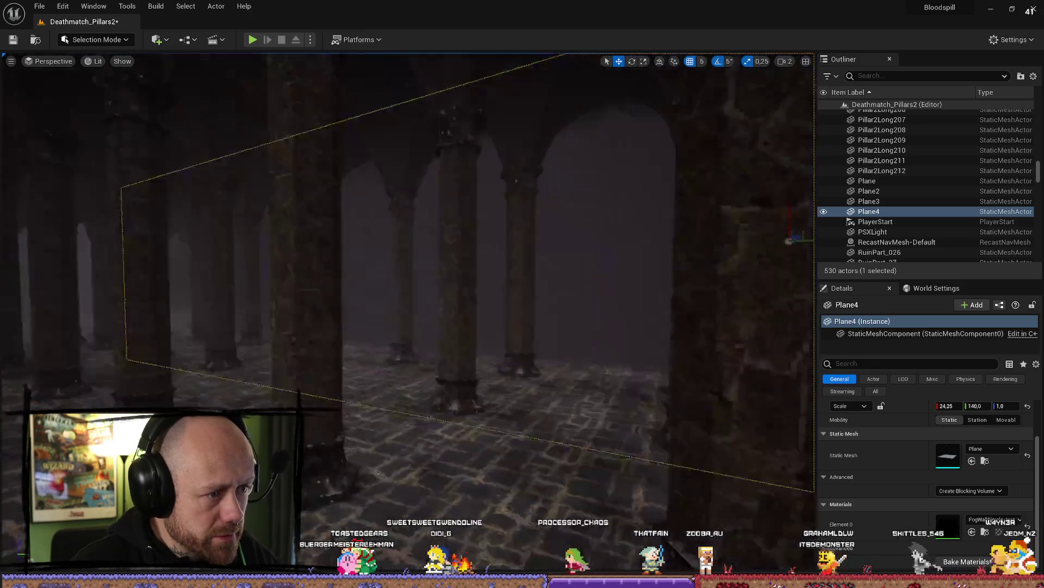
pyautogui.click(691, 303)
pyautogui.scroll(10, 408, 245)
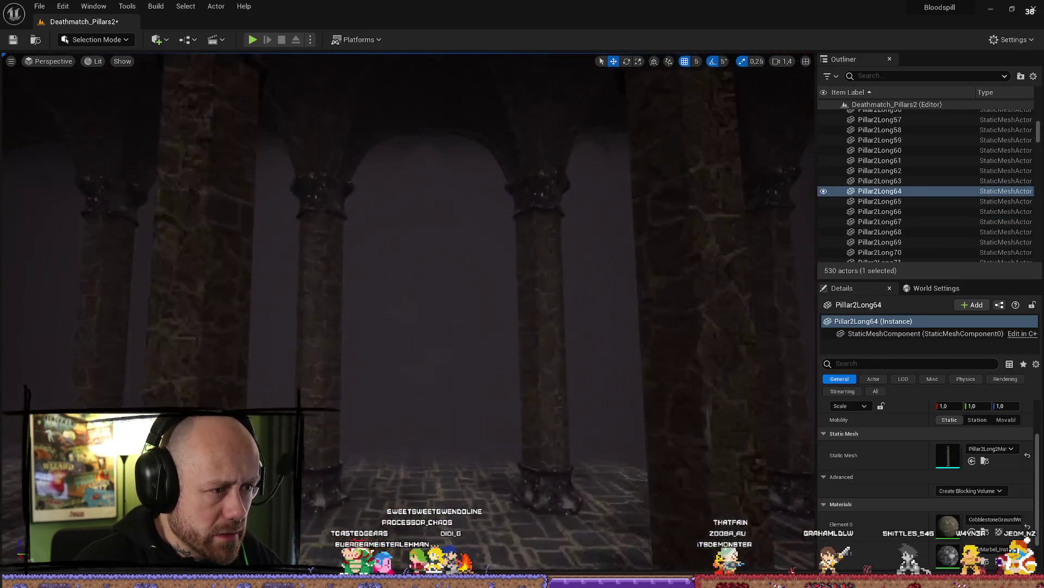
pyautogui.scroll(-10, 408, 245)
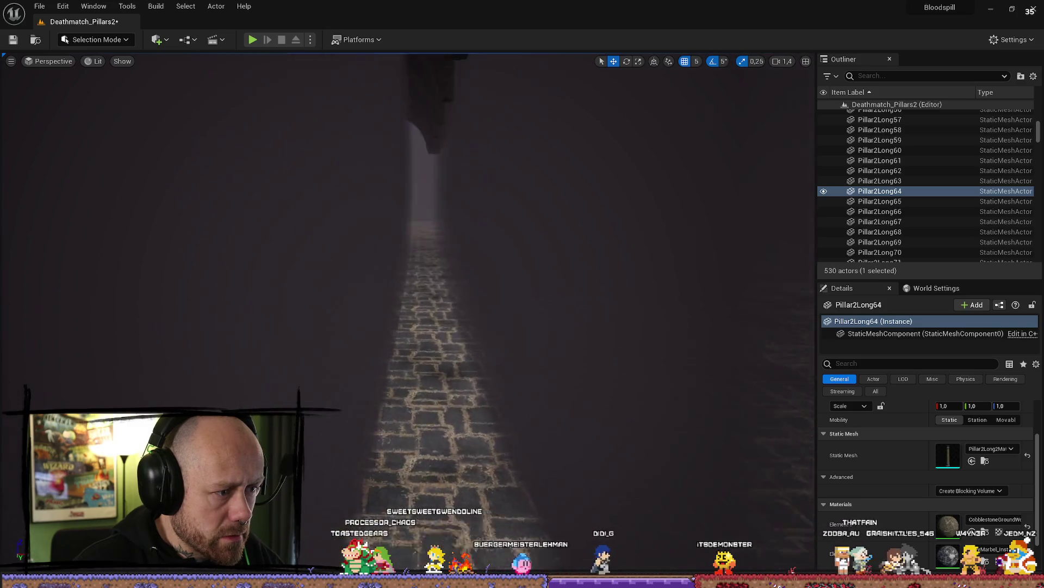
pyautogui.scroll(-5, 408, 272)
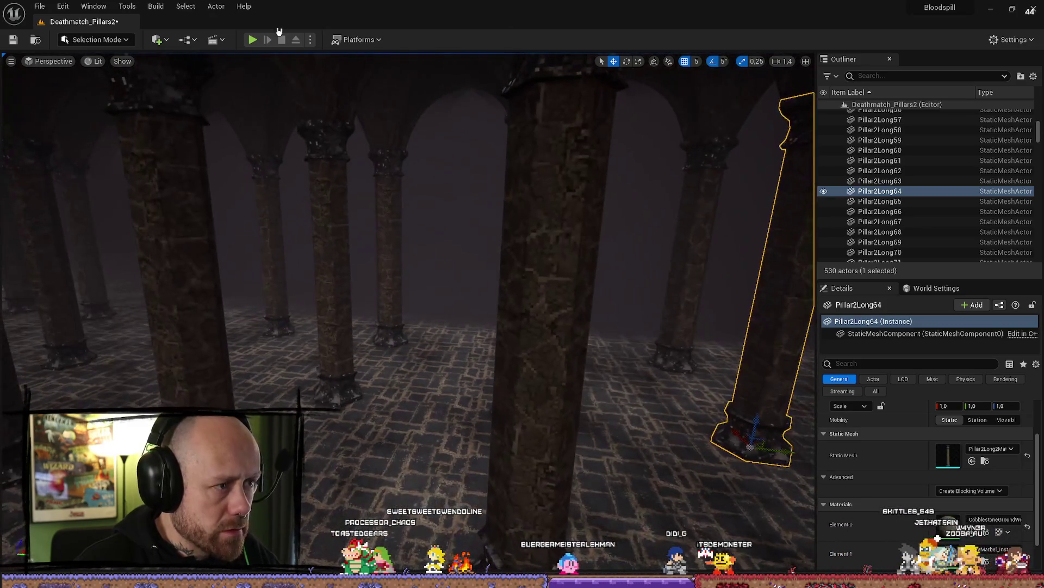
# Step: Play-test the level in the editor, walking between the pillars, then stop
pyautogui.hotkey('alt', 'p')
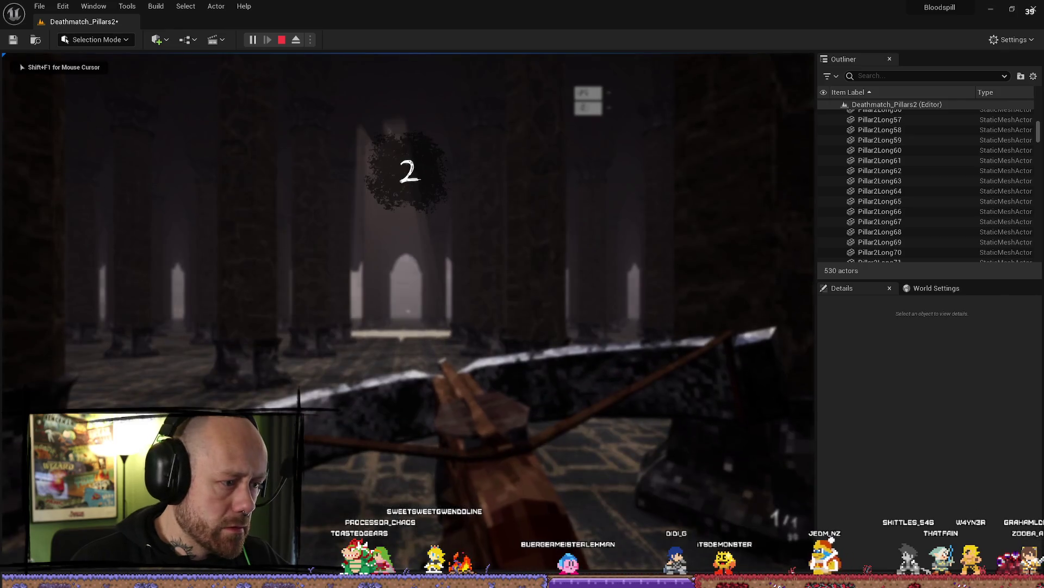
pyautogui.press('F11')
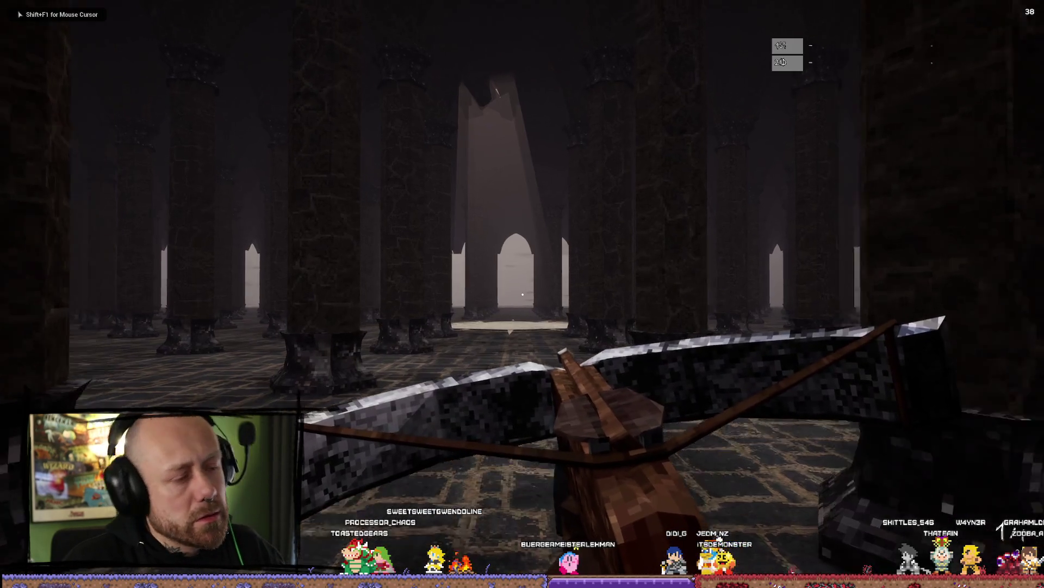
pyautogui.press('w')
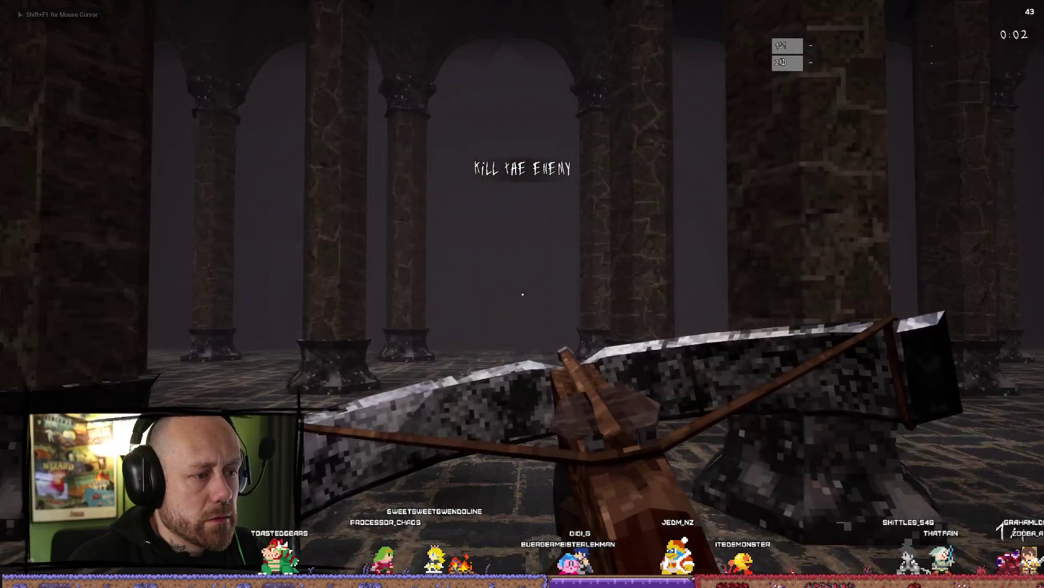
pyautogui.press('w')
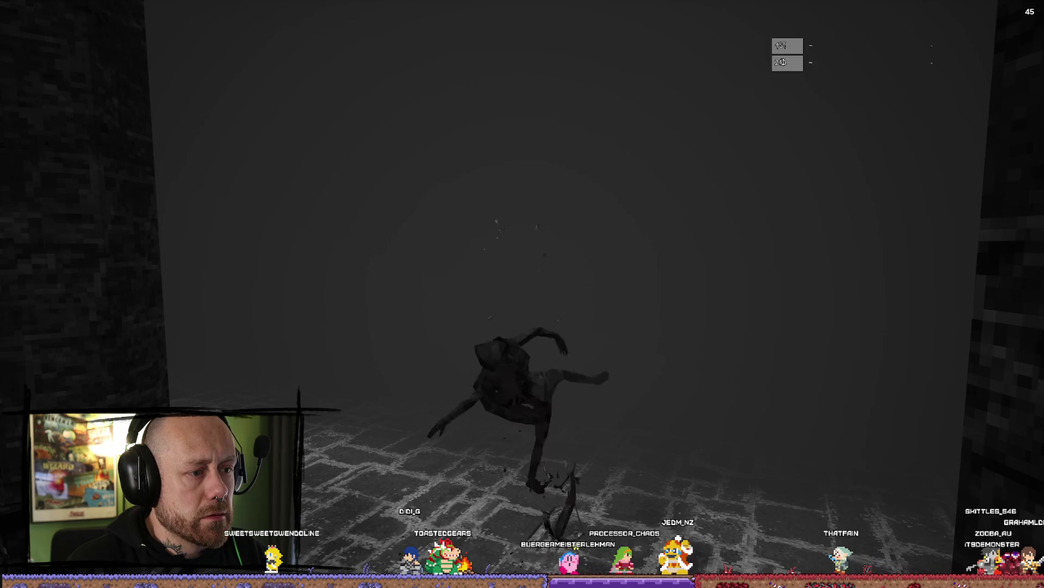
pyautogui.press('Escape')
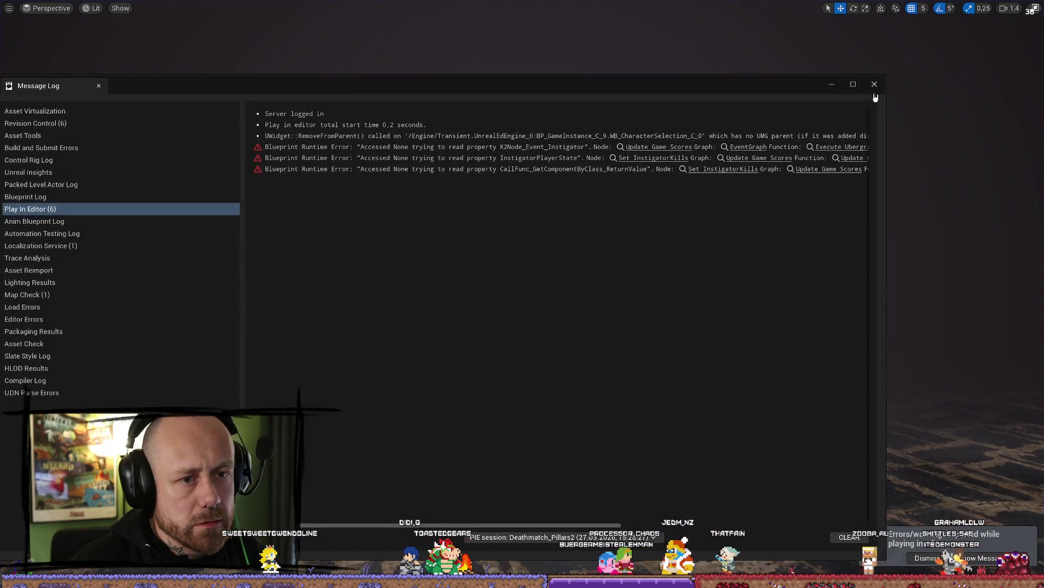
# Step: Close the Message Log and restore the editor view of the pillars
pyautogui.click(874, 84)
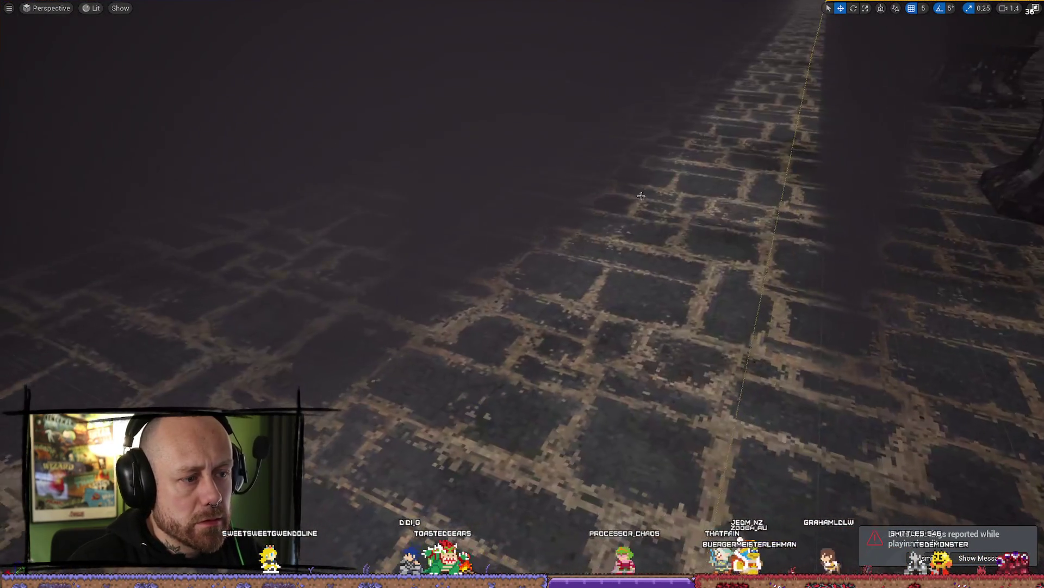
pyautogui.moveTo(641, 196)
pyautogui.mouseDown()
pyautogui.moveTo(683, 245)
pyautogui.moveTo(707, 250)
pyautogui.mouseUp()
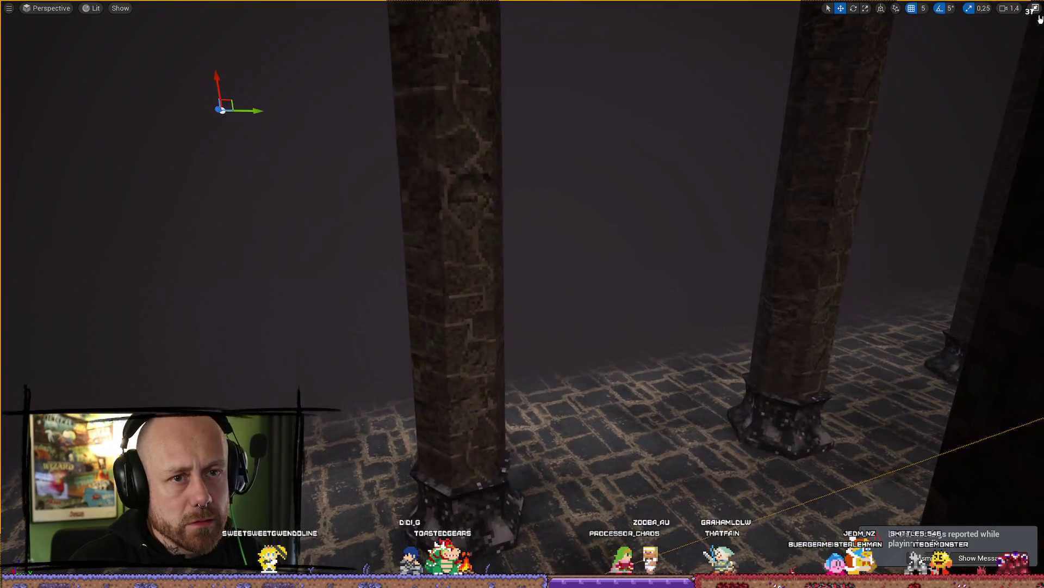
pyautogui.click(1036, 8)
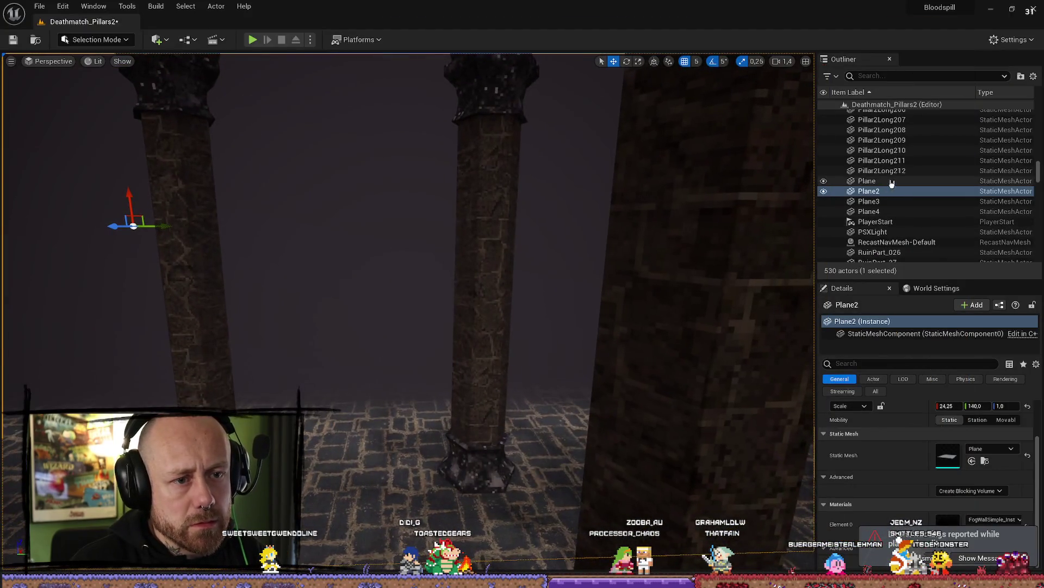
# Step: Select Plane2 in the Outliner, focus the view on it, and rename it Fog
pyautogui.click(892, 182)
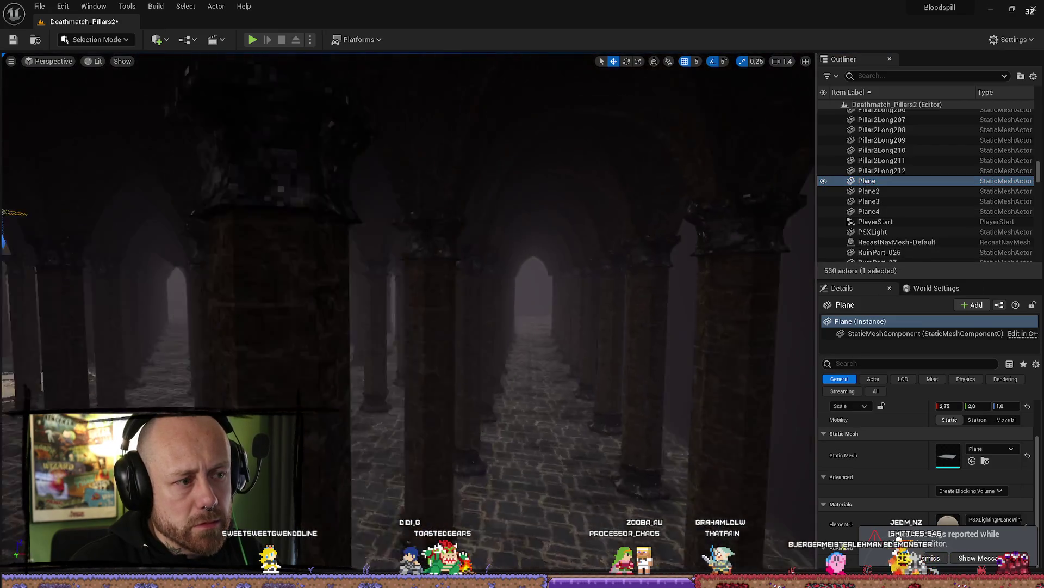
pyautogui.scroll(3, 408, 261)
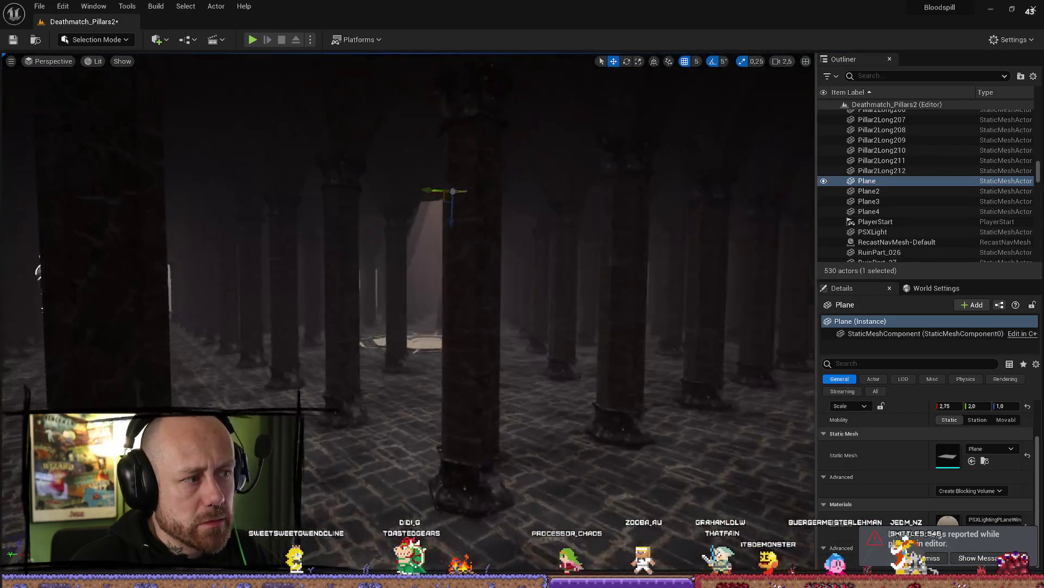
pyautogui.press('w')
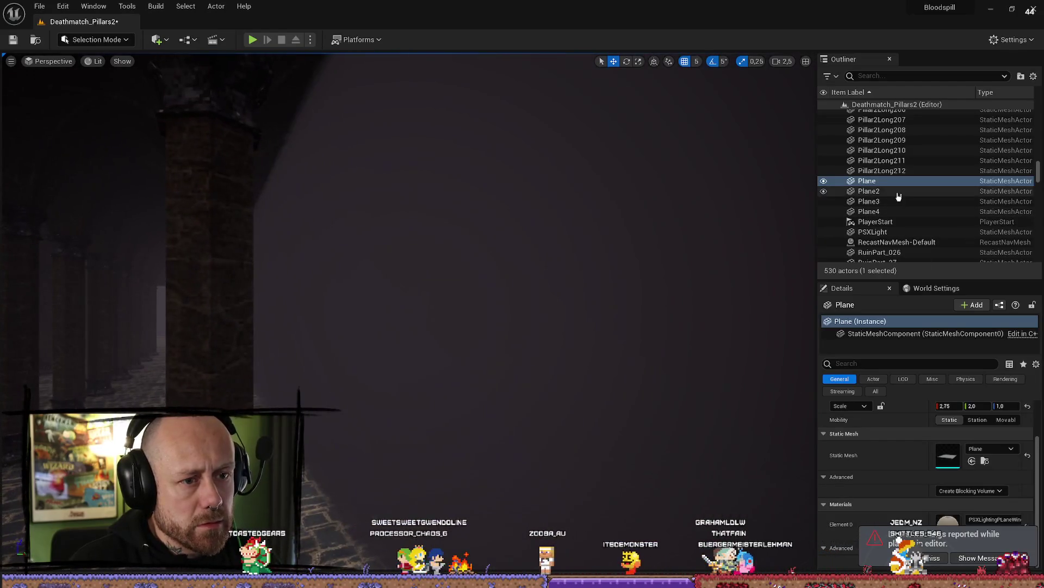
pyautogui.click(882, 192)
pyautogui.doubleClick(880, 192)
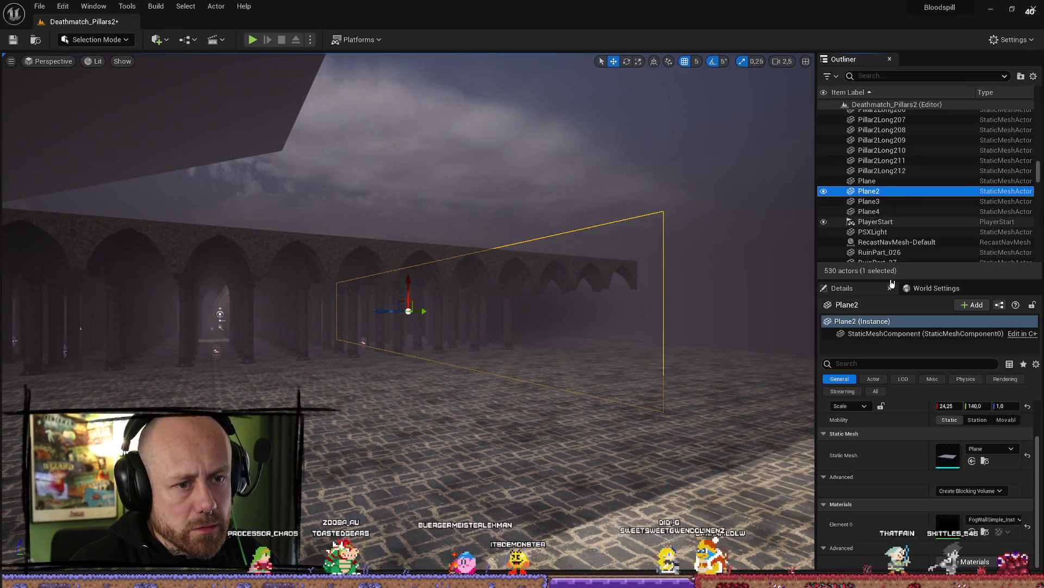
pyautogui.press('F2')
pyautogui.write('og')
pyautogui.press('Return')
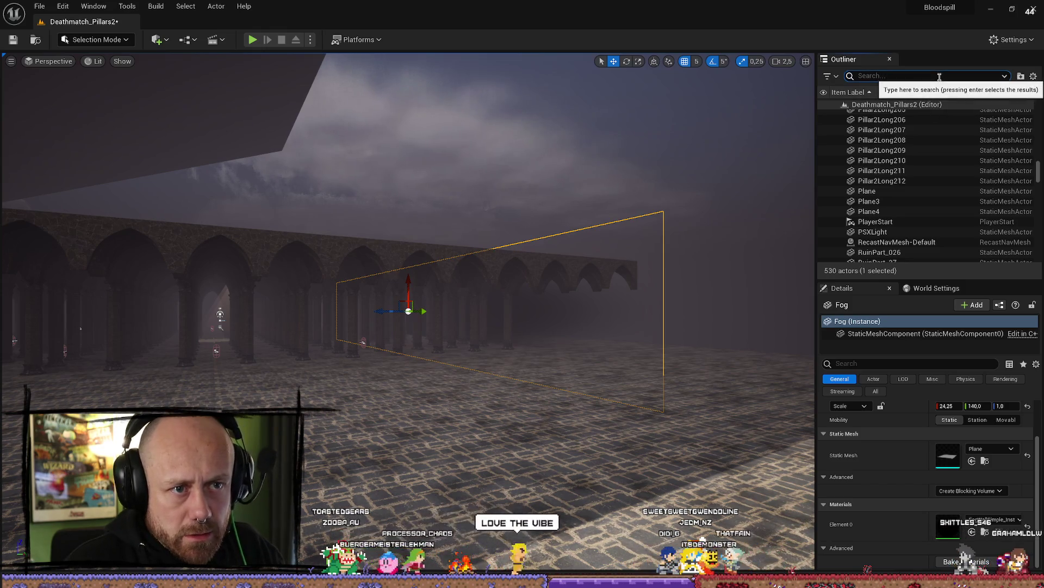
# Step: Undo the Fog rename and rename Plane2 to Fogwall
pyautogui.click(933, 211)
pyautogui.hotkey('ctrl', 'z')
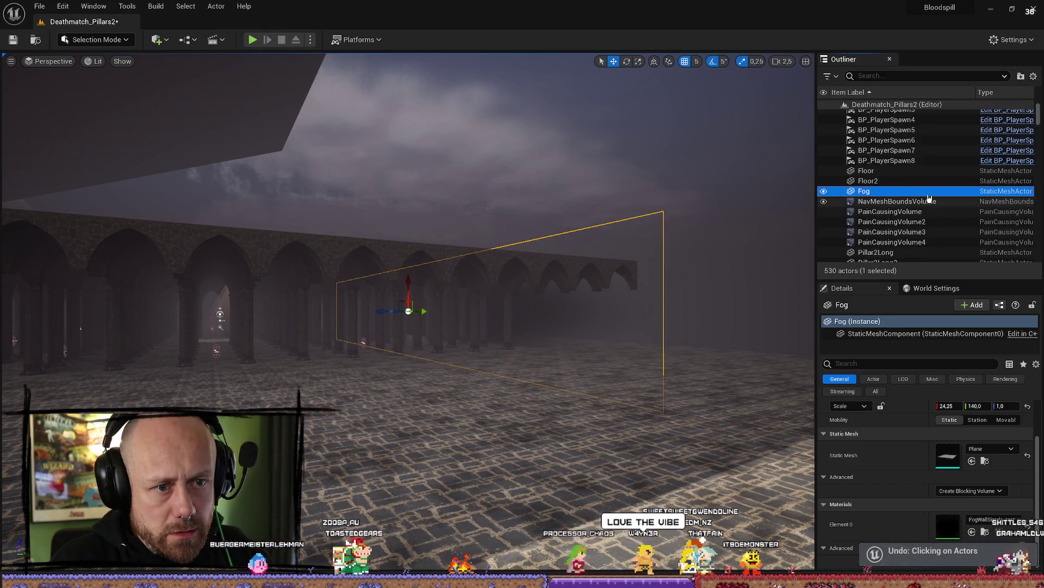
pyautogui.hotkey('ctrl', 'z')
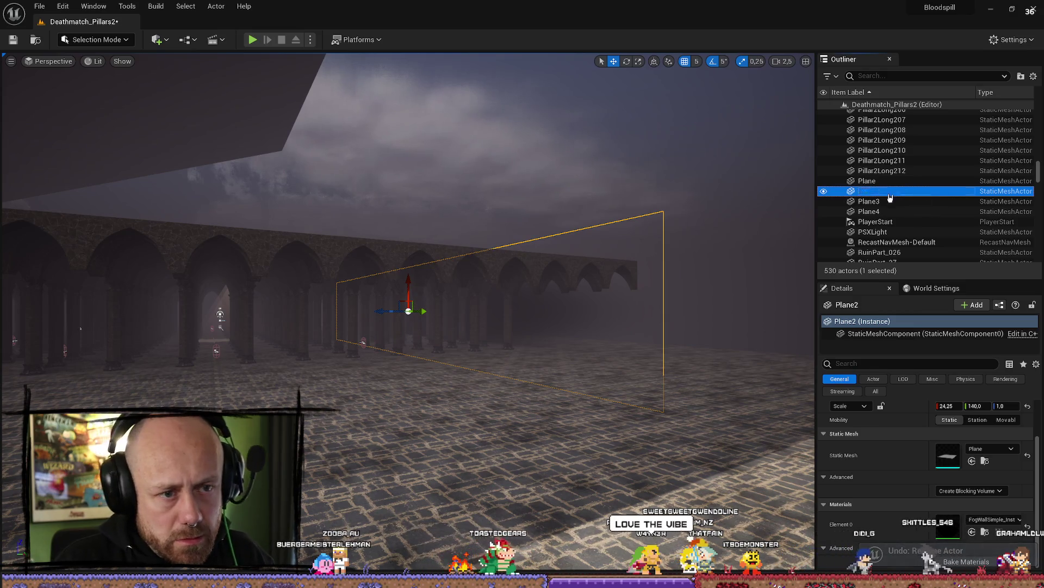
pyautogui.press('F2')
pyautogui.write('Fogwall')
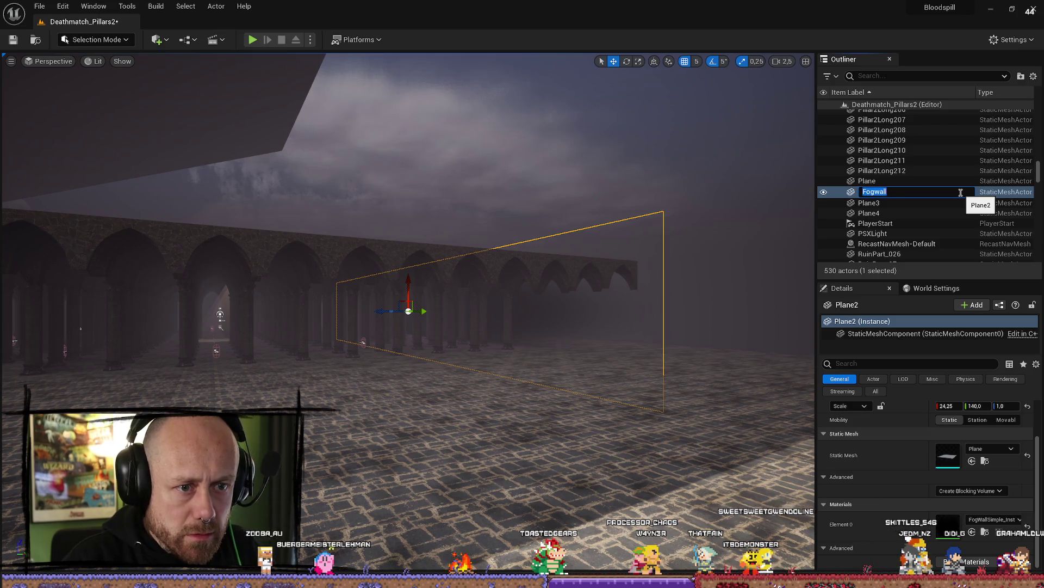
pyautogui.press('Return')
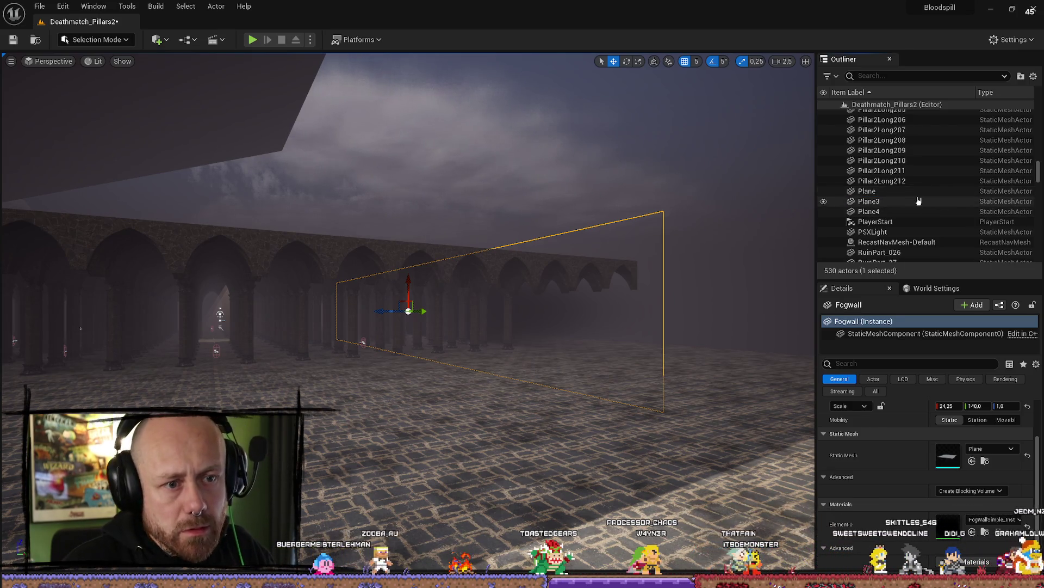
# Step: Rename Plane3 to Fogwall2 and Plane4 to Fogwall3
pyautogui.click(903, 204)
pyautogui.rightClick(898, 204)
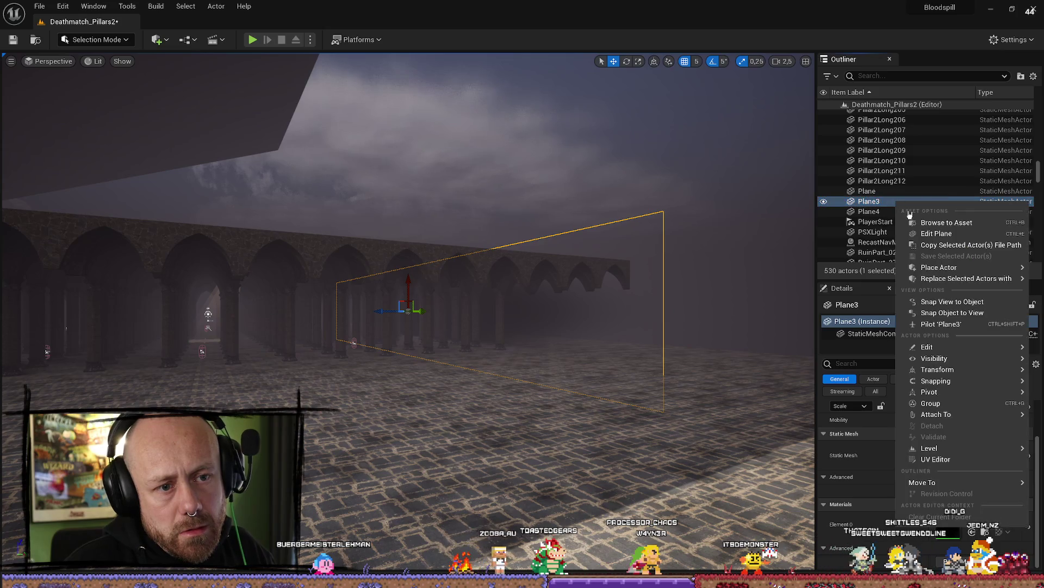
pyautogui.click(876, 203)
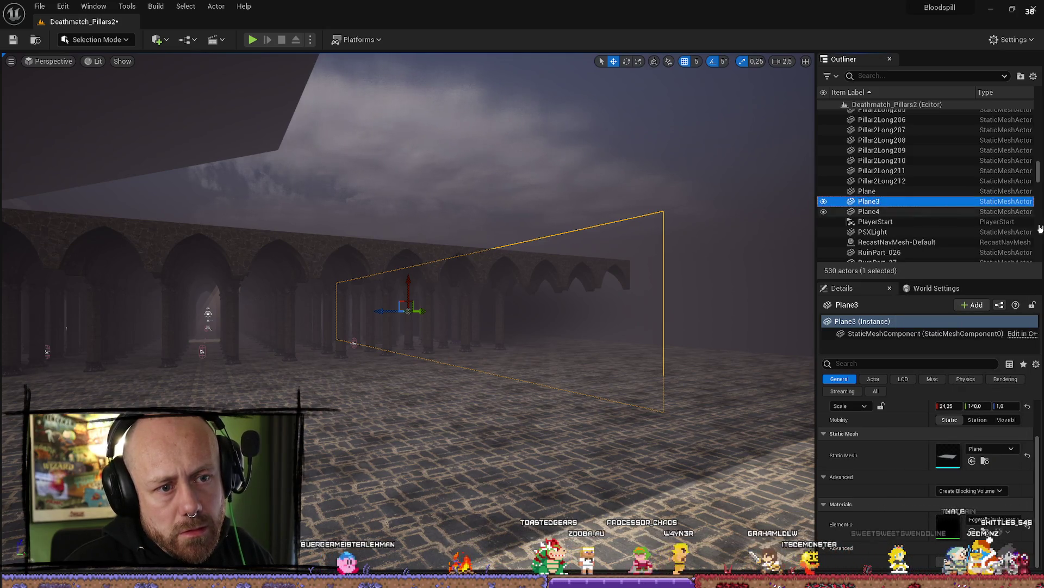
pyautogui.click(887, 202)
pyautogui.write('Fogwall')
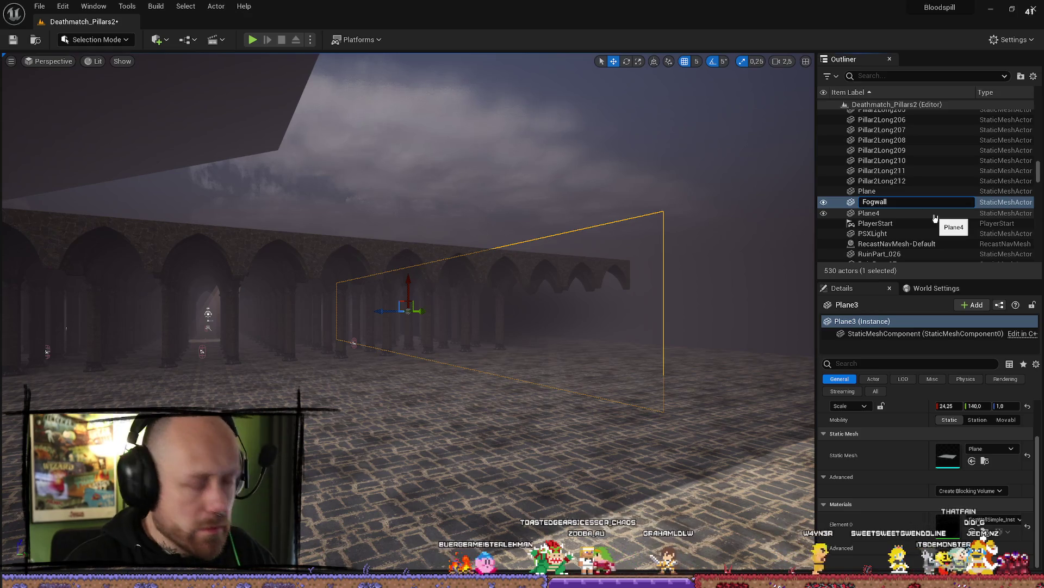
pyautogui.write('2')
pyautogui.press('Return')
pyautogui.click(881, 213)
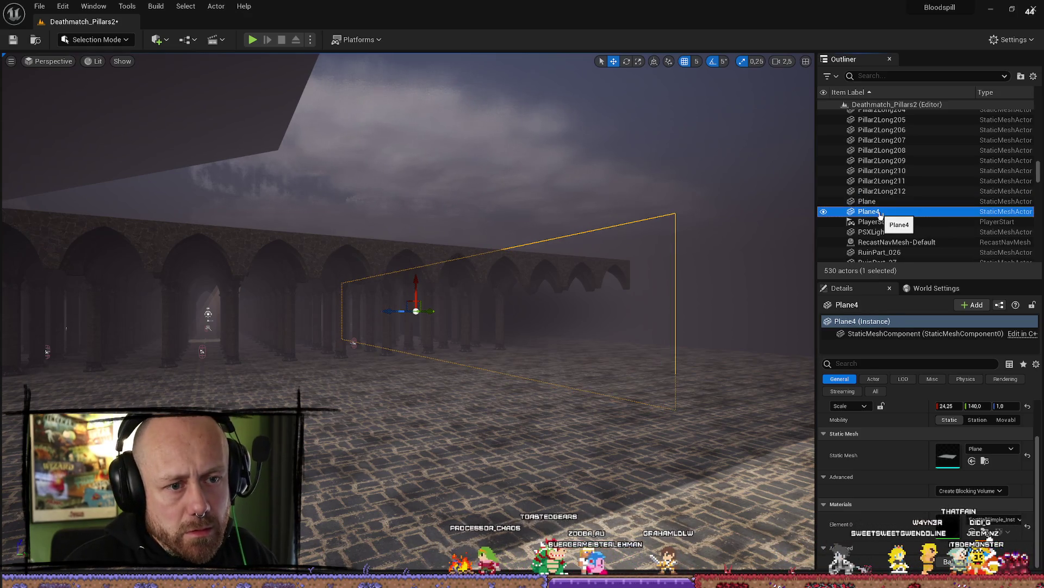
pyautogui.click(915, 212)
pyautogui.write('Fogwall3')
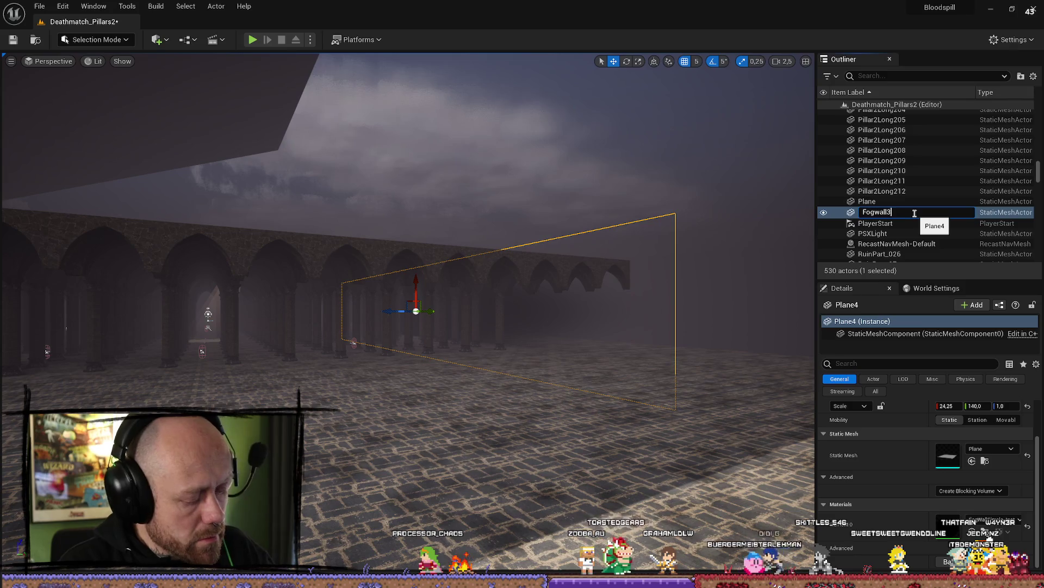
pyautogui.press('Return')
pyautogui.scroll(-5, 892, 214)
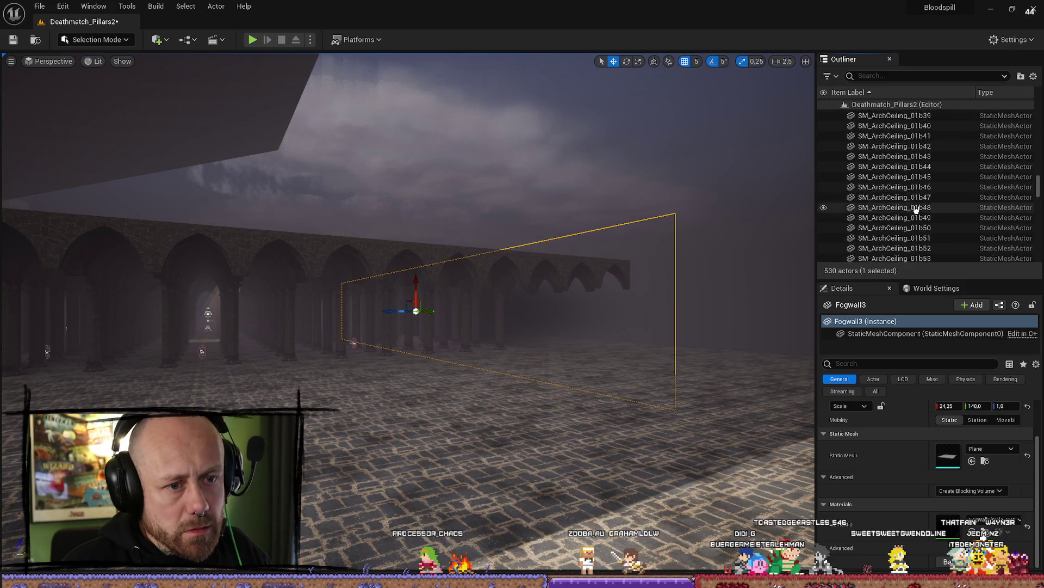
# Step: Filter the Outliner by 'fog' and set Fogwall's collision preset to NoCollision
pyautogui.write('fog')
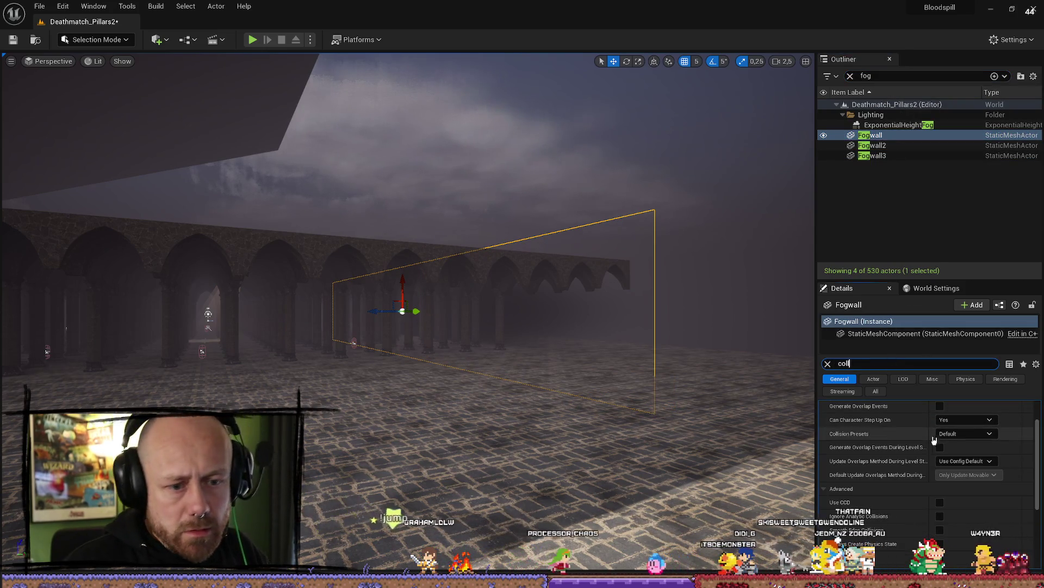
pyautogui.click(952, 434)
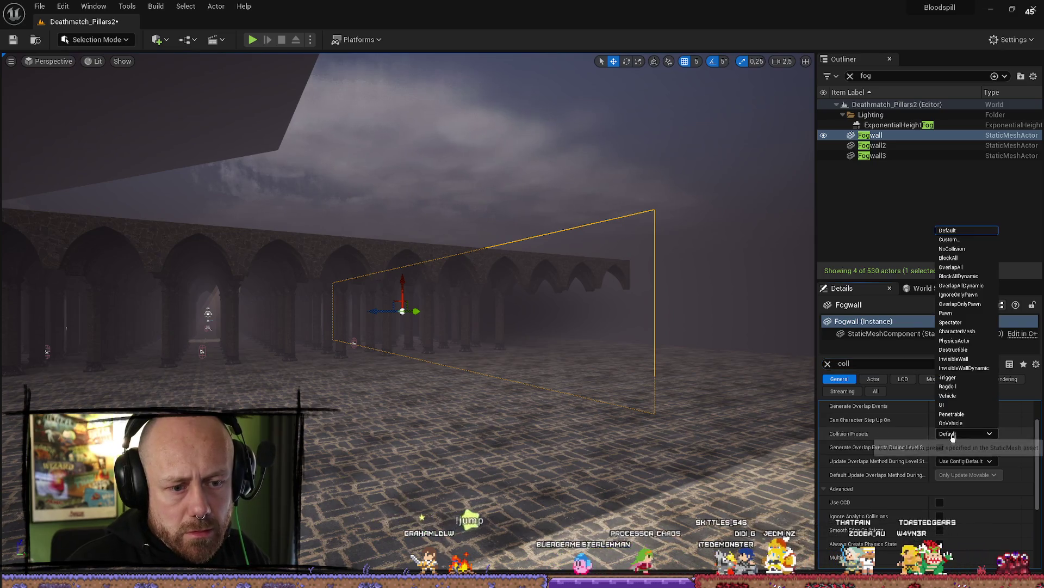
pyautogui.click(961, 249)
# Step: Set Fogwall2 and Fogwall3 to NoCollision, save the level with Ctrl+S, and launch a play test
pyautogui.click(894, 146)
pyautogui.keyDown('shift'); pyautogui.click(895, 156); pyautogui.keyUp('shift')
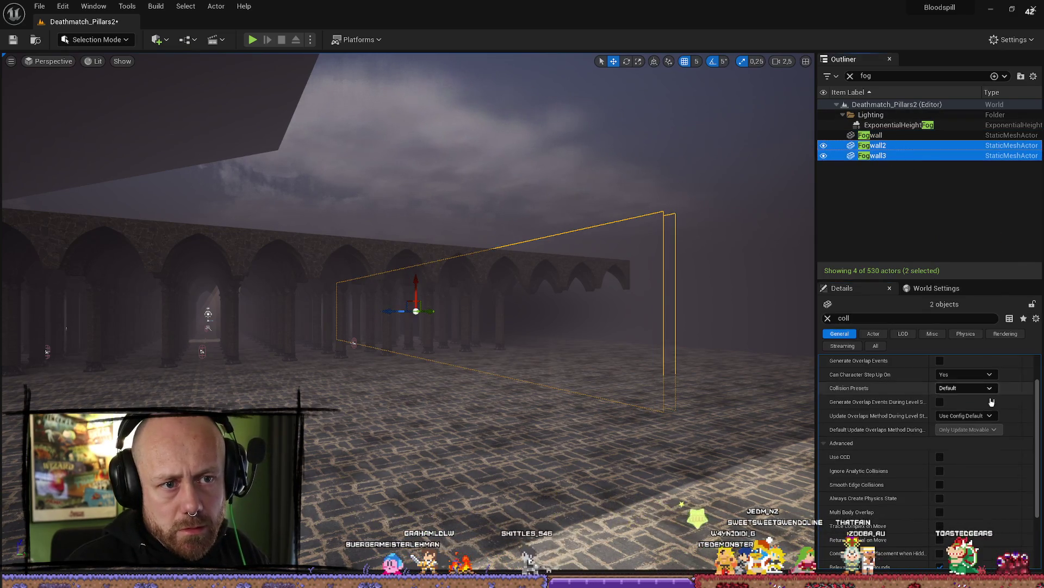
pyautogui.click(972, 392)
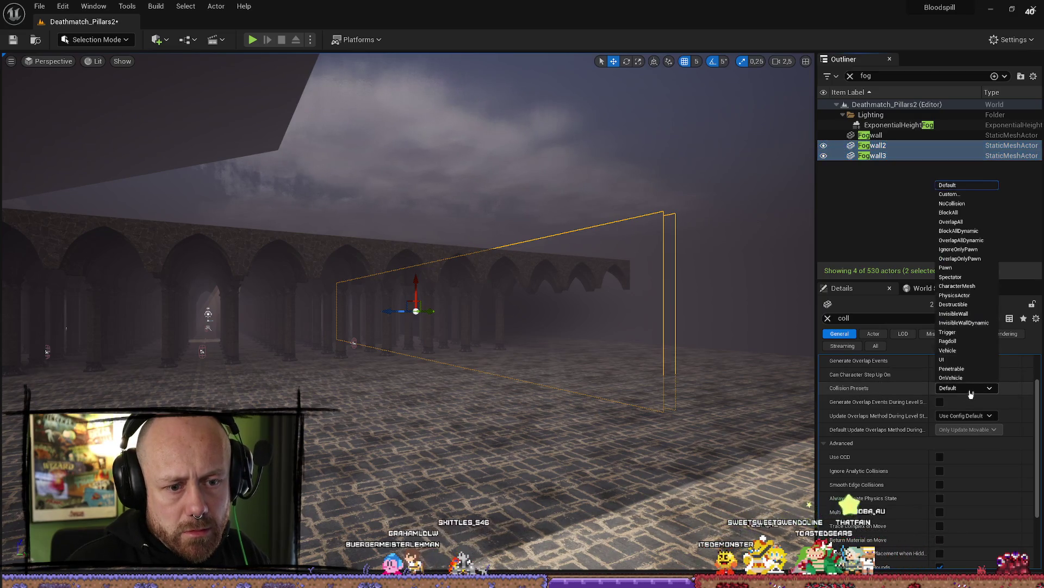
pyautogui.click(961, 204)
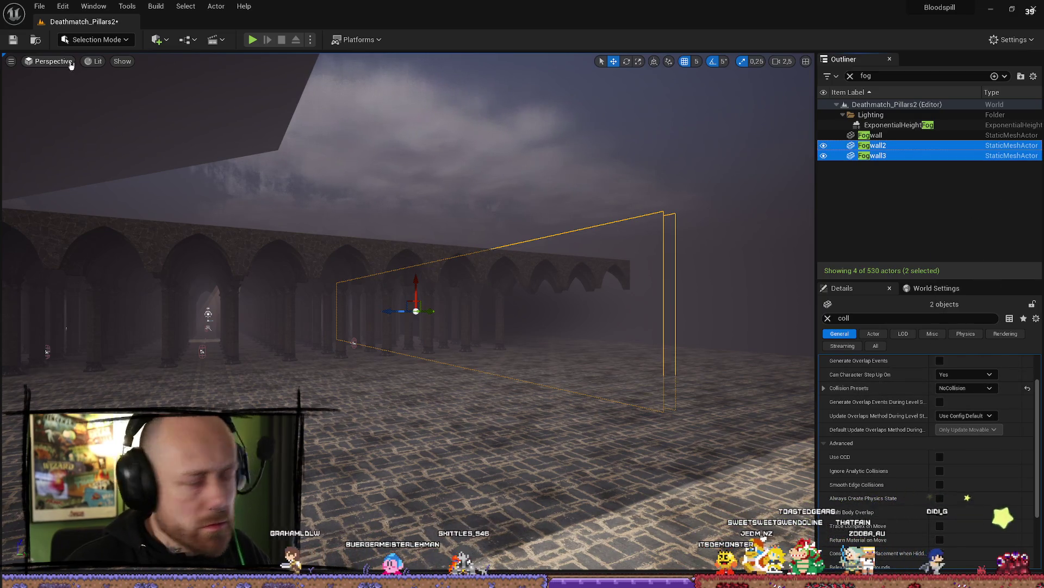
pyautogui.hotkey('ctrl', 's')
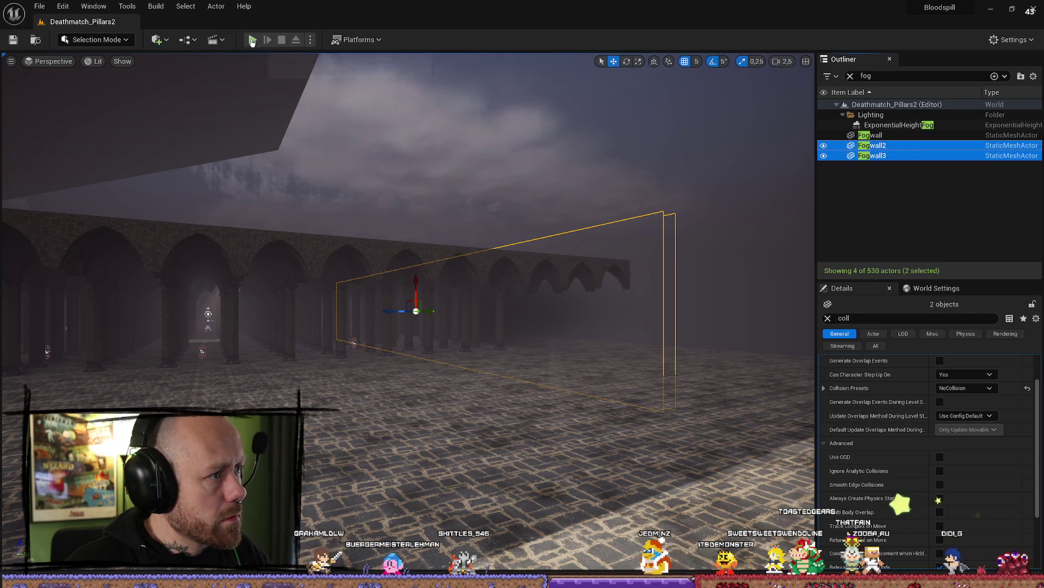
pyautogui.click(253, 40)
# Step: Spawn and respawn in the play test, then stop it with Esc and close the error log
pyautogui.click(432, 474)
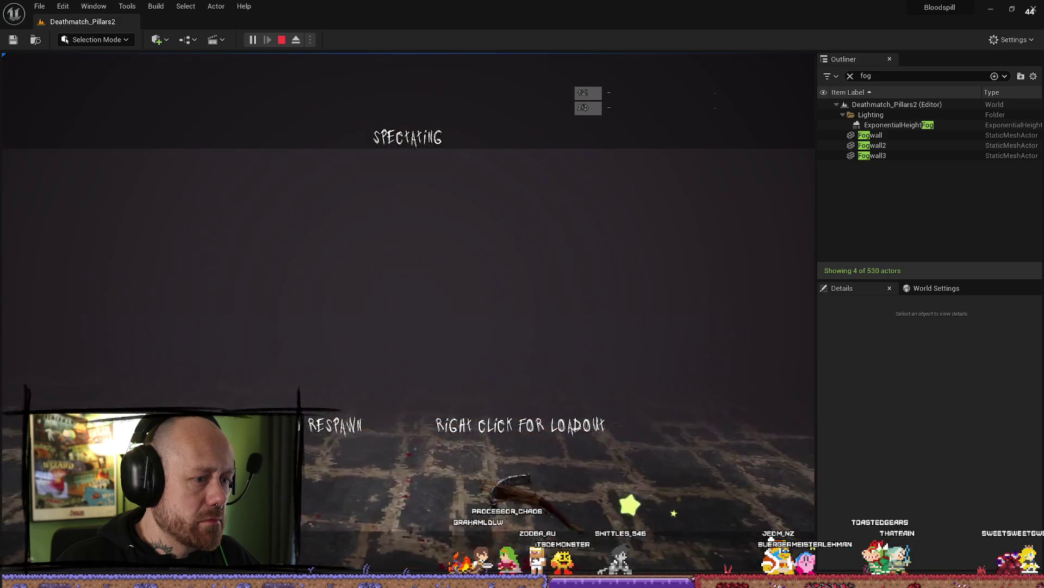
pyautogui.click(408, 311)
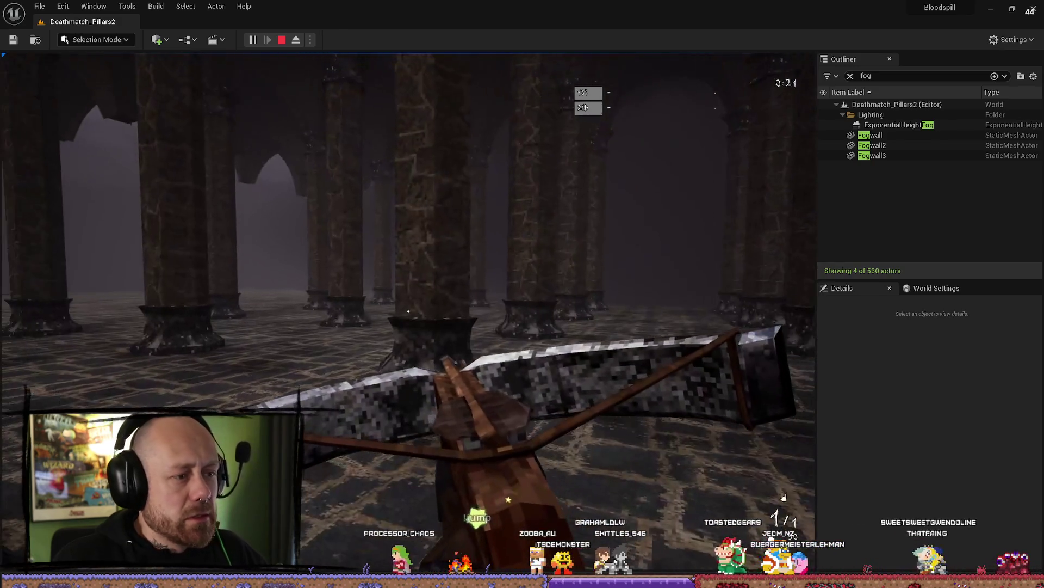
pyautogui.press('Escape')
pyautogui.click(875, 82)
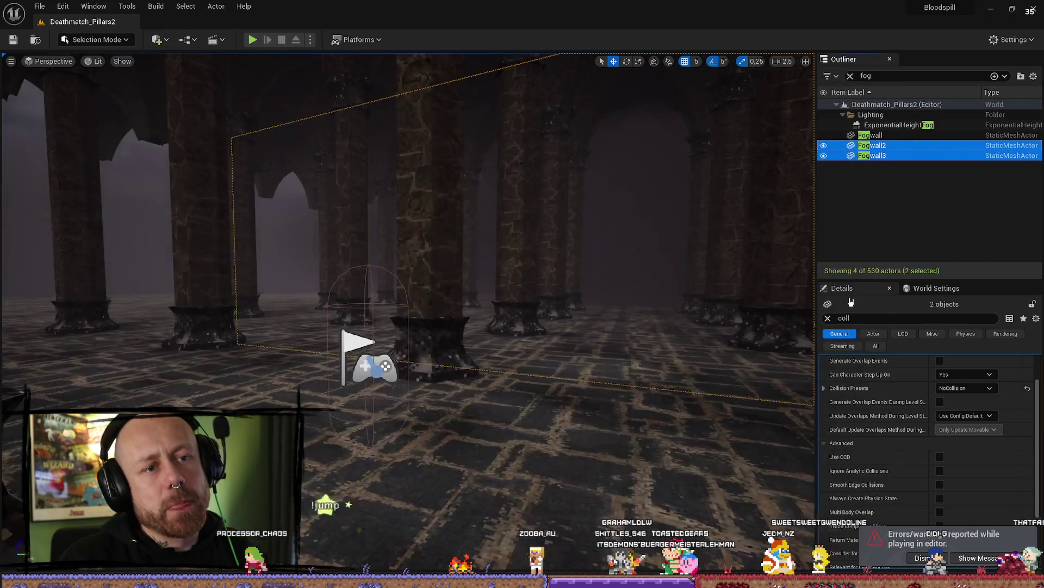
pyautogui.scroll(-2, 408, 272)
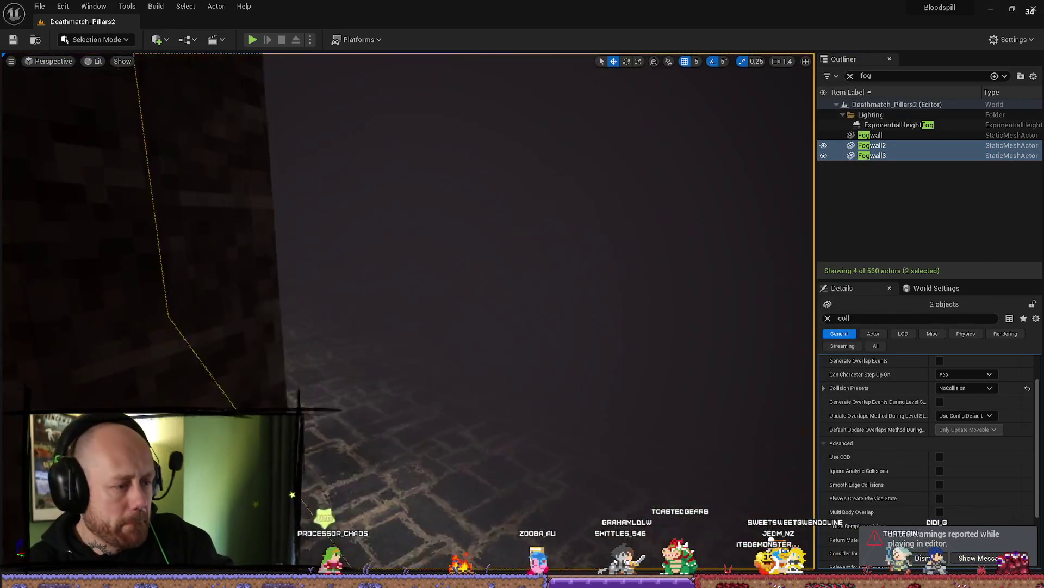
# Step: Place a cube on the hall floor and stretch it into a large wall
pyautogui.press('w')
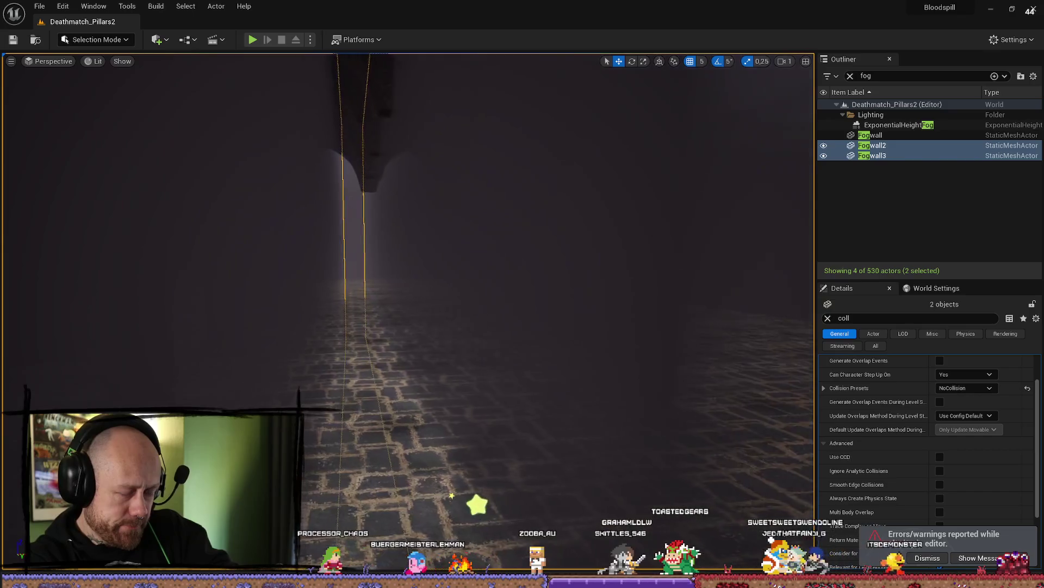
pyautogui.press('w')
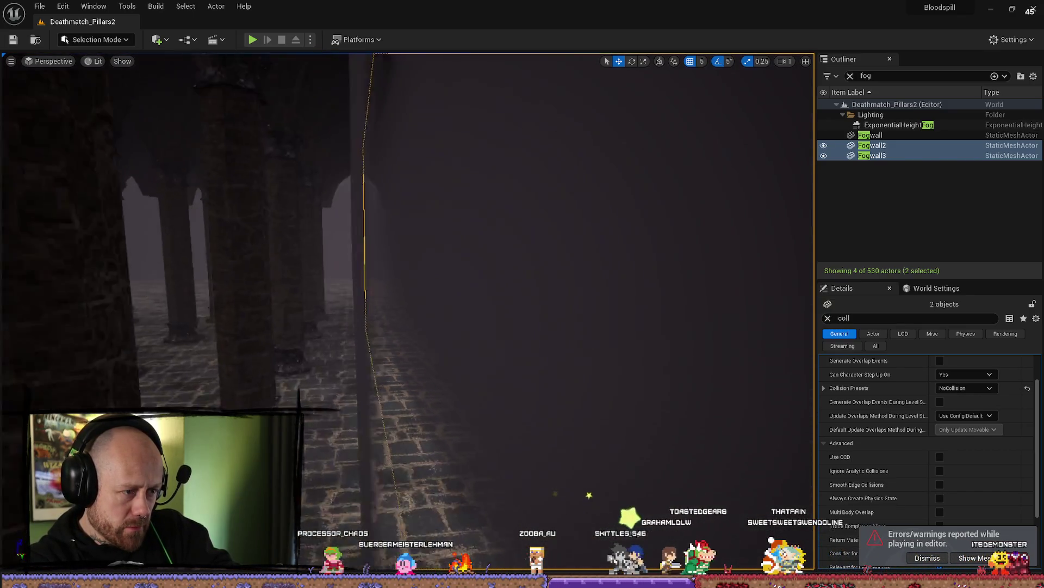
pyautogui.press('s')
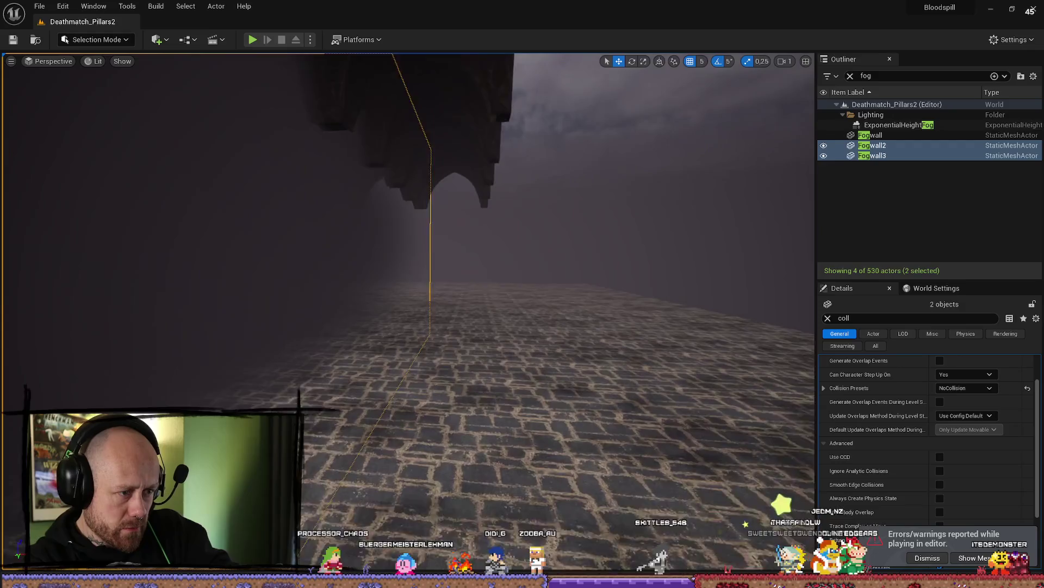
pyautogui.click(166, 41)
pyautogui.moveTo(227, 124)
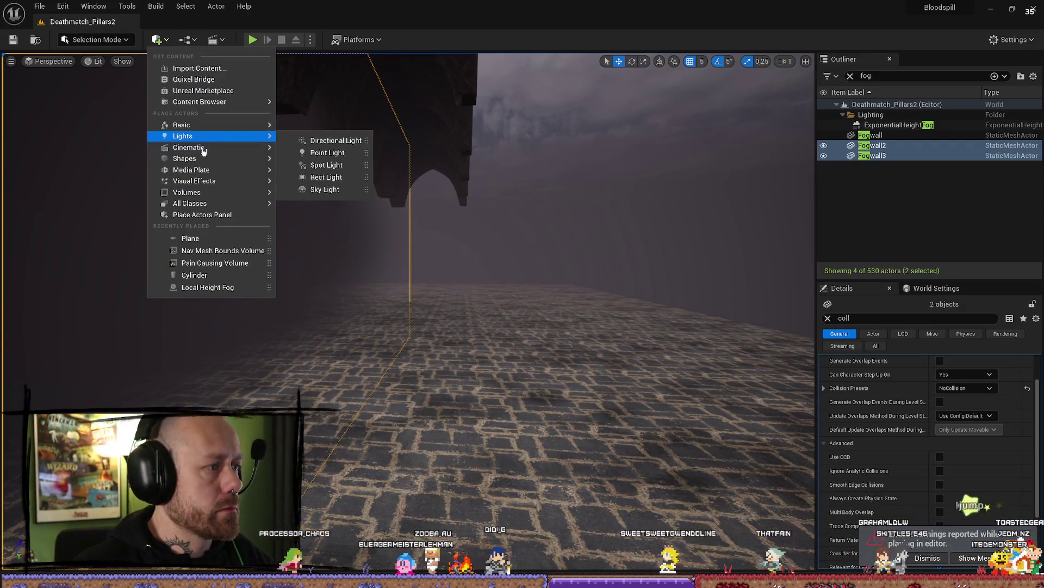
pyautogui.moveTo(205, 162)
pyautogui.moveTo(321, 163)
pyautogui.mouseDown()
pyautogui.moveTo(568, 405)
pyautogui.moveTo(573, 397)
pyautogui.mouseUp()
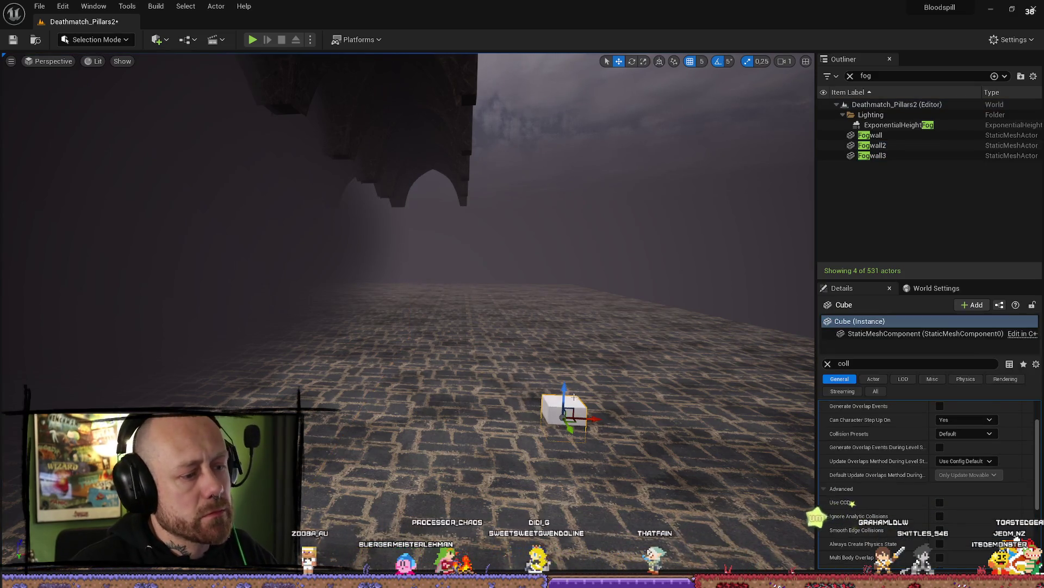
pyautogui.moveTo(565, 341); pyautogui.dragTo(590, 325)
# Step: Clear the Details filter and set the cube's Element 0 material to FogWallSimple_Inst
pyautogui.scroll(-3, 571, 337)
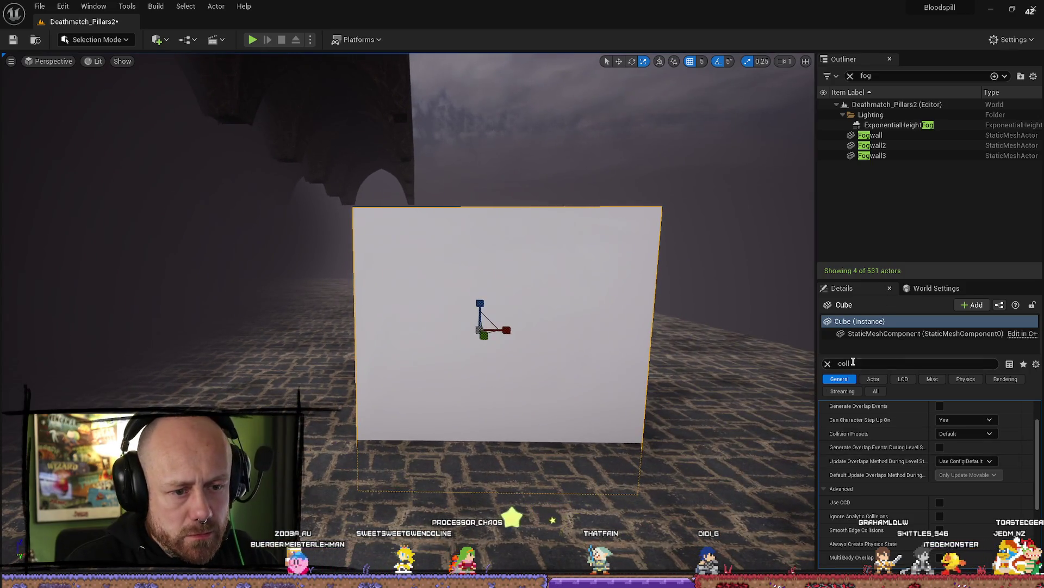
pyautogui.click(751, 325)
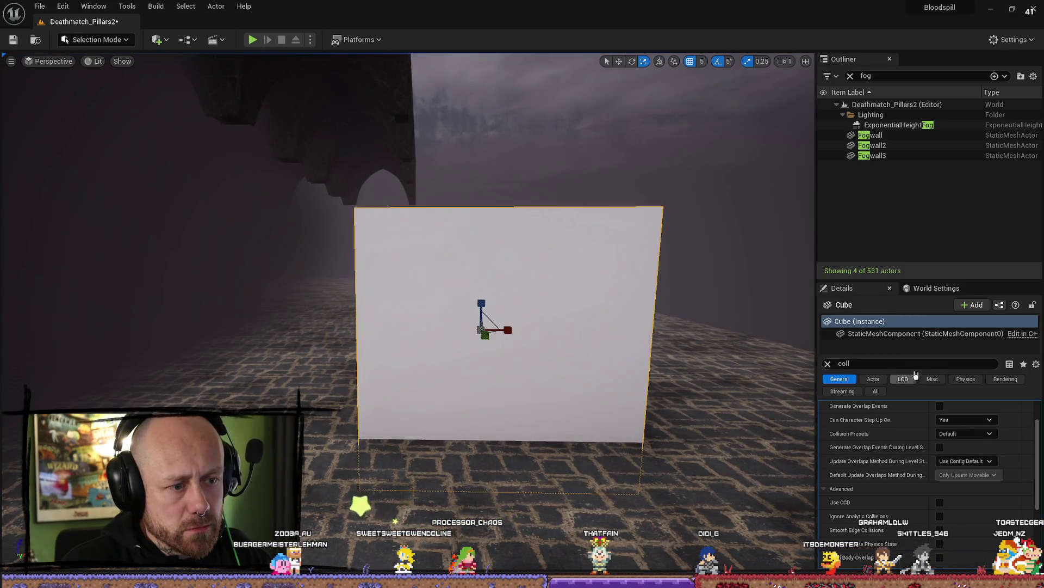
pyautogui.press('BackSpace')
pyautogui.press('BackSpace')
pyautogui.press('BackSpace')
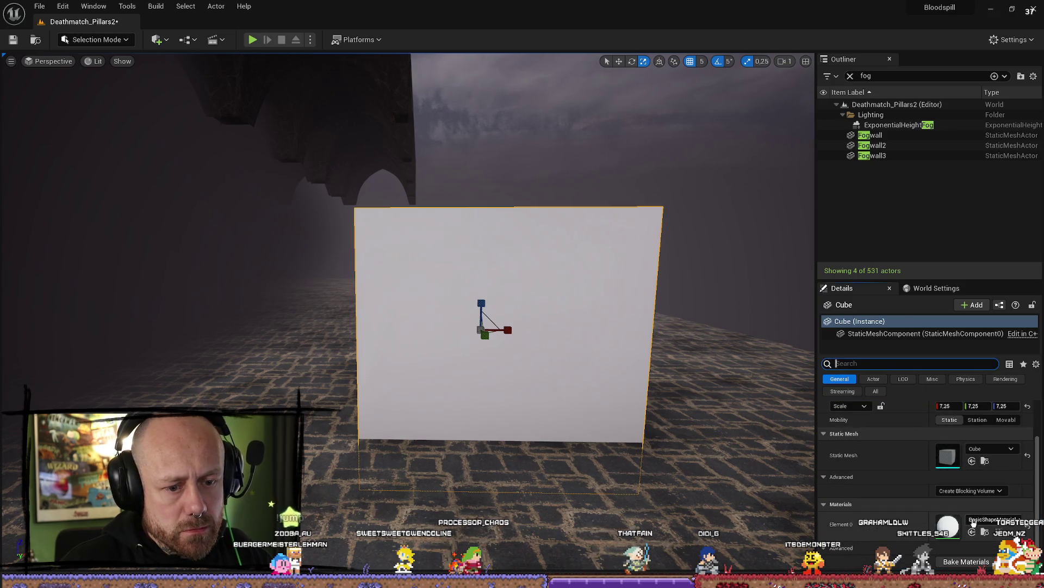
pyautogui.click(982, 522)
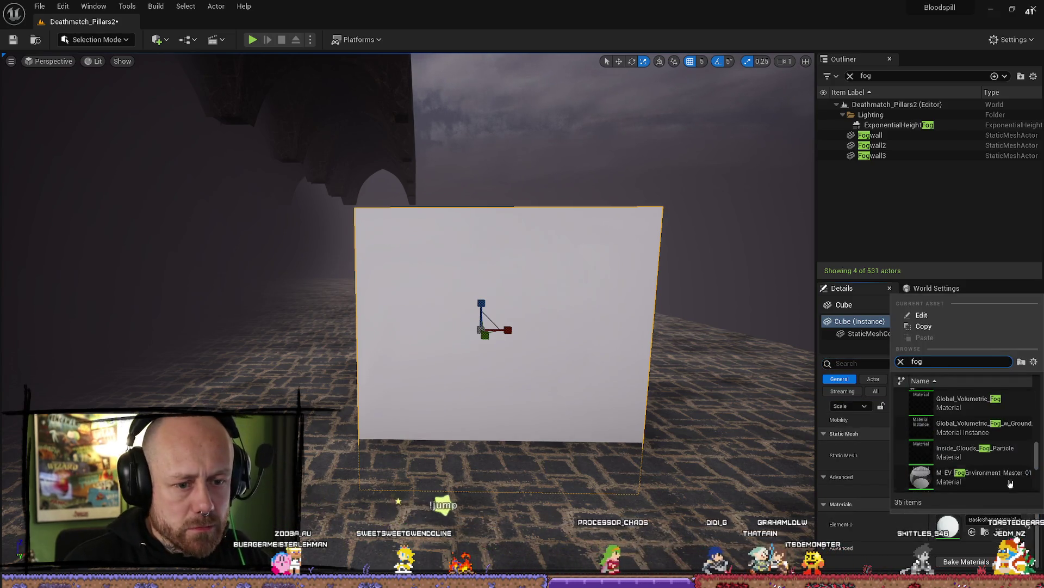
pyautogui.write('wa')
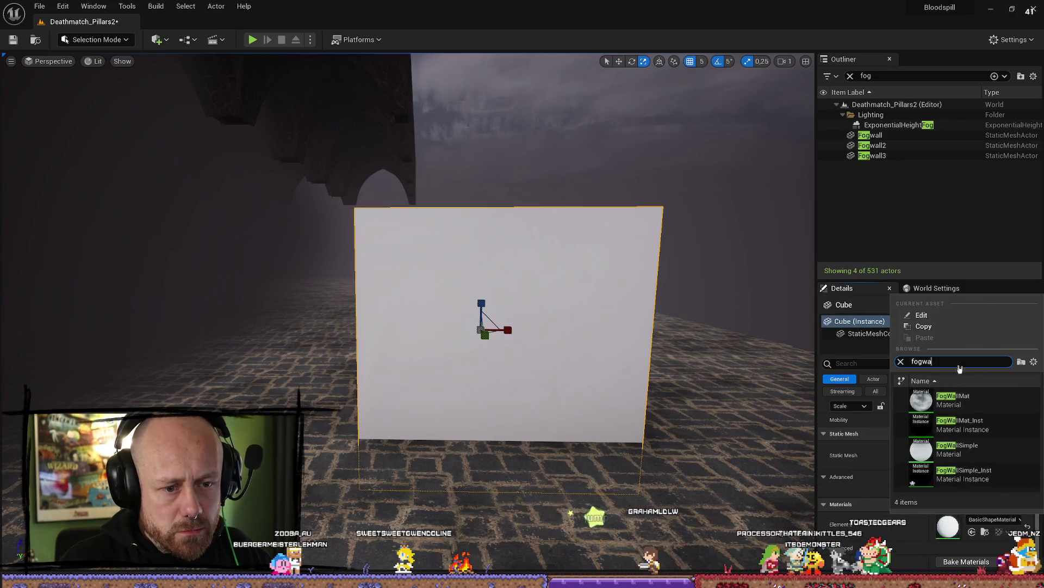
pyautogui.click(964, 471)
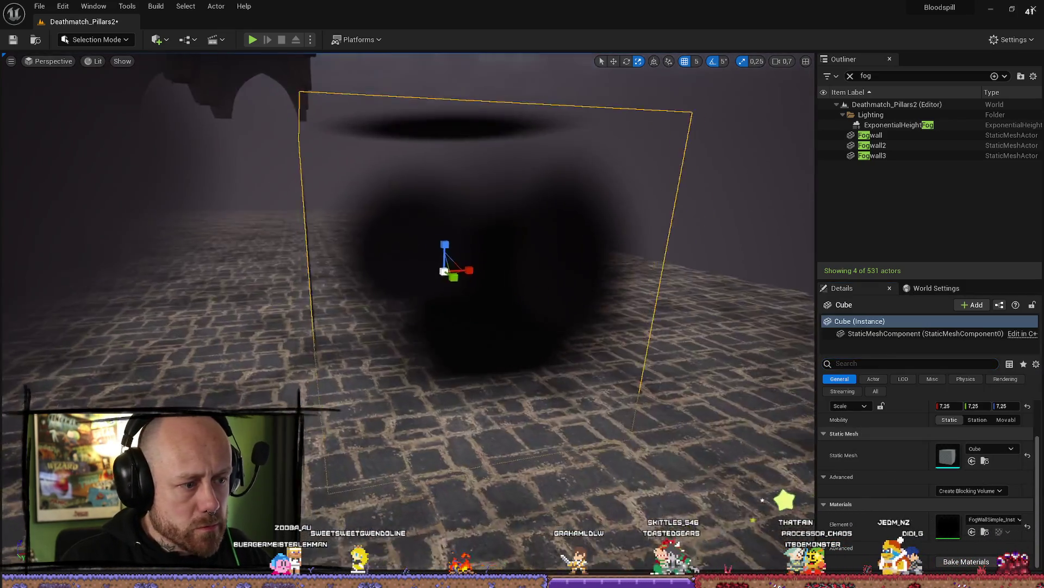
# Step: Frame the fog cube and scale it up uniformly to 17.75
pyautogui.moveTo(408, 261)
pyautogui.mouseDown()
pyautogui.moveTo(408, 217)
pyautogui.moveTo(349, 209)
pyautogui.mouseUp()
pyautogui.press('f')
pyautogui.scroll(6, 408, 310)
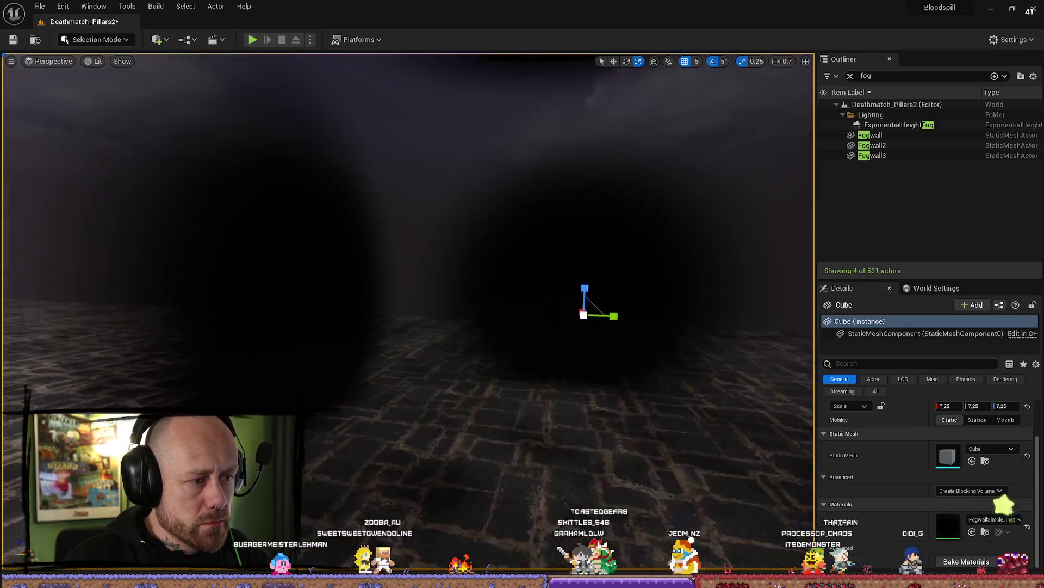
pyautogui.scroll(-6, 626, 363)
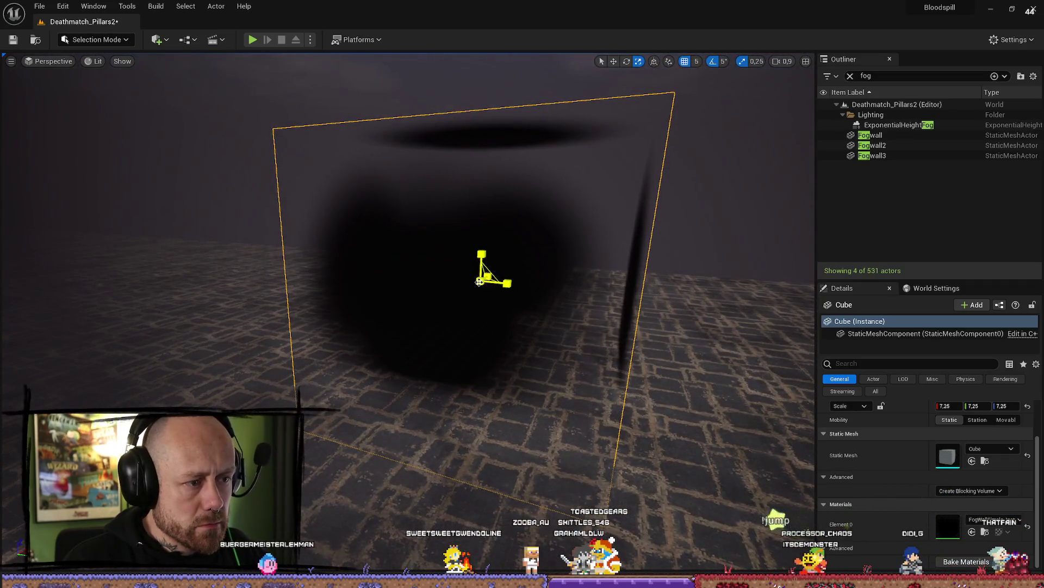
pyautogui.moveTo(479, 282); pyautogui.dragTo(431, 213)
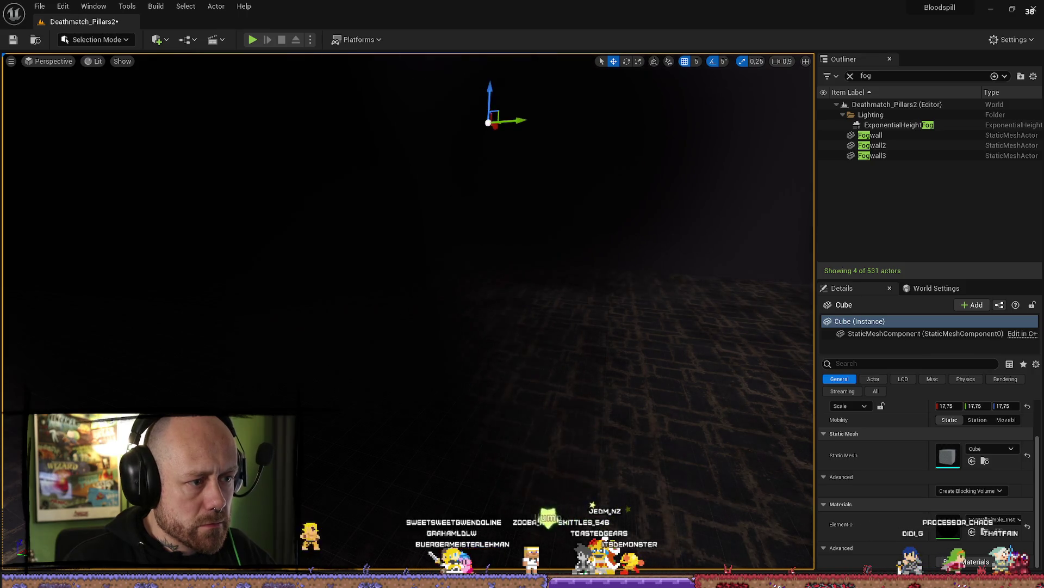
pyautogui.scroll(-5, 408, 310)
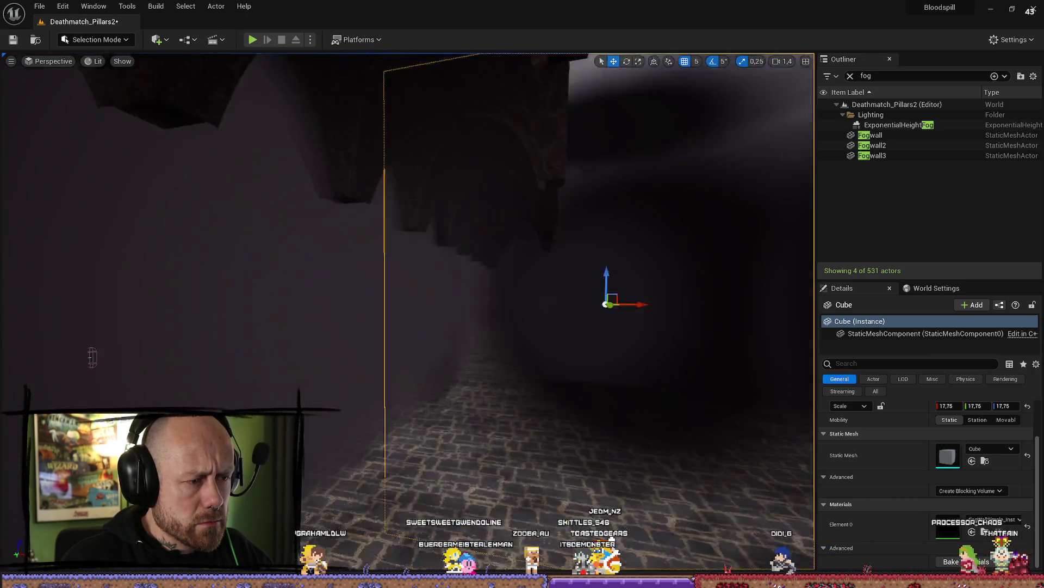
# Step: Reselect the fog cube among the pillars and stretch it along Y to 104.5
pyautogui.moveTo(408, 311); pyautogui.dragTo(327, 304)
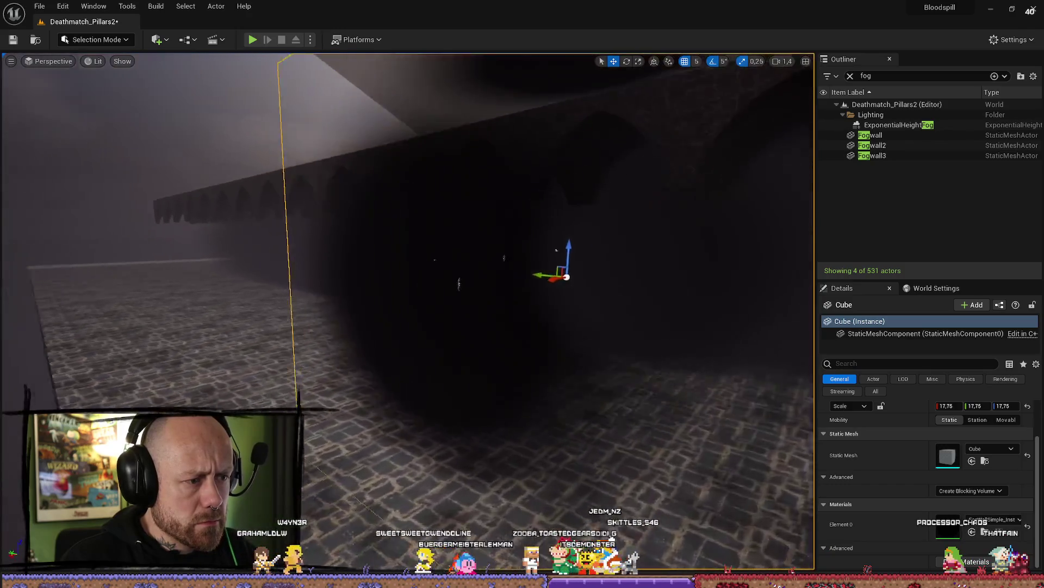
pyautogui.moveTo(459, 283)
pyautogui.mouseDown()
pyautogui.moveTo(437, 223)
pyautogui.moveTo(463, 223)
pyautogui.mouseUp()
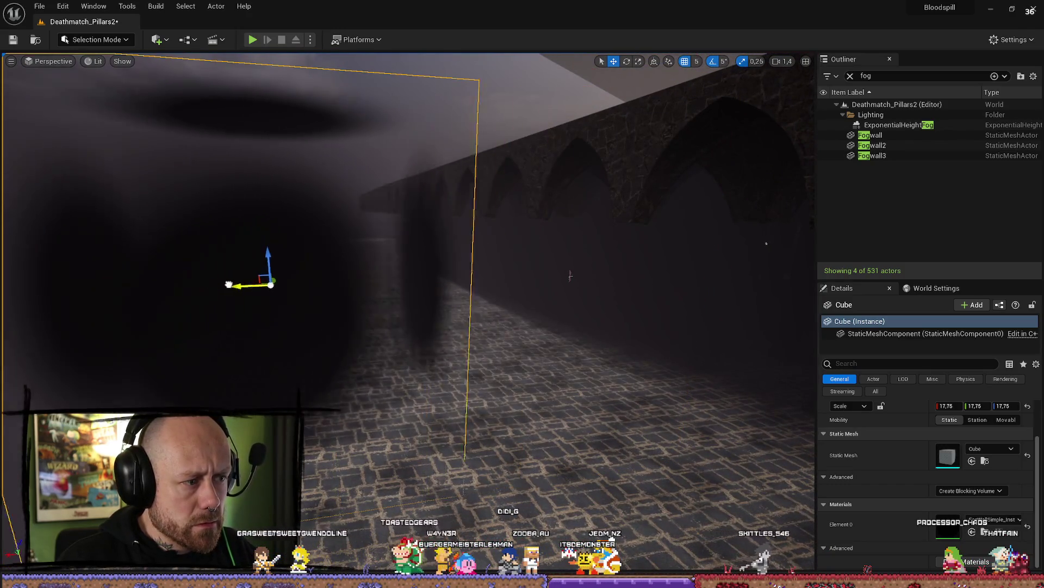
pyautogui.moveTo(485, 279); pyautogui.dragTo(571, 280)
pyautogui.moveTo(698, 288)
pyautogui.mouseDown()
pyautogui.moveTo(508, 319)
pyautogui.moveTo(564, 287)
pyautogui.moveTo(522, 310)
pyautogui.moveTo(604, 150)
pyautogui.moveTo(531, 285)
pyautogui.mouseUp()
pyautogui.click(506, 317)
pyautogui.click(523, 310)
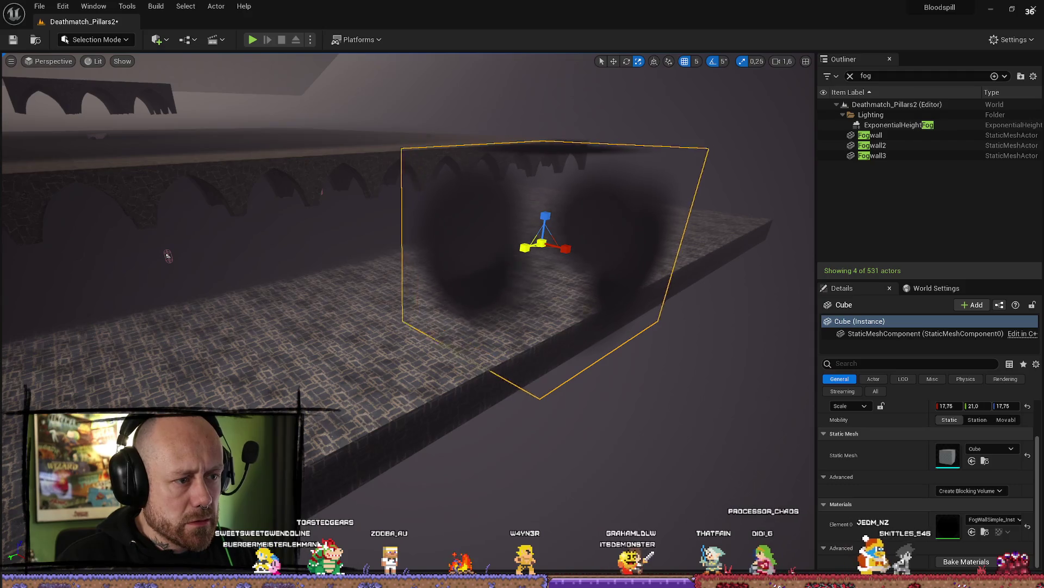
pyautogui.moveTo(525, 248); pyautogui.dragTo(468, 264)
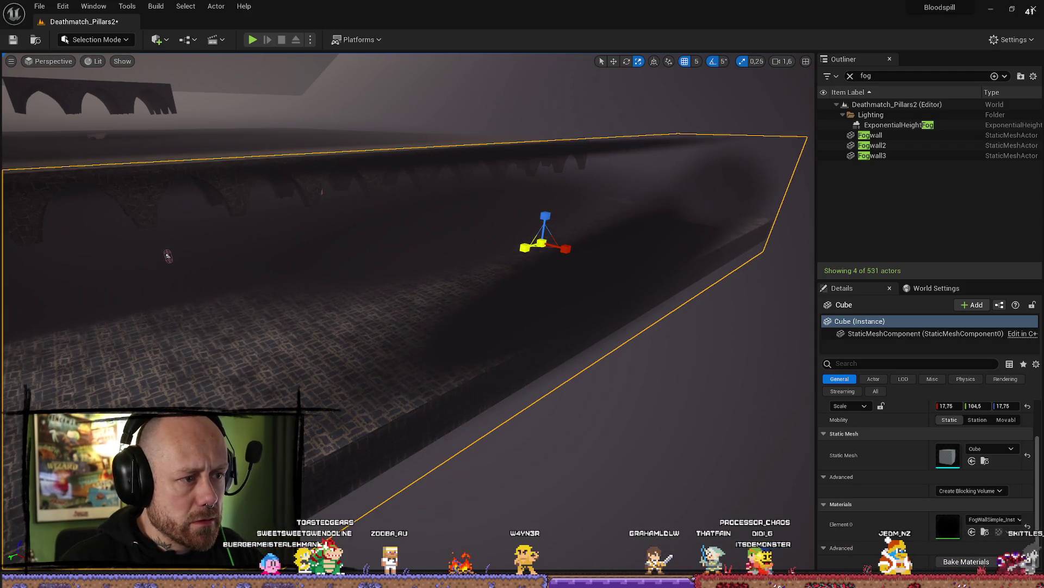
pyautogui.moveTo(564, 263)
pyautogui.mouseDown()
pyautogui.moveTo(615, 255)
pyautogui.moveTo(424, 262)
pyautogui.moveTo(490, 261)
pyautogui.moveTo(473, 233)
pyautogui.mouseUp()
pyautogui.scroll(-2, 591, 259)
pyautogui.scroll(2, 538, 265)
# Step: Delete the old Fogwall, Fogwall2 and Fogwall3 actors
pyautogui.click(473, 232)
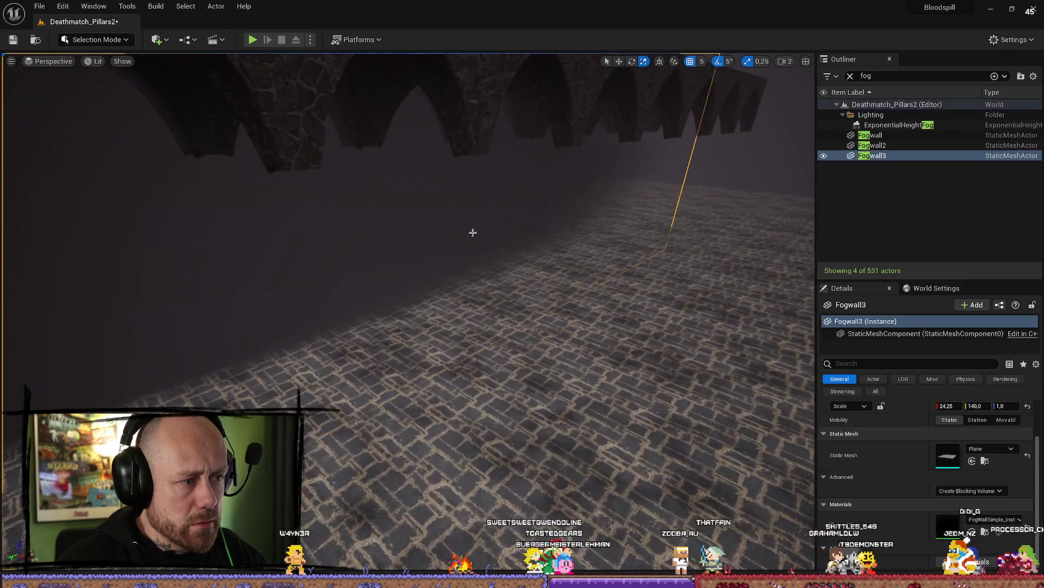
pyautogui.click(887, 135)
pyautogui.keyDown('shift'); pyautogui.click(895, 155); pyautogui.keyUp('shift')
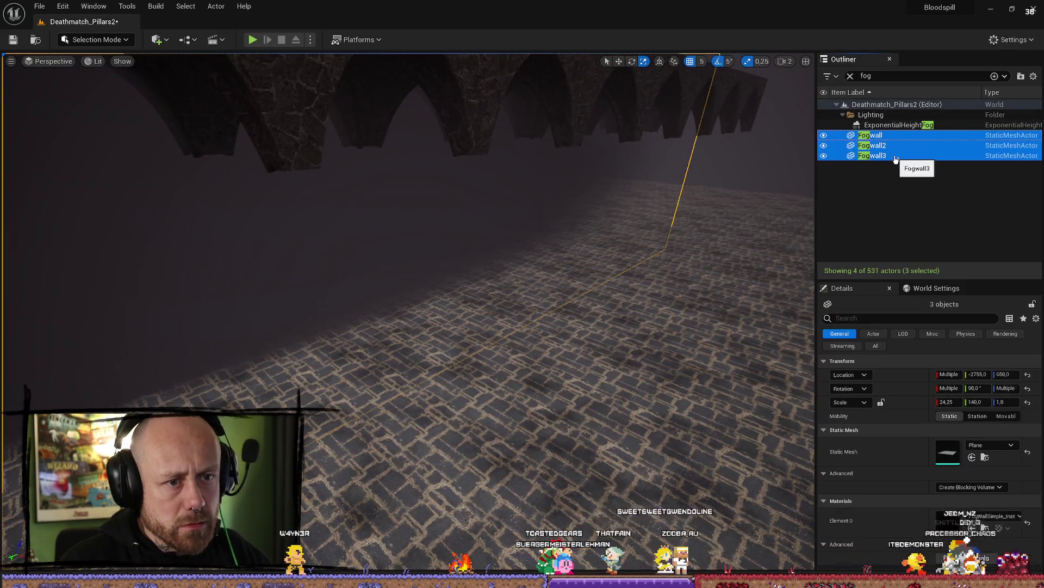
pyautogui.press('Delete')
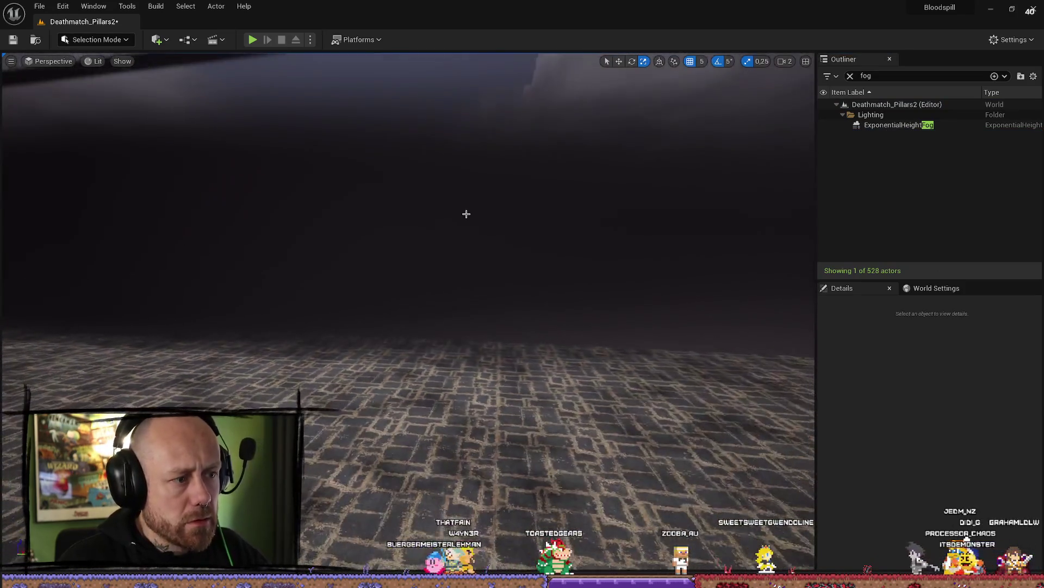
# Step: Reselect the fog cube and make it taller with a Z scale of 37.25
pyautogui.click(755, 274)
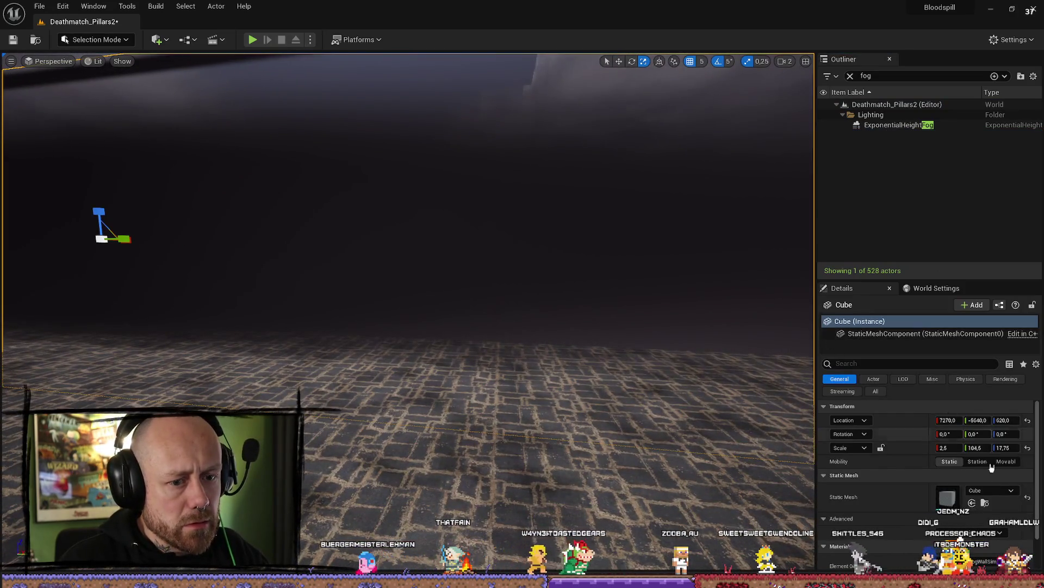
pyautogui.scroll(-2, 992, 467)
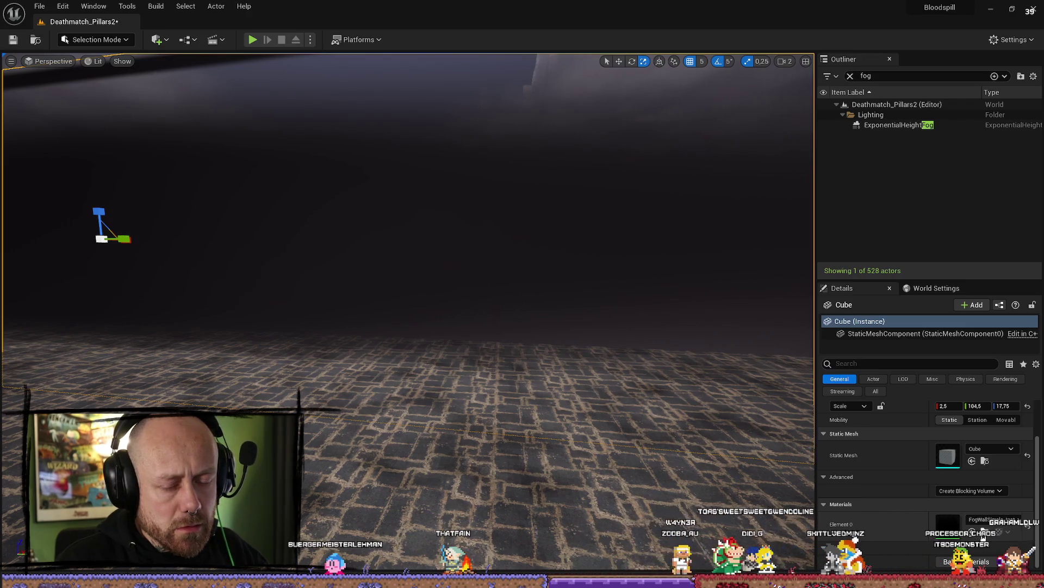
pyautogui.press('f')
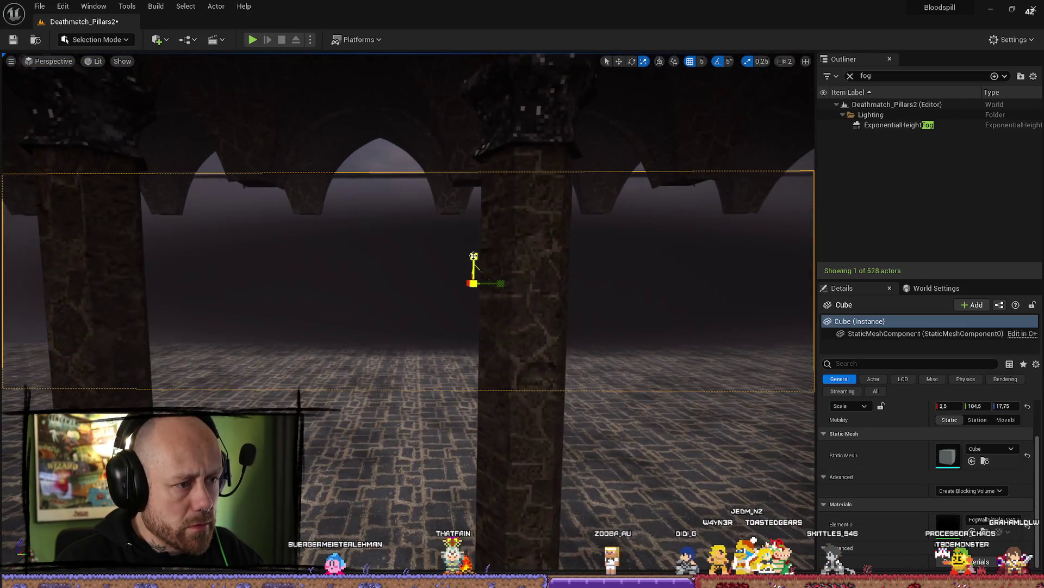
pyautogui.moveTo(474, 255); pyautogui.dragTo(487, 263)
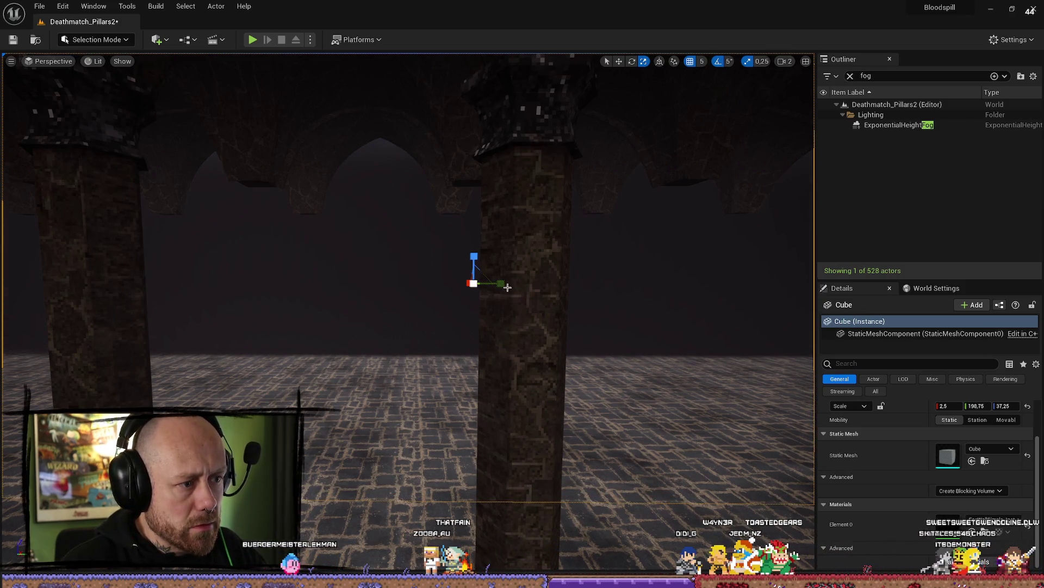
pyautogui.moveTo(508, 286); pyautogui.dragTo(675, 289)
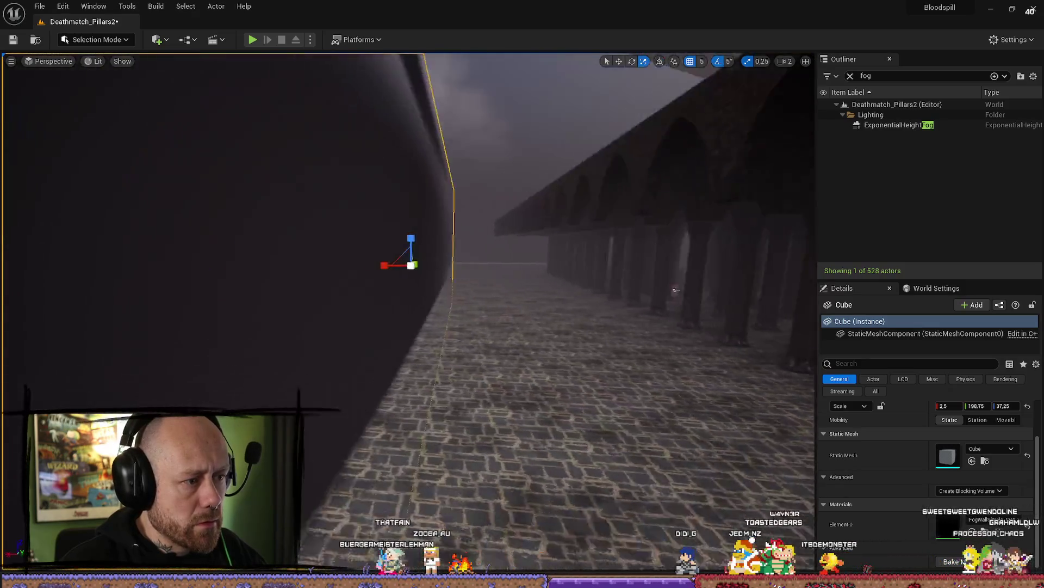
# Step: Switch to the move tool, look down the pillar arcade, and start a play test with Alt+P
pyautogui.press('w')
pyautogui.moveTo(411, 266); pyautogui.dragTo(366, 264)
pyautogui.scroll(-2, 414, 269)
pyautogui.scroll(-1, 390, 264)
pyautogui.scroll(1, 370, 266)
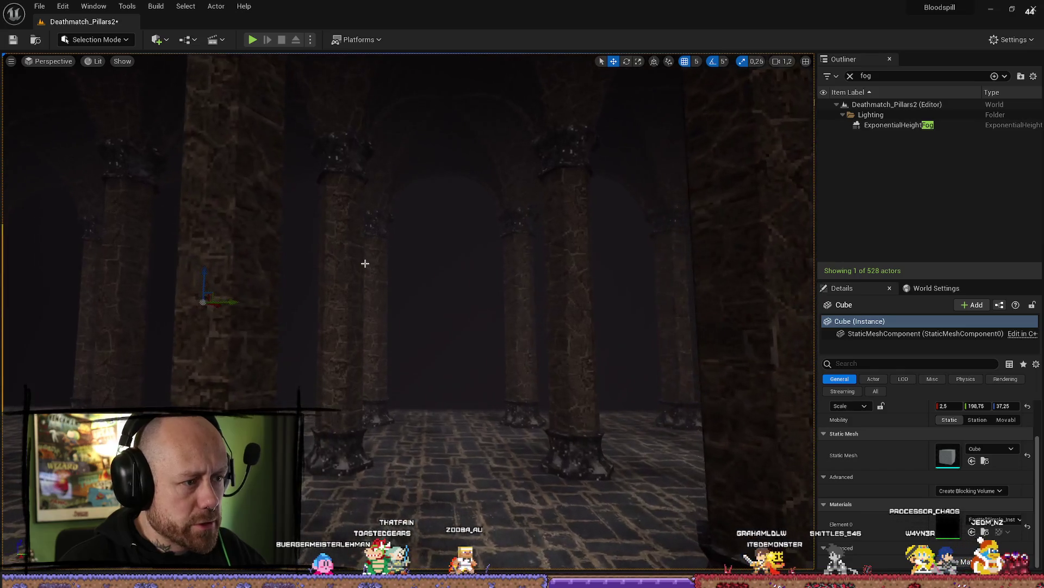
pyautogui.hotkey('alt', 'p')
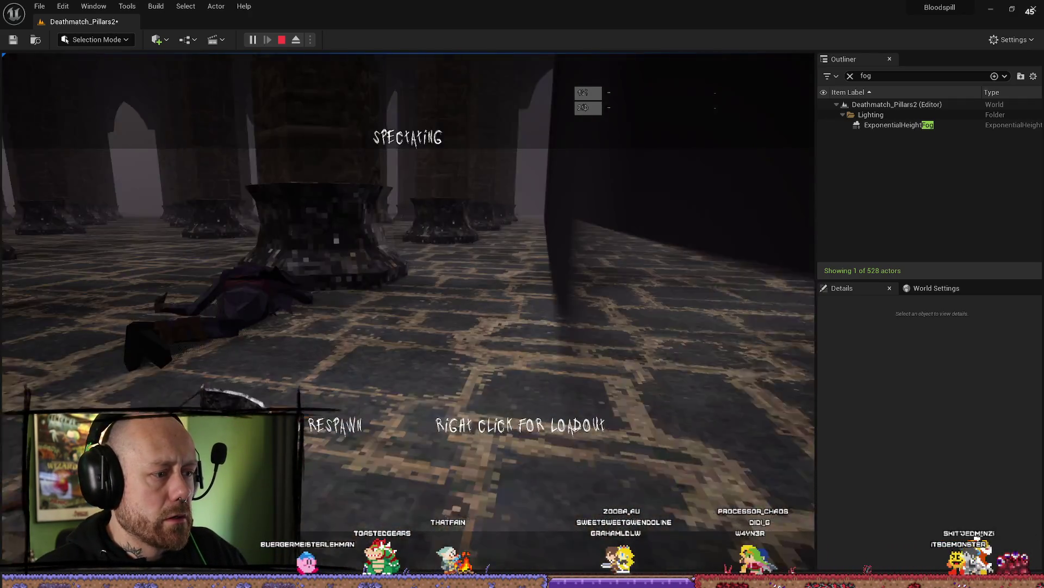
pyautogui.click(408, 311)
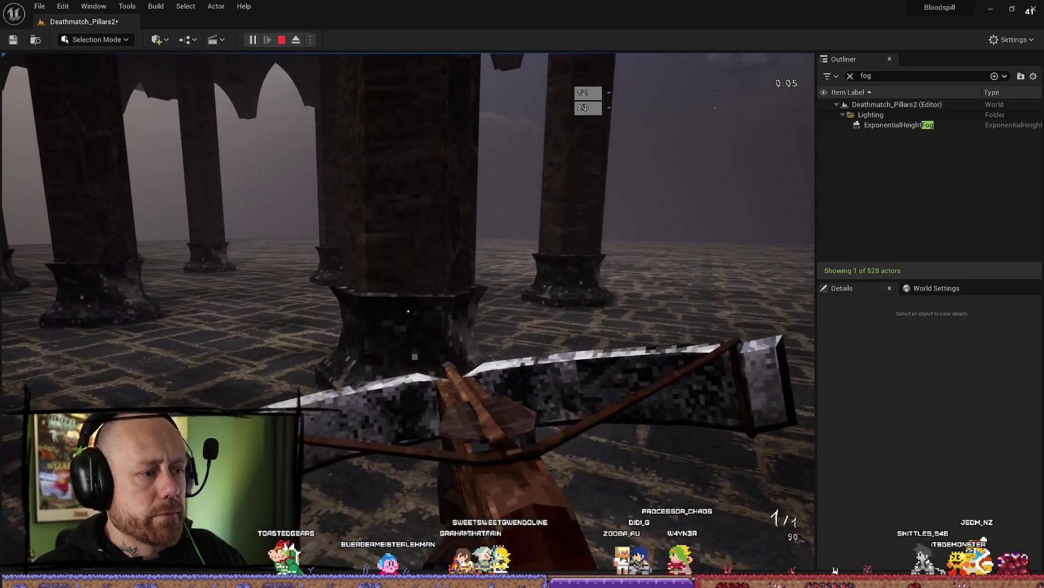
pyautogui.press('Escape')
pyautogui.click(876, 85)
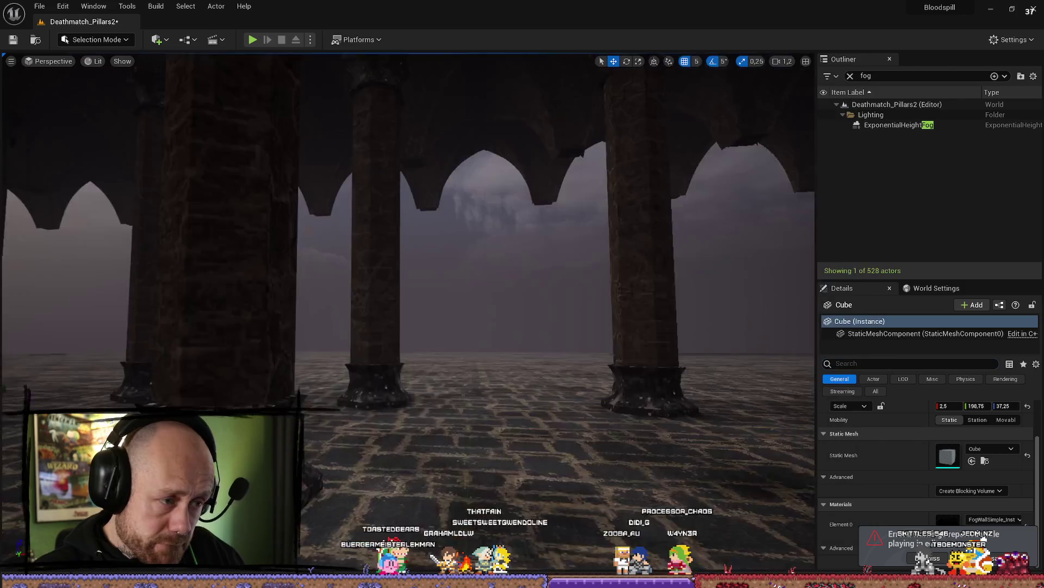
pyautogui.scroll(-2, 408, 282)
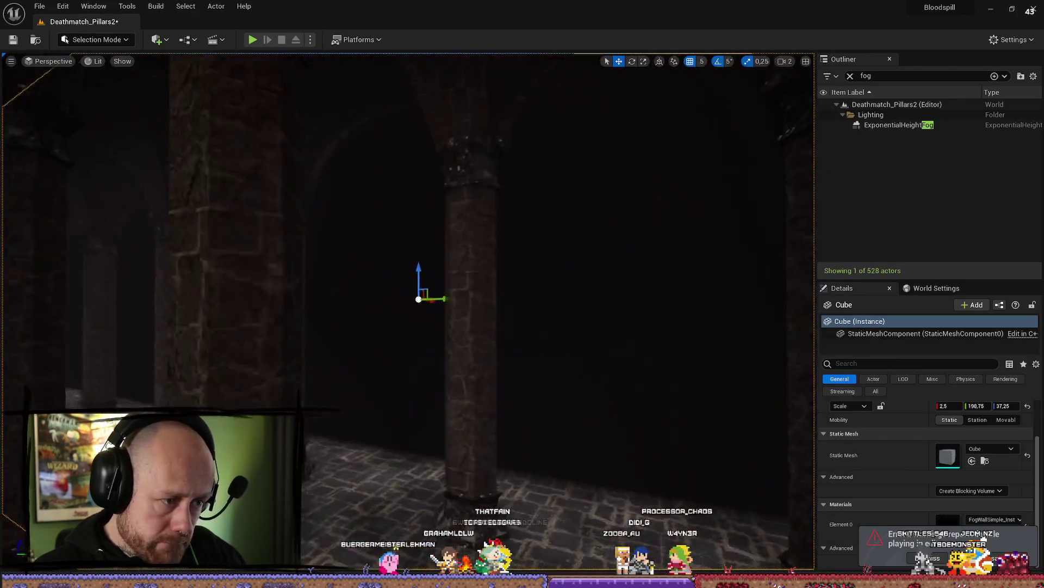
pyautogui.scroll(-1, 408, 283)
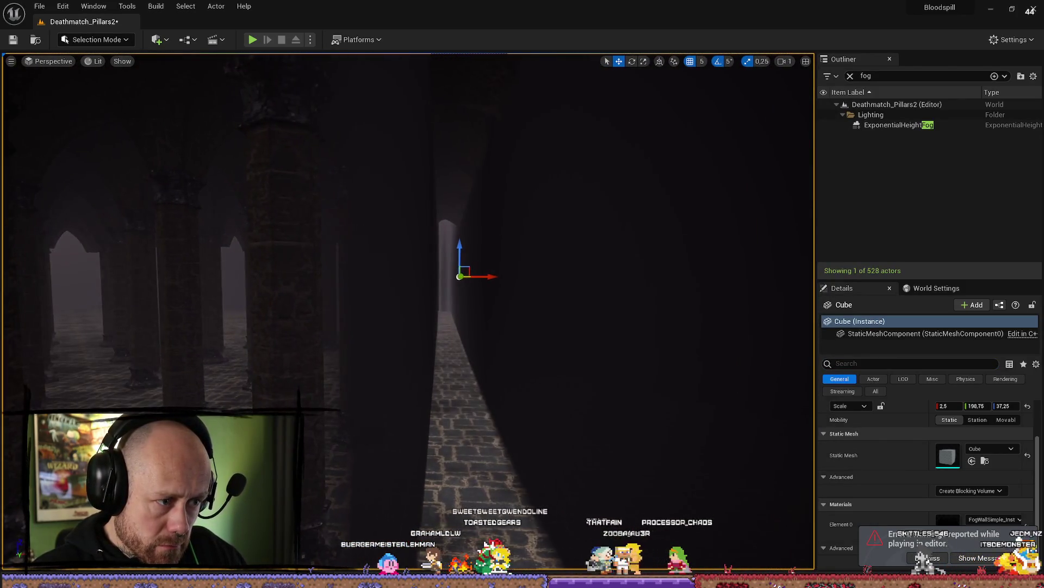
pyautogui.click(988, 520)
pyautogui.click(742, 446)
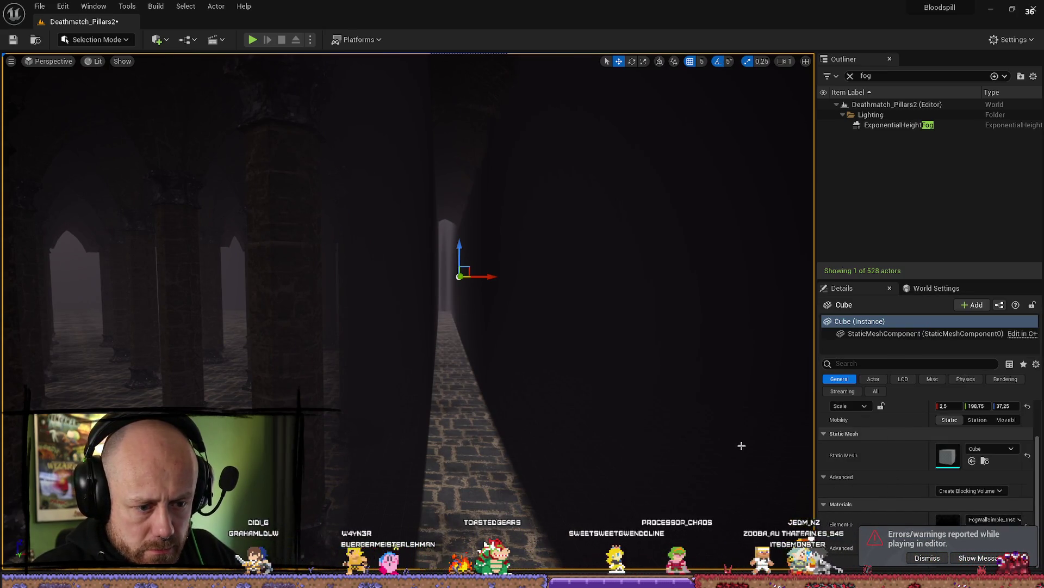
pyautogui.click(926, 558)
pyautogui.click(984, 531)
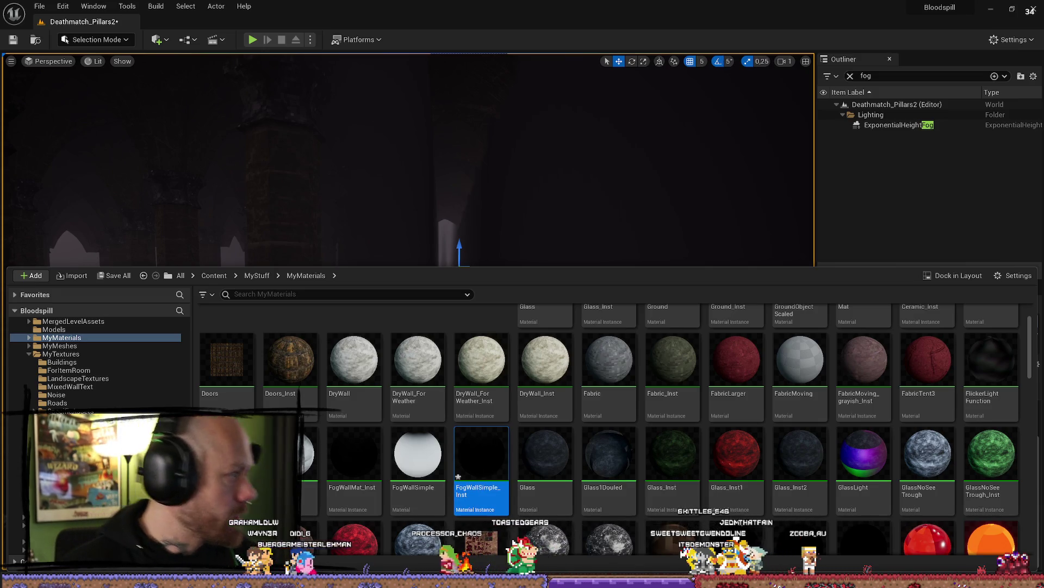
pyautogui.click(446, 246)
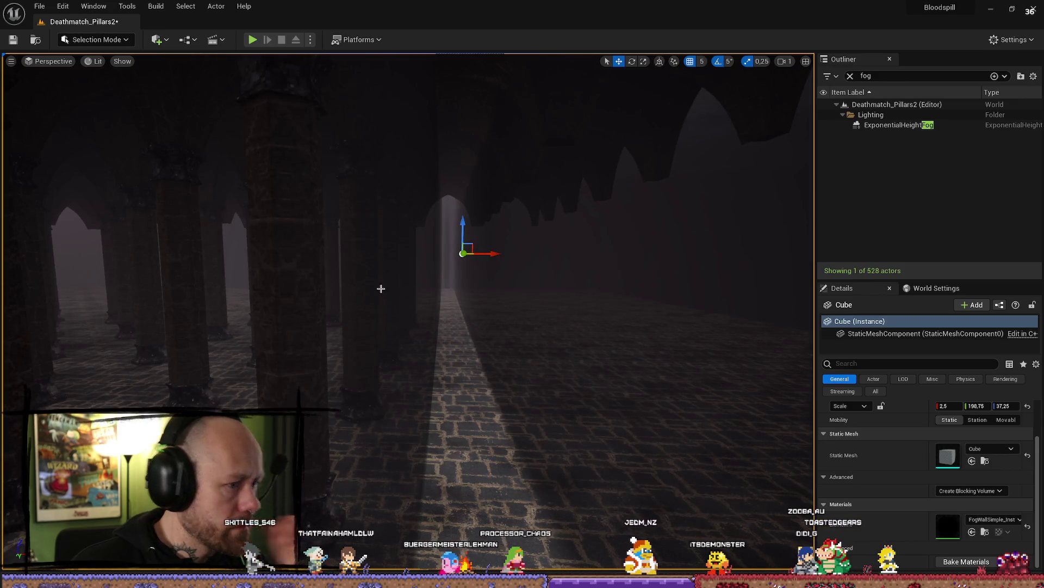
pyautogui.moveTo(380, 288)
pyautogui.mouseDown()
pyautogui.moveTo(391, 288)
pyautogui.moveTo(392, 305)
pyautogui.moveTo(375, 289)
pyautogui.mouseUp()
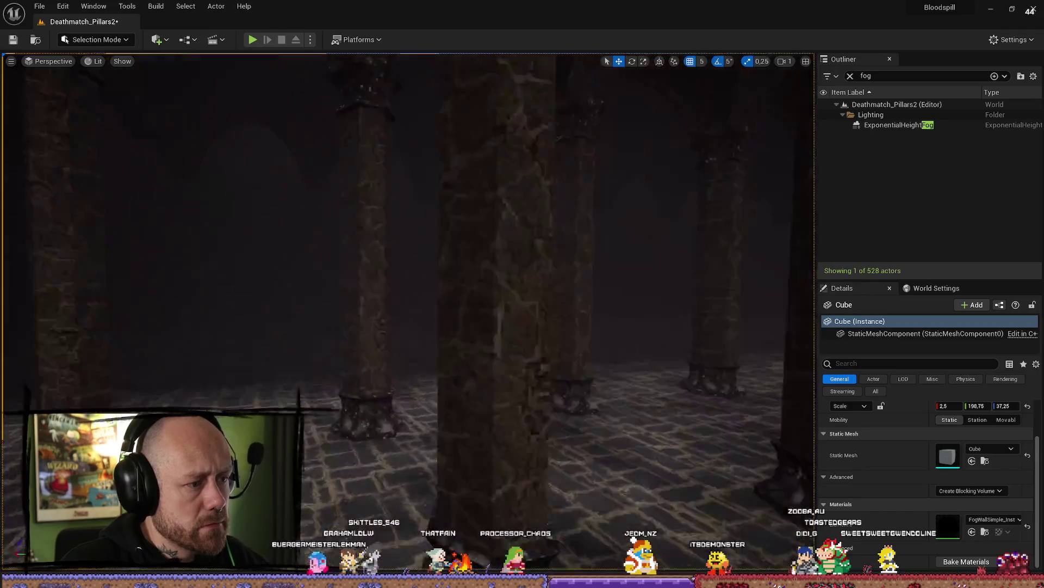
pyautogui.moveTo(61, 263)
pyautogui.mouseDown()
pyautogui.moveTo(61, 289)
pyautogui.moveTo(60, 263)
pyautogui.mouseUp()
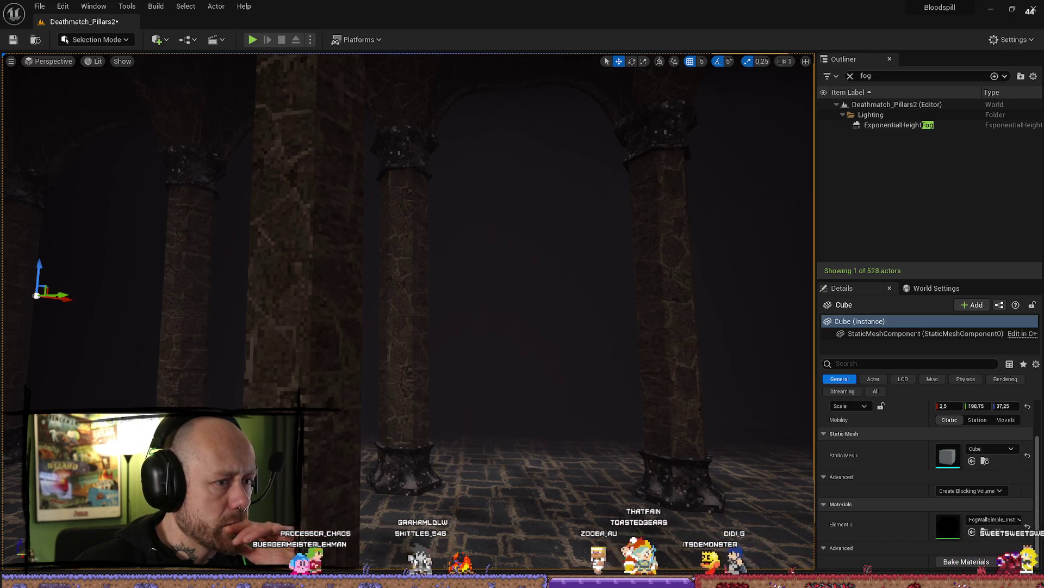
pyautogui.moveTo(398, 286)
pyautogui.mouseDown()
pyautogui.moveTo(416, 297)
pyautogui.moveTo(397, 280)
pyautogui.moveTo(397, 312)
pyautogui.moveTo(90, 342)
pyautogui.moveTo(153, 355)
pyautogui.mouseUp()
# Step: Alt-drag the fog-wall Cube along X to create Cube2, then run and stop a play test
pyautogui.click(494, 419)
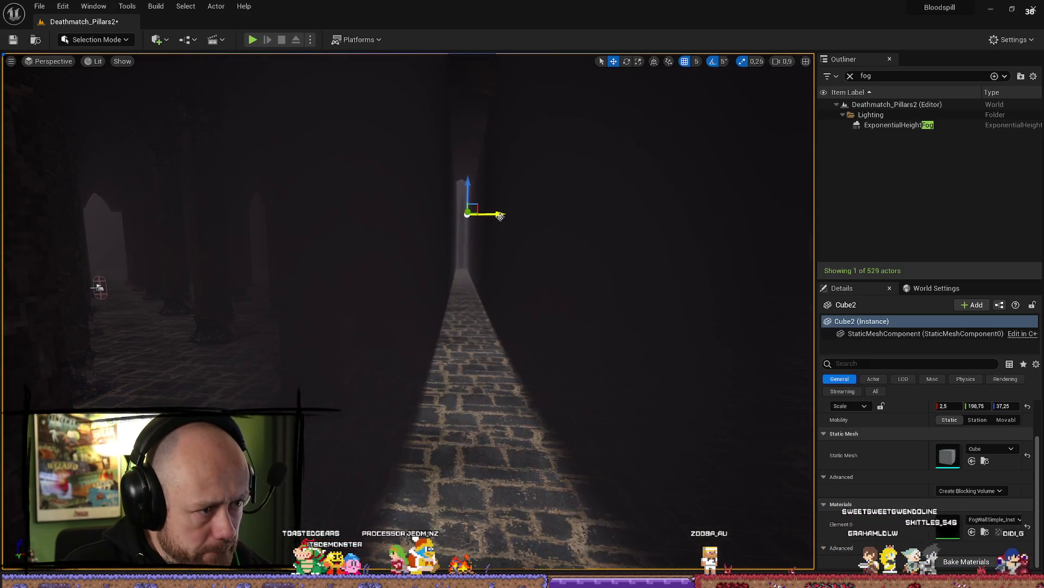
pyautogui.moveTo(500, 214)
pyautogui.keyDown('alt'); pyautogui.mouseDown()
pyautogui.moveTo(515, 215)
pyautogui.moveTo(482, 220)
pyautogui.mouseUp(); pyautogui.keyUp('alt')
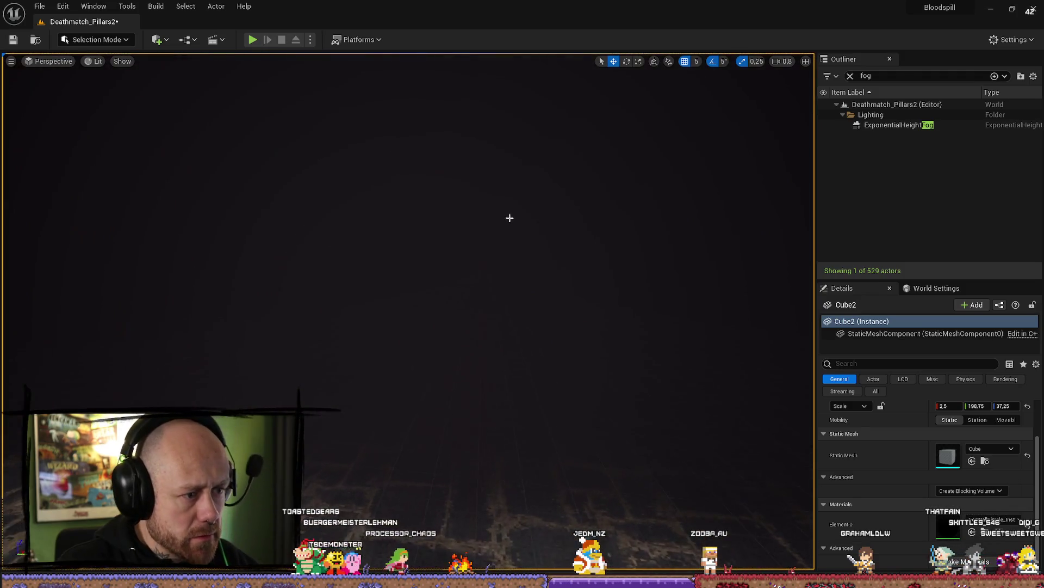
pyautogui.click(253, 40)
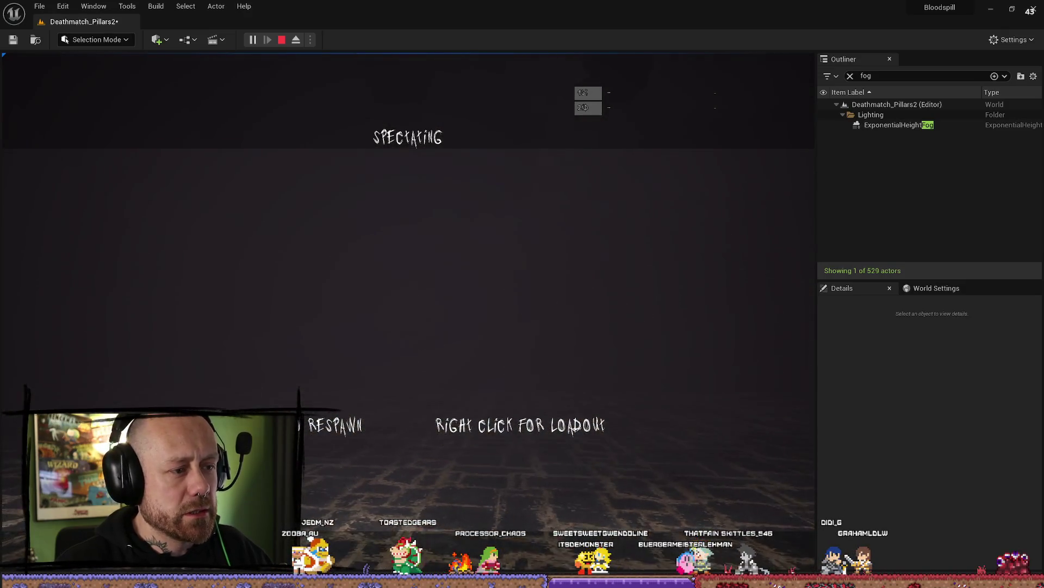
pyautogui.press('Escape')
# Step: Close the error log, clear the Outliner filter, and delete the duplicate Cube2
pyautogui.click(878, 84)
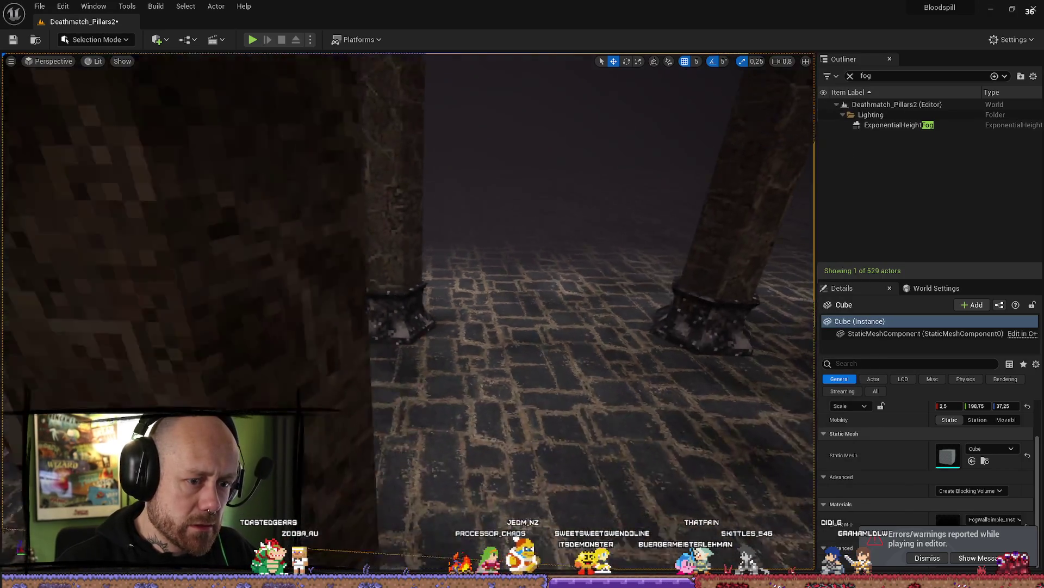
pyautogui.moveTo(408, 272)
pyautogui.mouseDown()
pyautogui.moveTo(468, 149)
pyautogui.moveTo(425, 218)
pyautogui.mouseUp()
pyautogui.moveTo(526, 343); pyautogui.dragTo(479, 326)
pyautogui.click(851, 76)
pyautogui.click(877, 207)
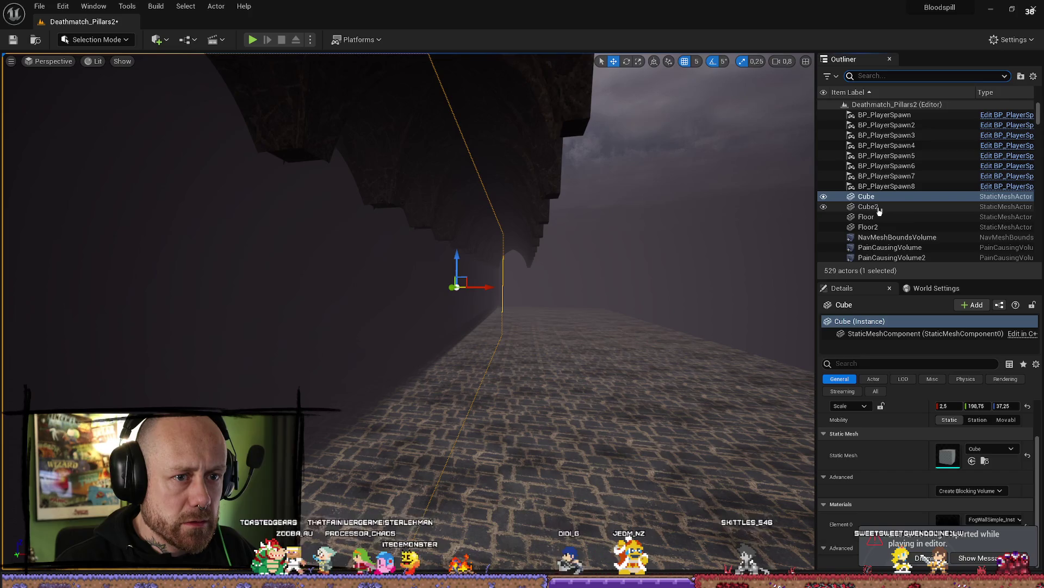
pyautogui.press('Delete')
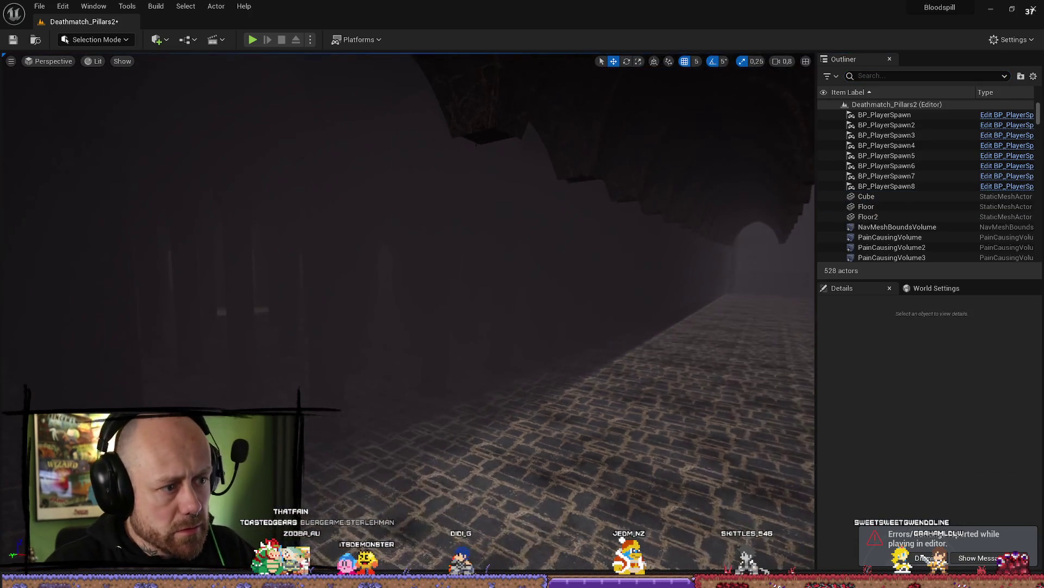
pyautogui.click(539, 291)
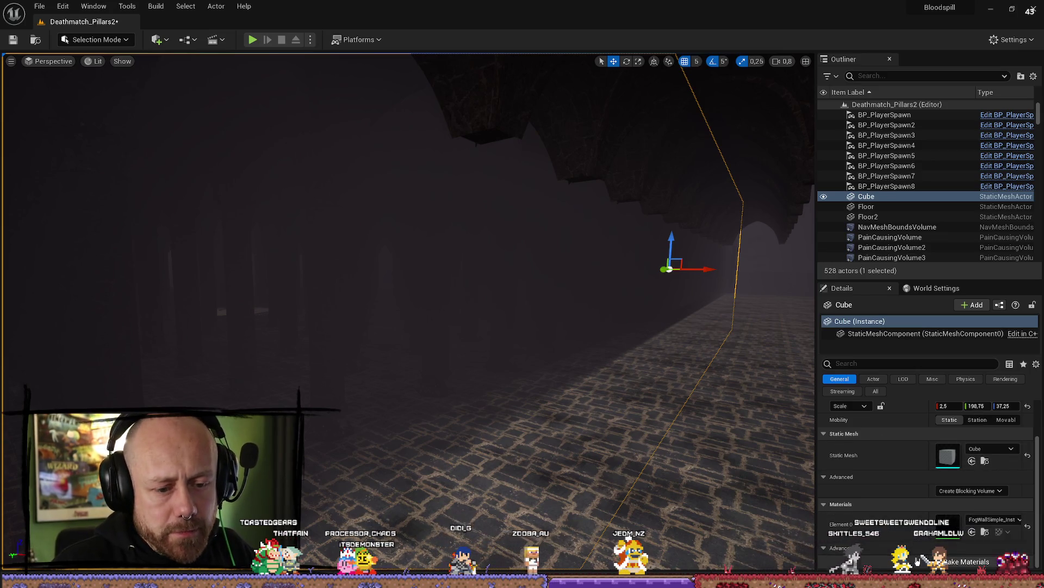
# Step: Locate the Cube's FogWallSimple_Inst material in the Content Drawer while viewing the hall
pyautogui.click(973, 531)
pyautogui.hotkey('ctrl', 'space')
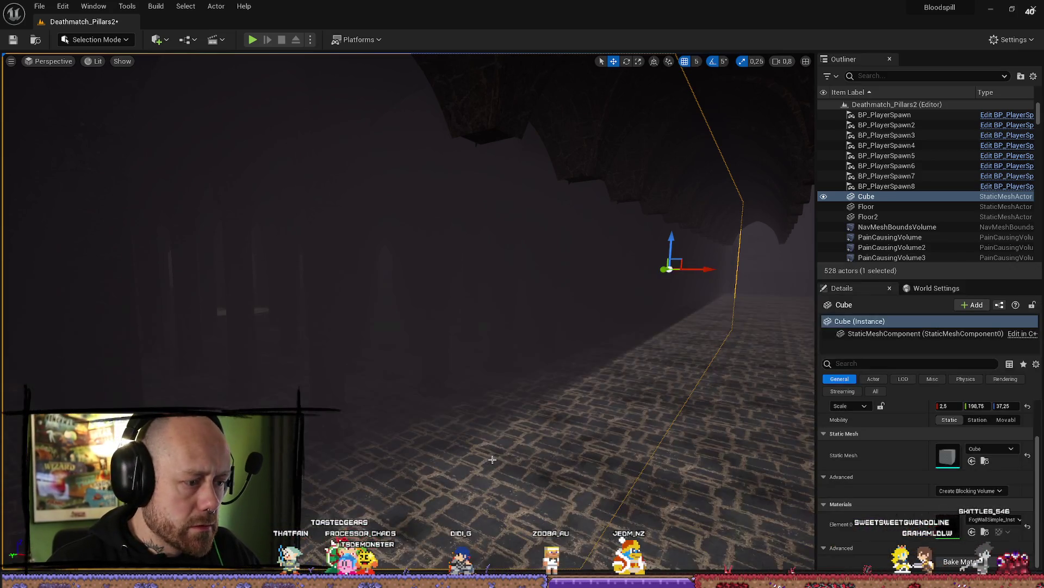
pyautogui.hotkey('ctrl', 'space')
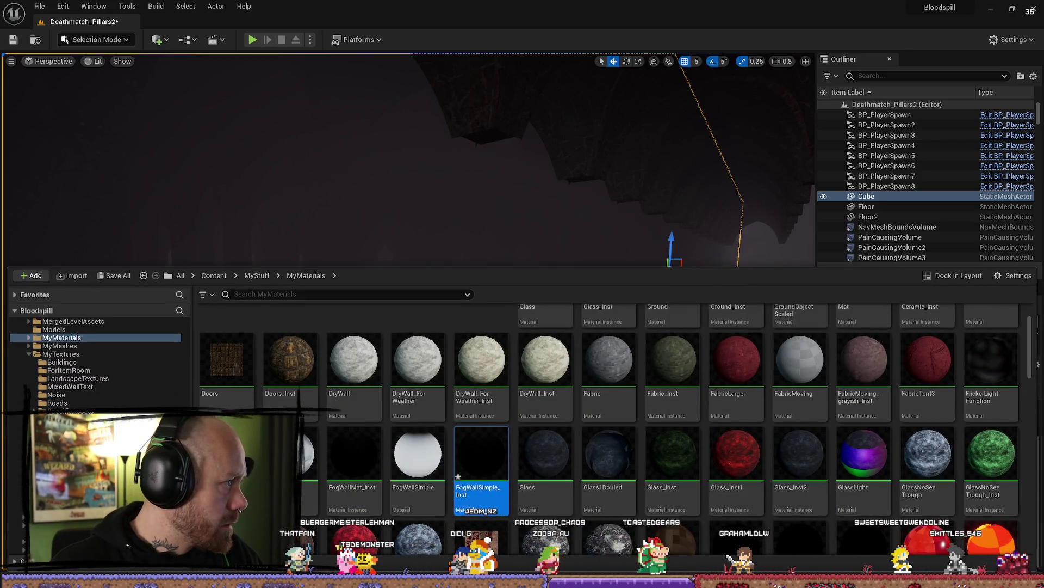
pyautogui.hotkey('ctrl', 'space')
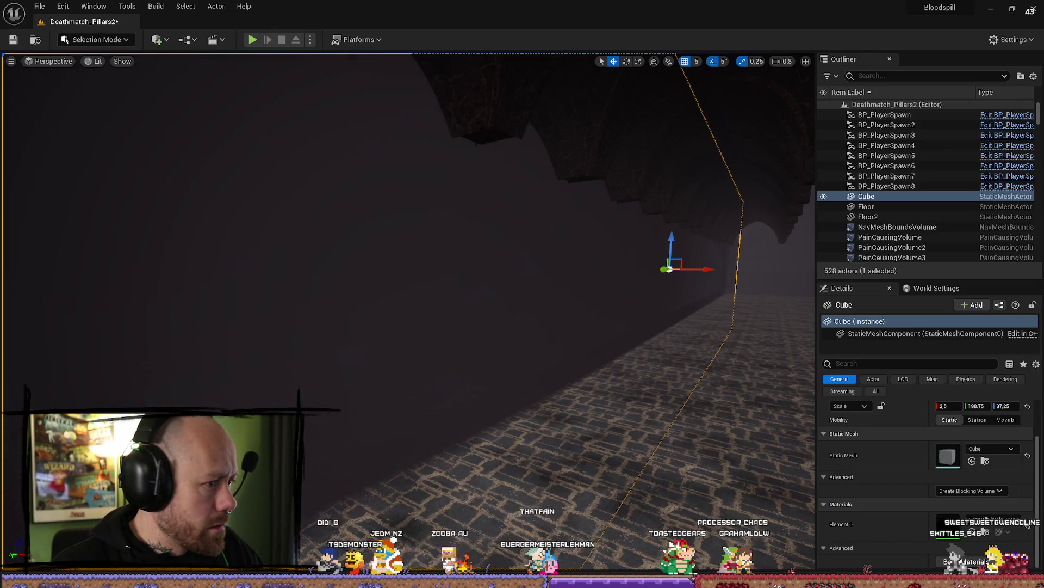
pyautogui.scroll(1, 408, 272)
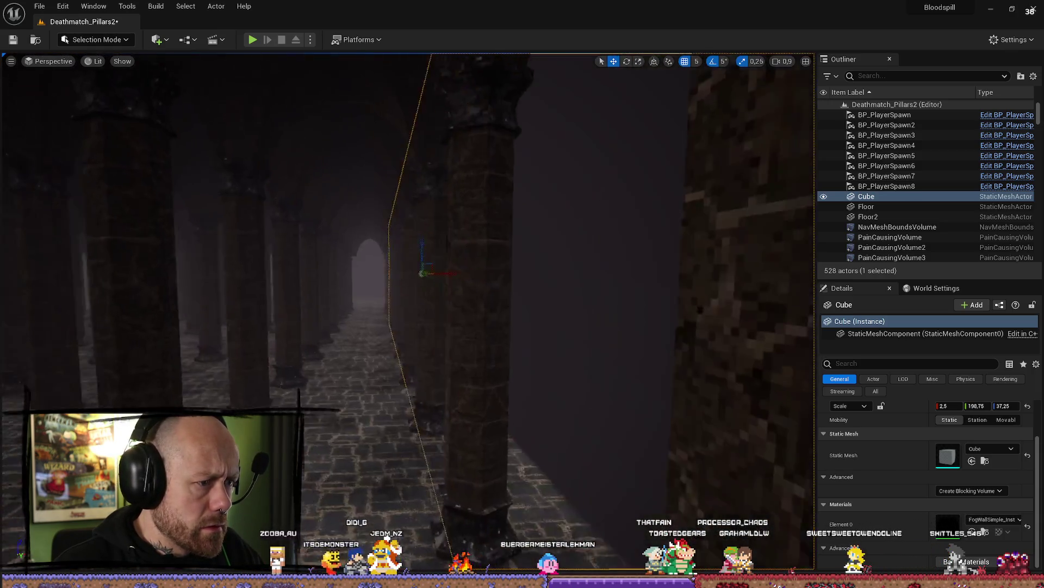
pyautogui.moveTo(408, 272)
pyautogui.mouseDown()
pyautogui.moveTo(397, 269)
pyautogui.moveTo(419, 272)
pyautogui.moveTo(400, 272)
pyautogui.mouseUp()
pyautogui.scroll(3, 408, 272)
pyautogui.hotkey('ctrl', 'space')
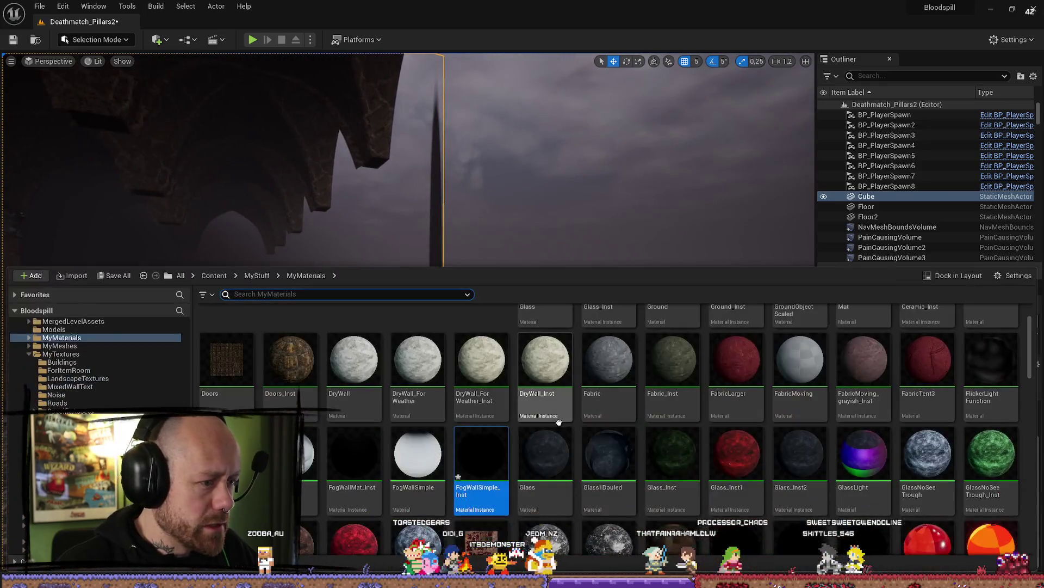
pyautogui.hotkey('ctrl', 'space')
# Step: Open the Quick Add actor list and search it for 'plate'
pyautogui.click(158, 39)
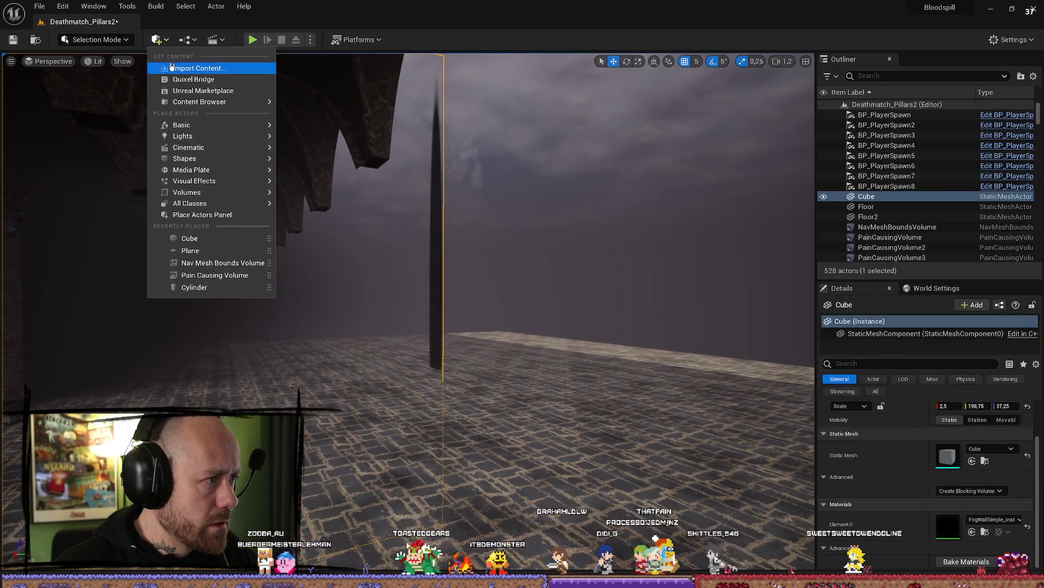
pyautogui.moveTo(211, 126)
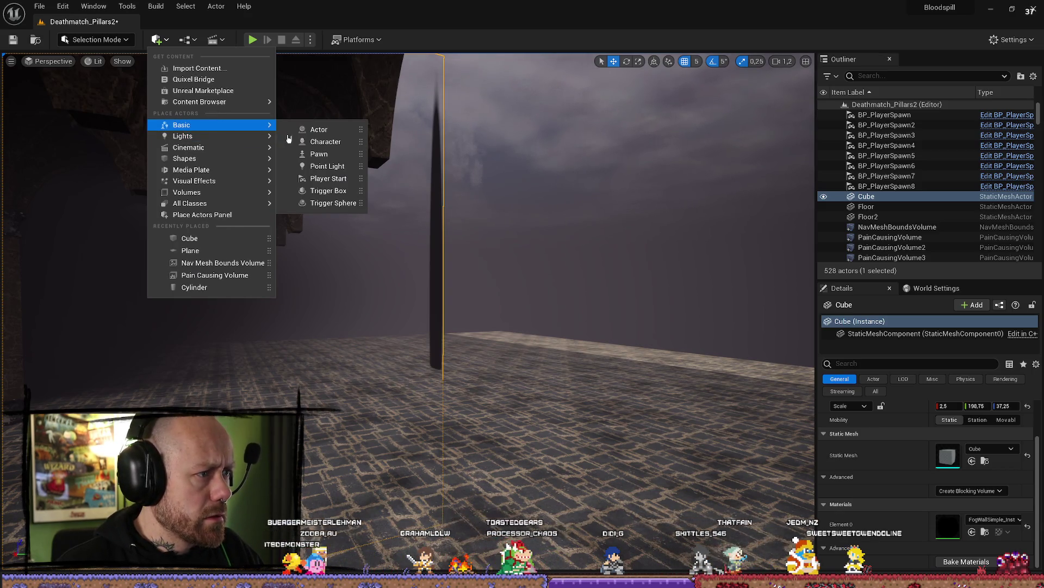
pyautogui.click(158, 40)
pyautogui.click(158, 40)
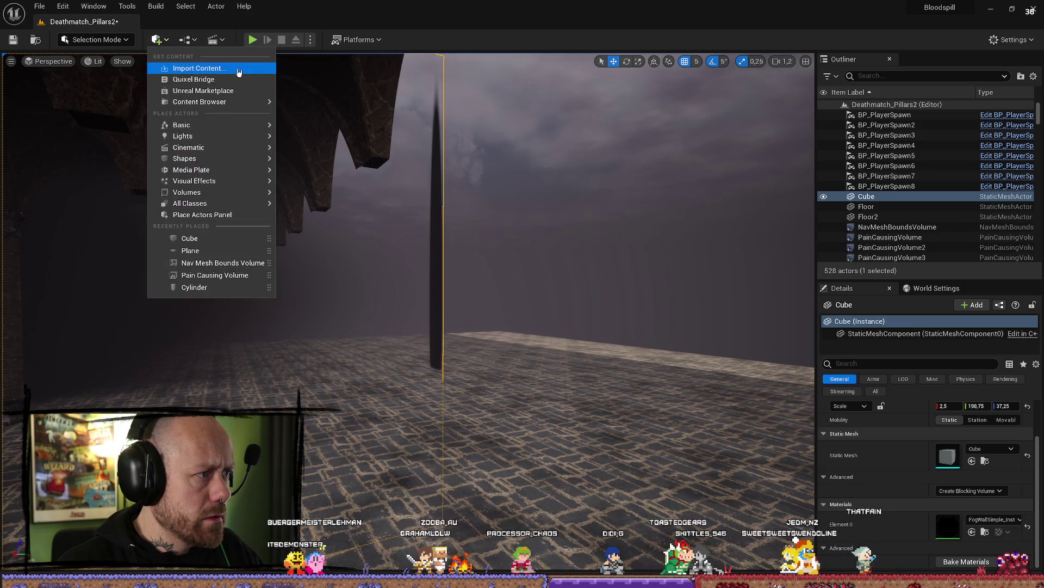
pyautogui.write('plate')
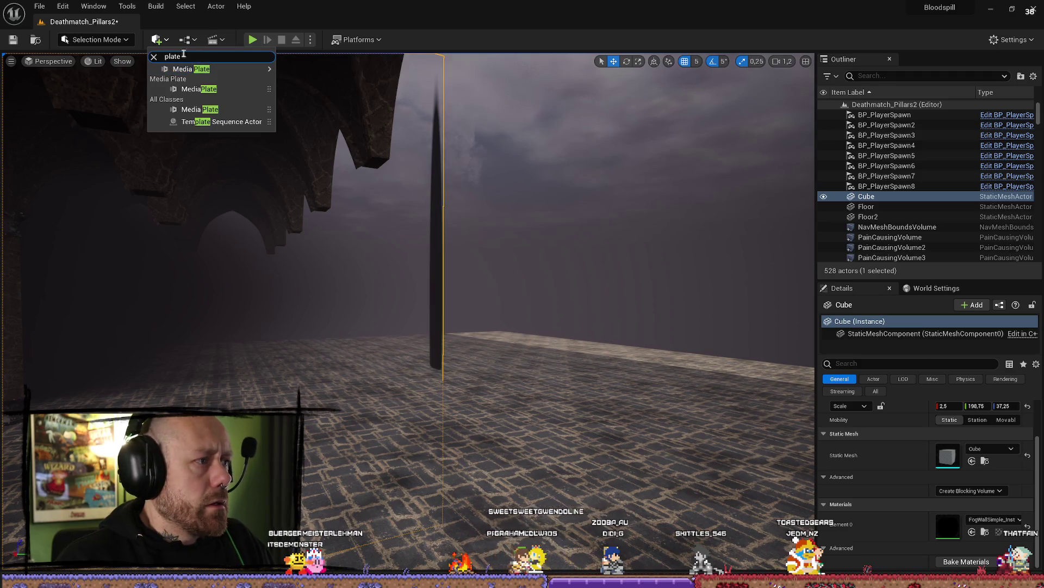
pyautogui.click(166, 42)
pyautogui.click(165, 41)
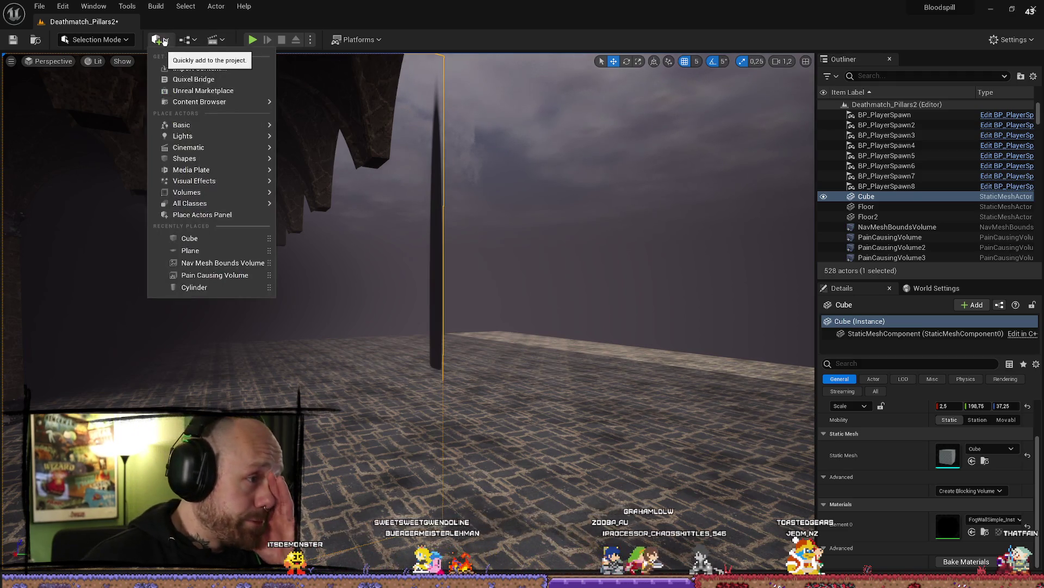
# Step: Place a Plane via the 'pl' search and search its material picker for 'fogwall'
pyautogui.moveTo(217, 127)
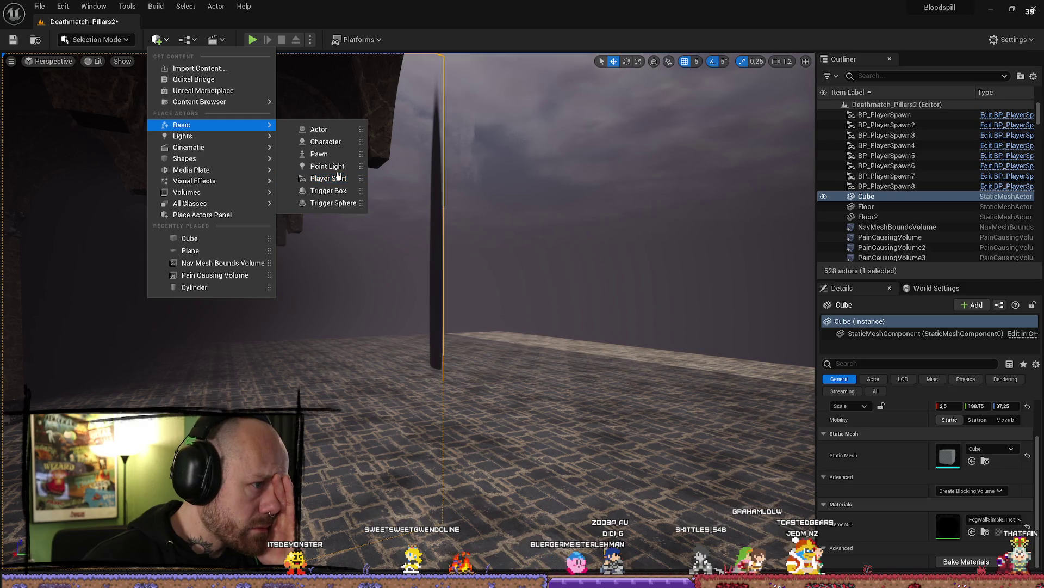
pyautogui.write('pln')
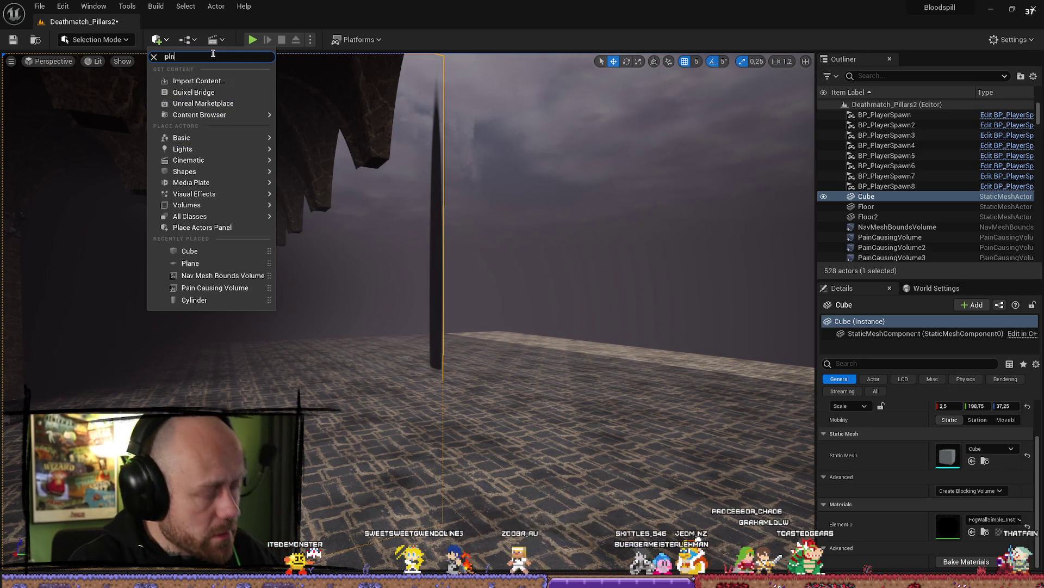
pyautogui.press('Return')
pyautogui.press('e')
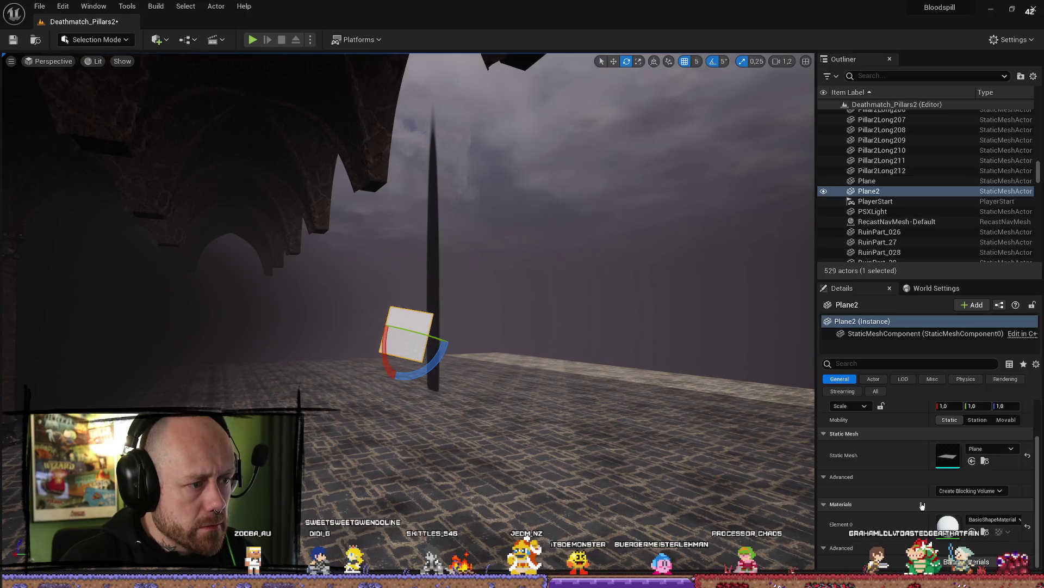
pyautogui.click(1011, 520)
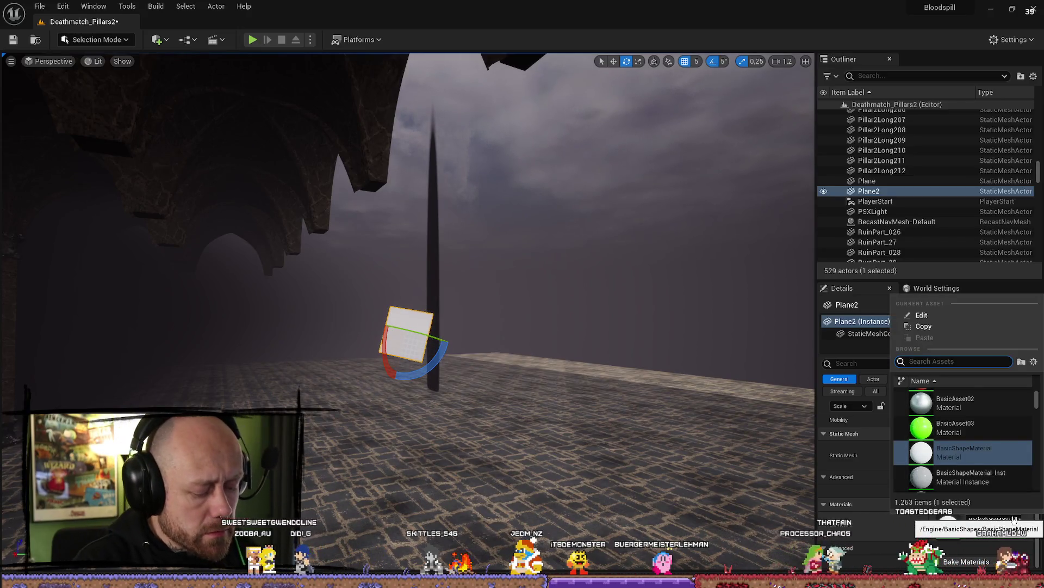
pyautogui.write('fogwall')
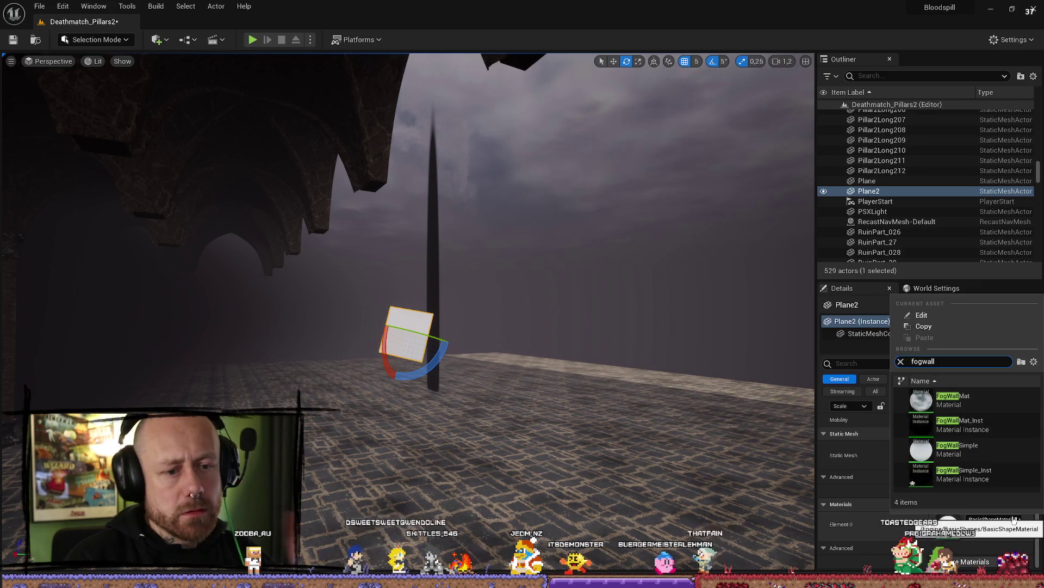
# Step: Apply FogWallSimple_Inst to the plane and scale it to 14.5 on X and 5.25 on Y
pyautogui.click(963, 474)
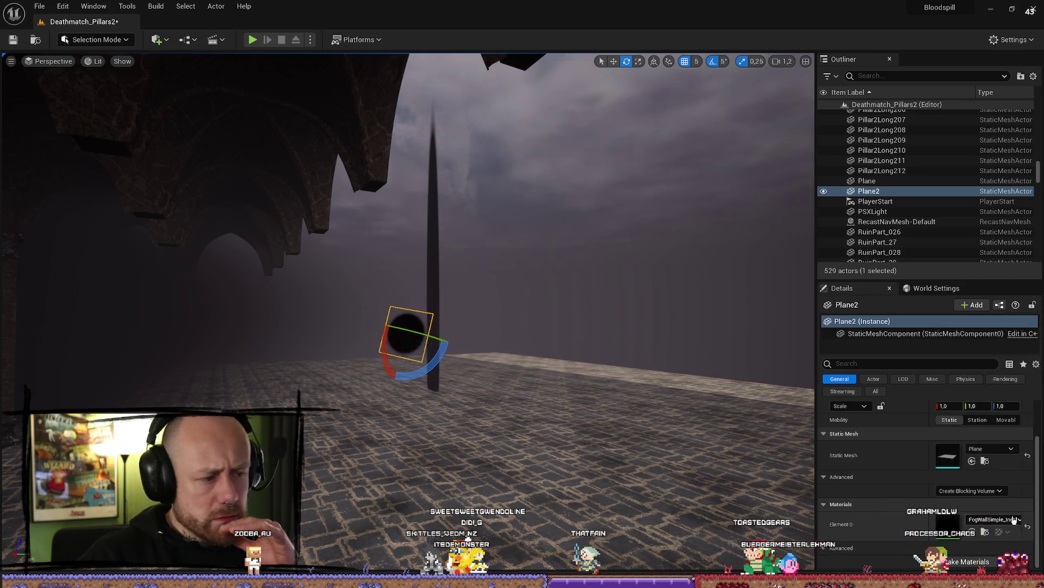
pyautogui.press('r')
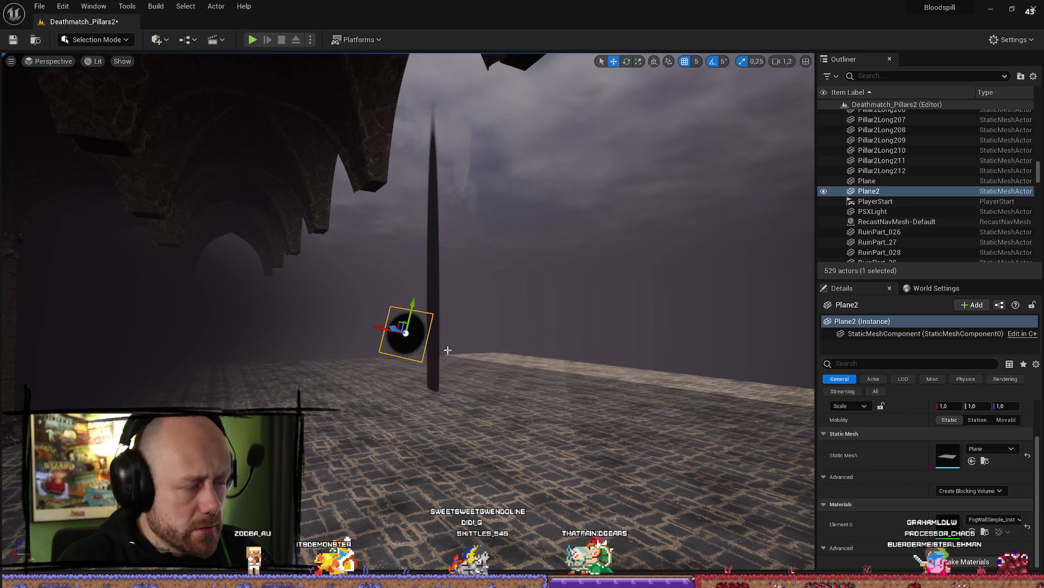
pyautogui.moveTo(383, 328); pyautogui.dragTo(533, 331)
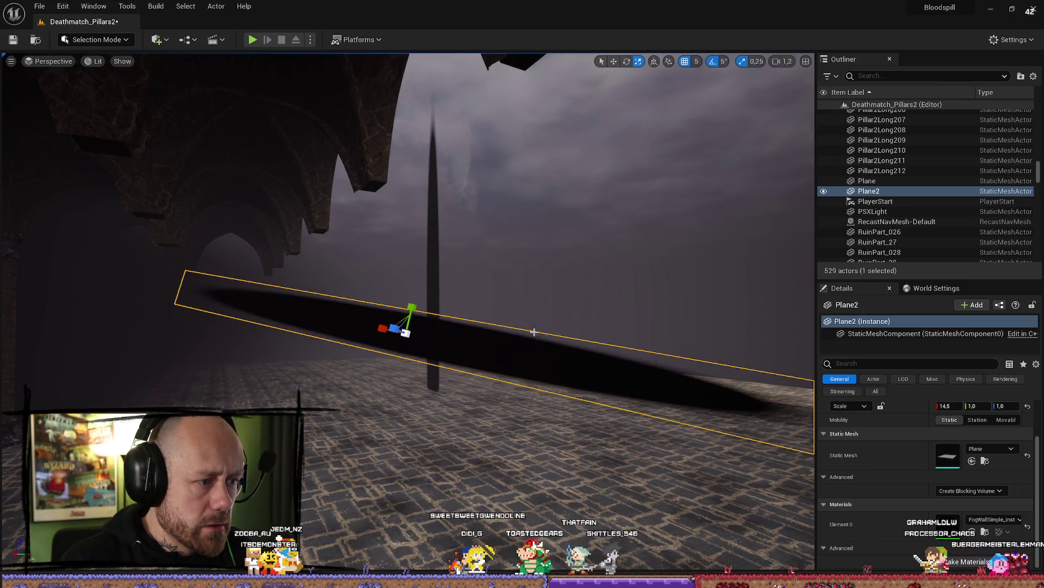
pyautogui.moveTo(412, 308); pyautogui.dragTo(430, 283)
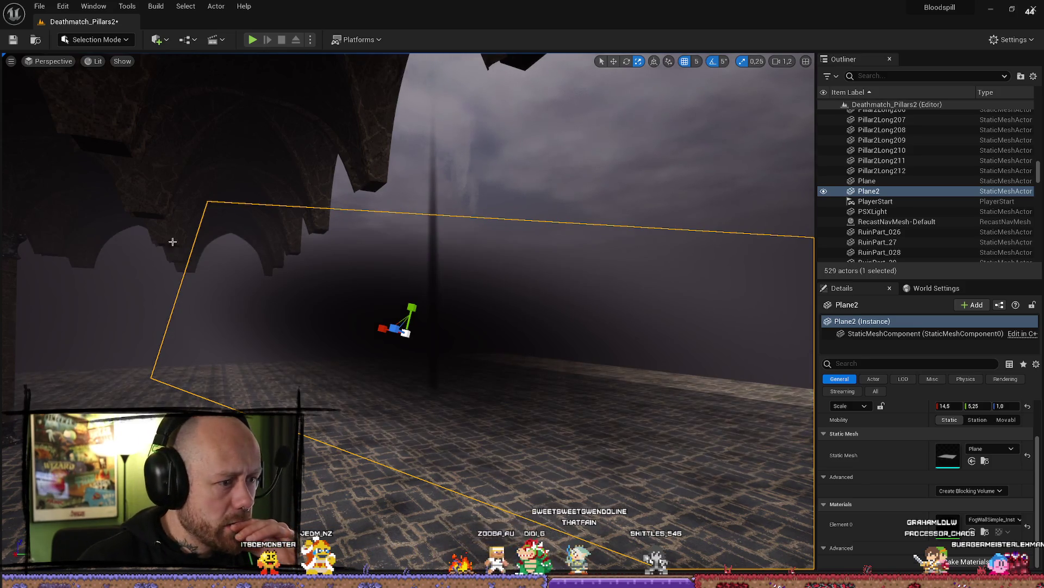
# Step: Look over the hall and stretch the plane along X to 70
pyautogui.moveTo(491, 292); pyautogui.dragTo(484, 283)
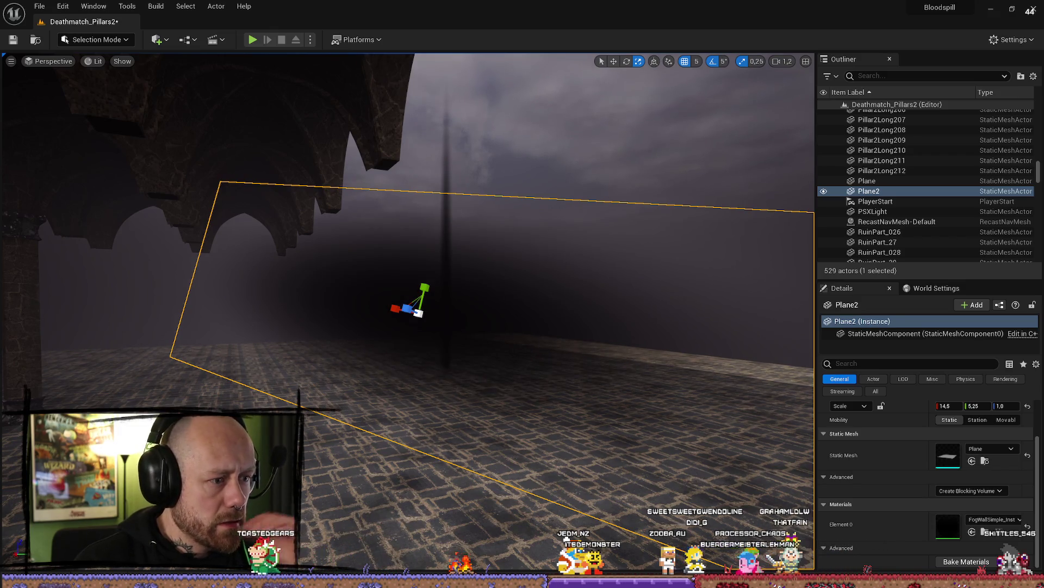
pyautogui.moveTo(484, 263); pyautogui.dragTo(473, 263)
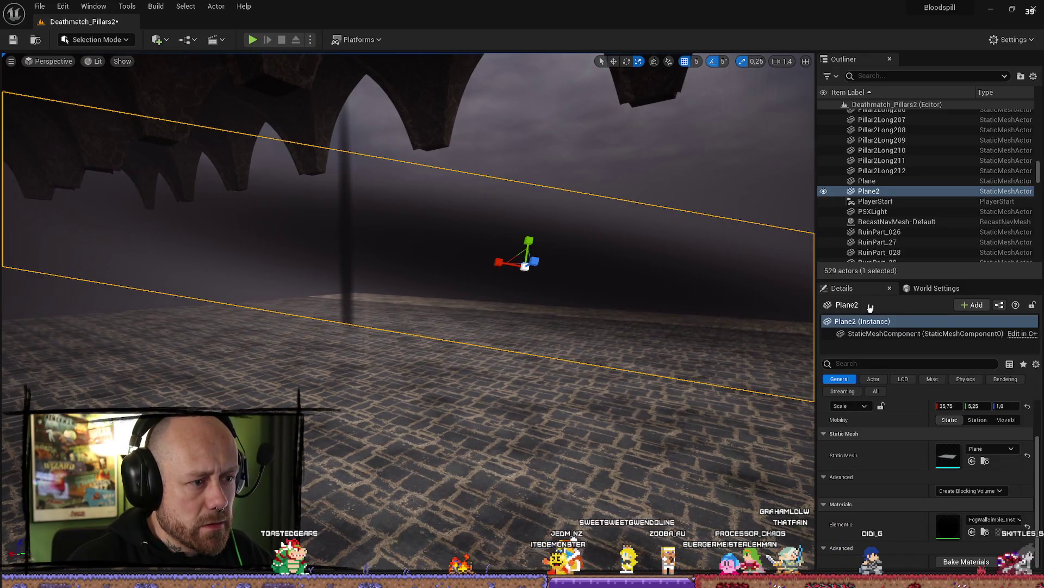
pyautogui.moveTo(534, 249); pyautogui.dragTo(534, 248)
pyautogui.moveTo(409, 291); pyautogui.dragTo(433, 256)
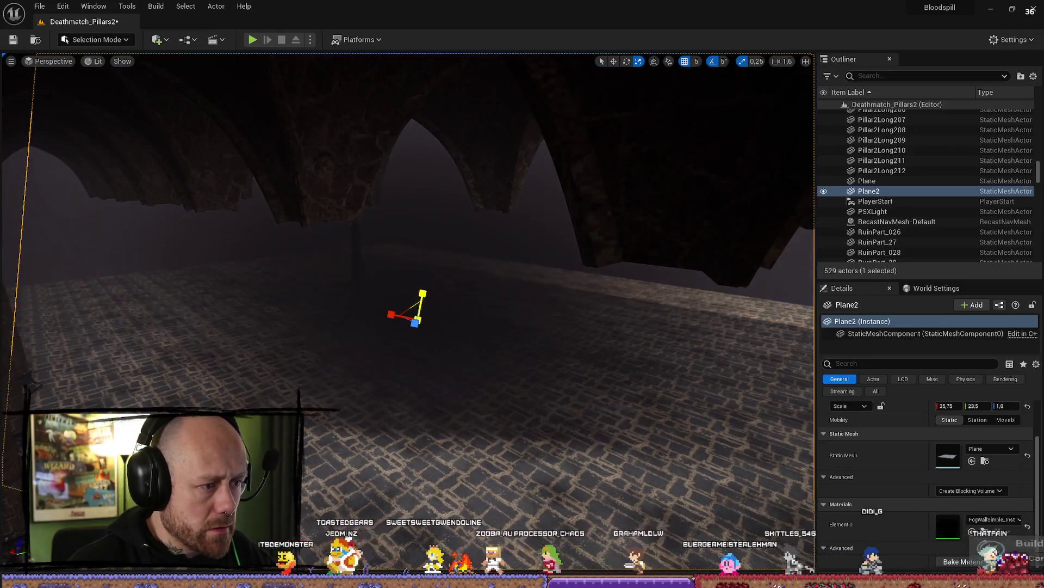
pyautogui.moveTo(391, 315); pyautogui.dragTo(370, 315)
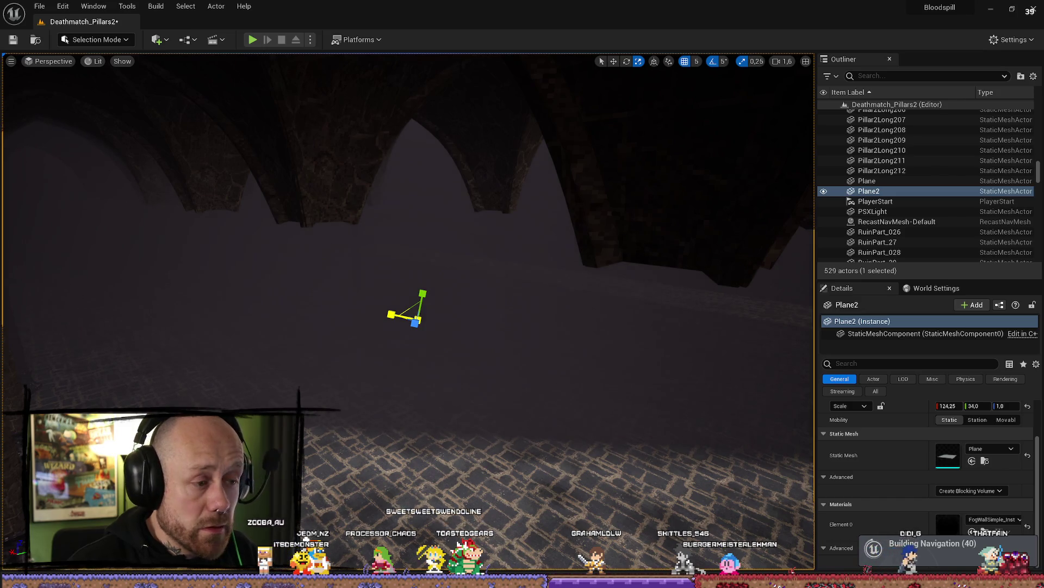
# Step: Narrow the plane back down along its X axis
pyautogui.moveTo(587, 435); pyautogui.dragTo(497, 417)
pyautogui.moveTo(322, 310); pyautogui.dragTo(325, 310)
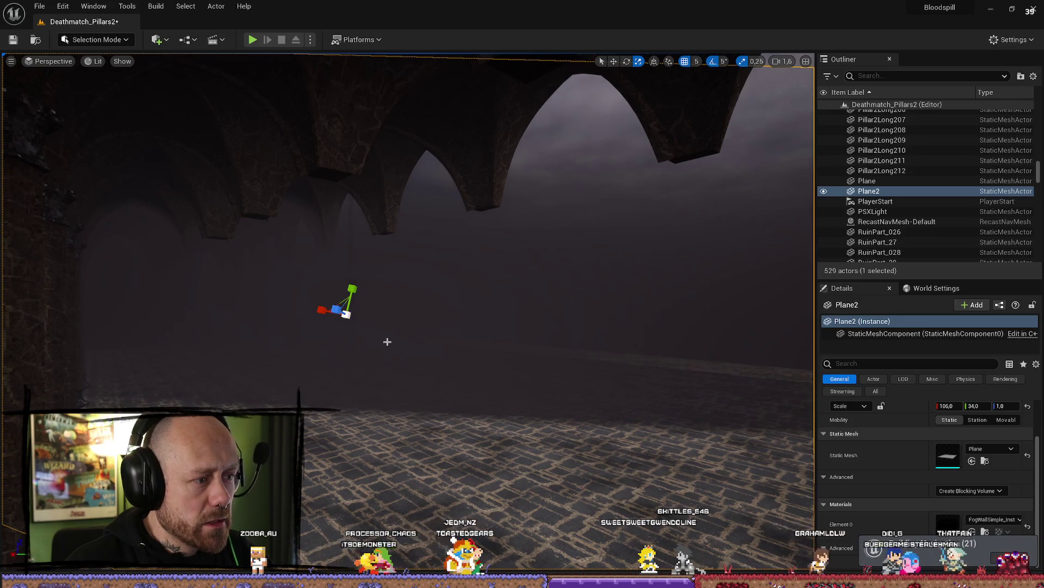
pyautogui.moveTo(578, 366); pyautogui.dragTo(578, 367)
pyautogui.moveTo(24, 286); pyautogui.dragTo(25, 286)
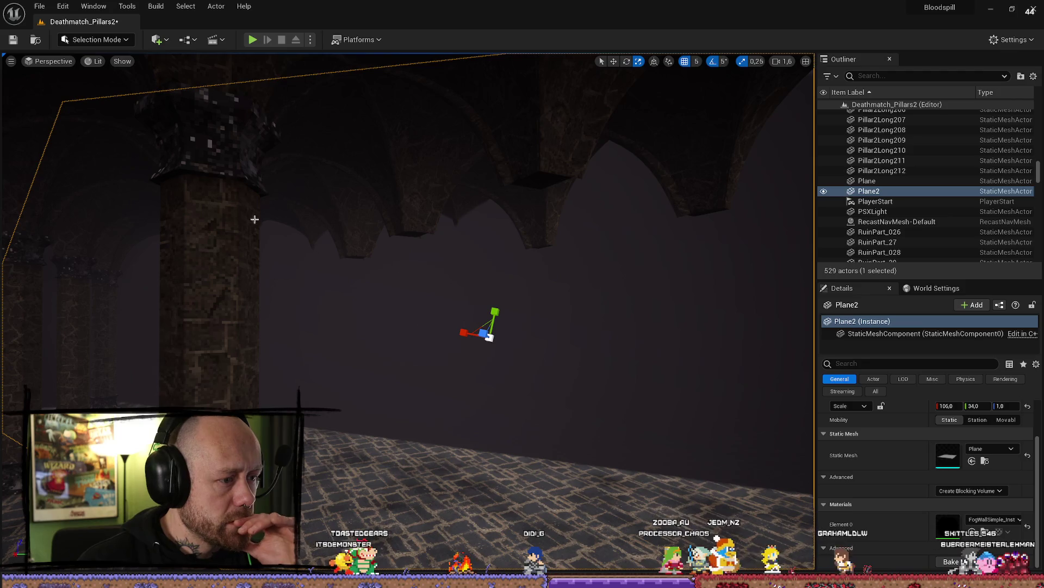
pyautogui.moveTo(947, 406); pyautogui.dragTo(903, 406)
pyautogui.moveTo(514, 341)
pyautogui.mouseDown()
pyautogui.moveTo(506, 321)
pyautogui.moveTo(490, 329)
pyautogui.moveTo(506, 326)
pyautogui.moveTo(498, 313)
pyautogui.moveTo(506, 316)
pyautogui.moveTo(462, 326)
pyautogui.moveTo(490, 327)
pyautogui.moveTo(478, 332)
pyautogui.moveTo(457, 332)
pyautogui.mouseUp()
# Step: Duplicate the plane as Plane3 and slide the copy sideways along Y
pyautogui.scroll(-1, 489, 327)
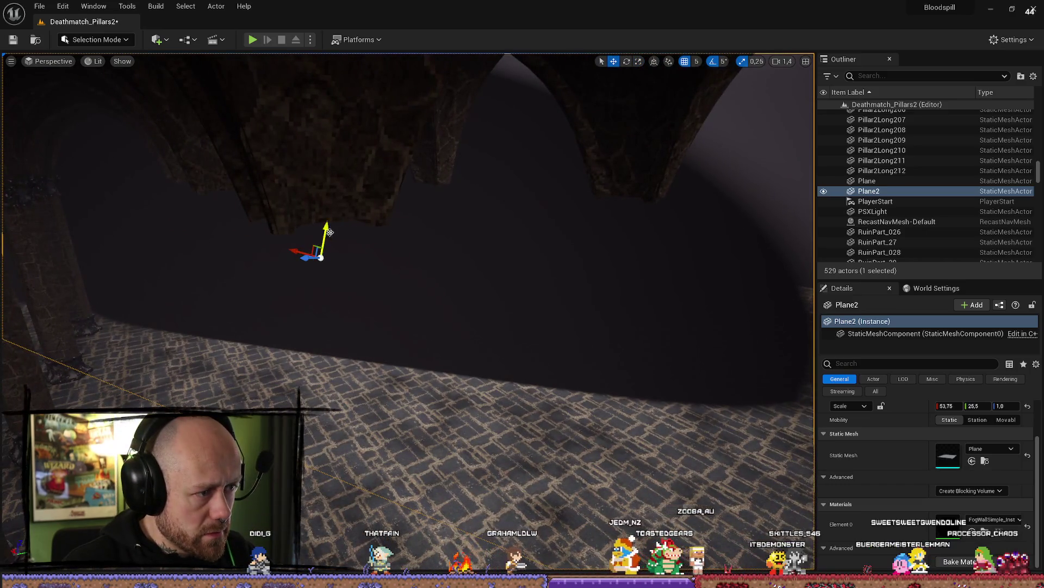
pyautogui.moveTo(338, 246)
pyautogui.mouseDown()
pyautogui.moveTo(350, 234)
pyautogui.moveTo(305, 242)
pyautogui.mouseUp()
pyautogui.scroll(-1, 311, 239)
pyautogui.moveTo(512, 308)
pyautogui.mouseDown()
pyautogui.moveTo(508, 327)
pyautogui.moveTo(512, 308)
pyautogui.mouseUp()
pyautogui.hotkey('ctrl', 'd')
pyautogui.moveTo(345, 294); pyautogui.dragTo(803, 362)
pyautogui.moveTo(652, 373); pyautogui.dragTo(652, 372)
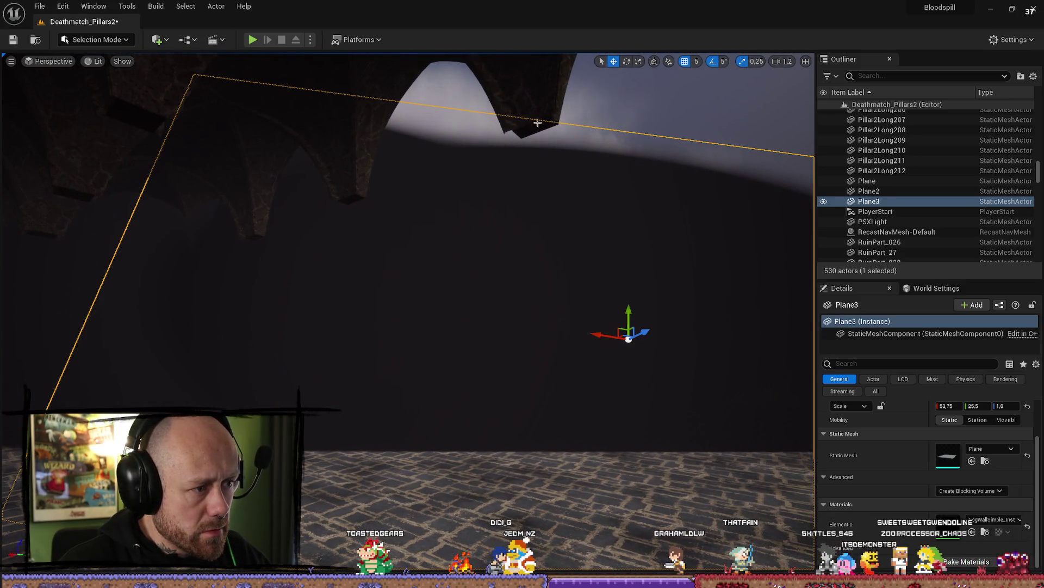
# Step: Select Plane3 and Plane2 in the viewport and delete both
pyautogui.click(653, 372)
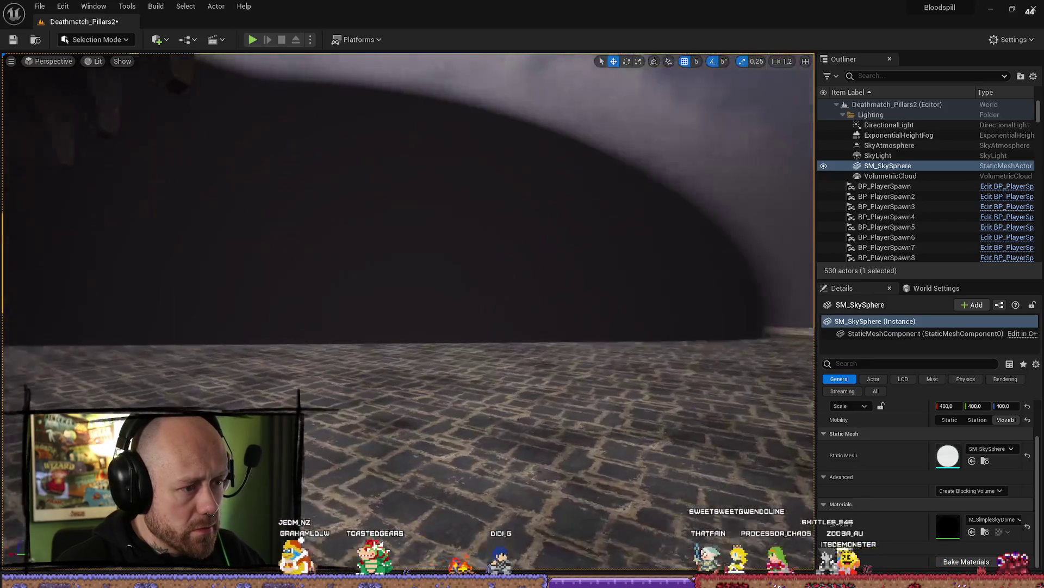
pyautogui.click(307, 221)
pyautogui.click(544, 229)
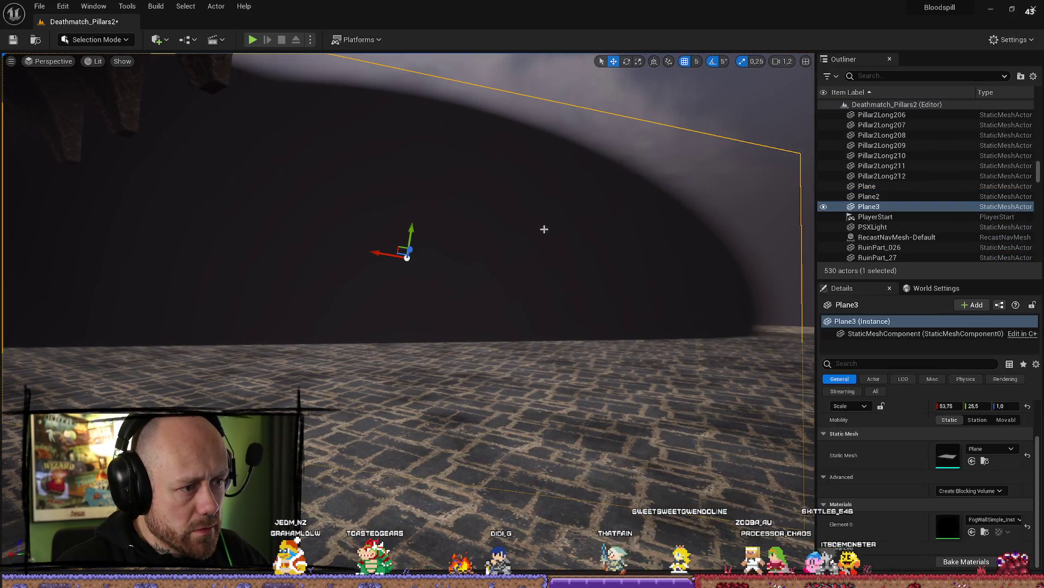
pyautogui.keyDown('ctrl'); pyautogui.click(284, 221); pyautogui.keyUp('ctrl')
pyautogui.press('Delete')
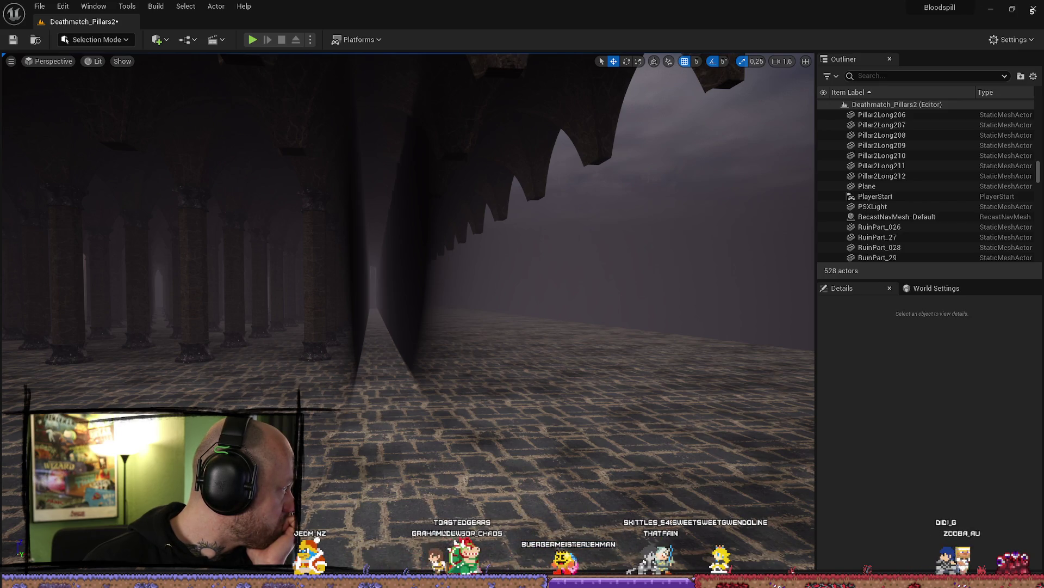
# Step: Review the YouTube fog card tutorial, scrubbing to the material graph part
pyautogui.hotkey('alt', 'Tab')
pyautogui.scroll(-5, 743, 295)
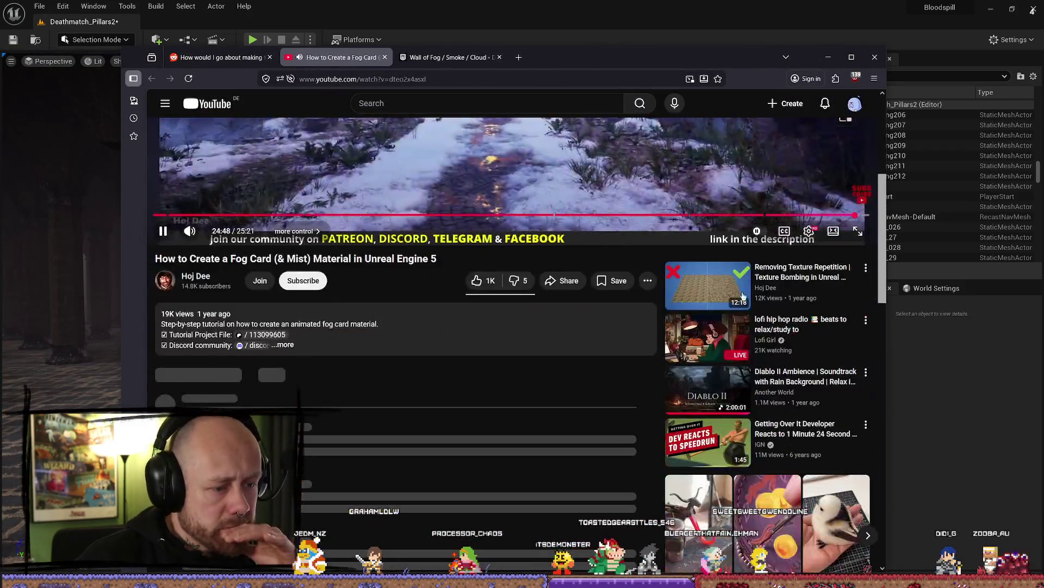
pyautogui.scroll(5, 743, 295)
pyautogui.moveTo(720, 482)
pyautogui.mouseDown()
pyautogui.moveTo(692, 461)
pyautogui.moveTo(692, 485)
pyautogui.moveTo(540, 486)
pyautogui.mouseUp()
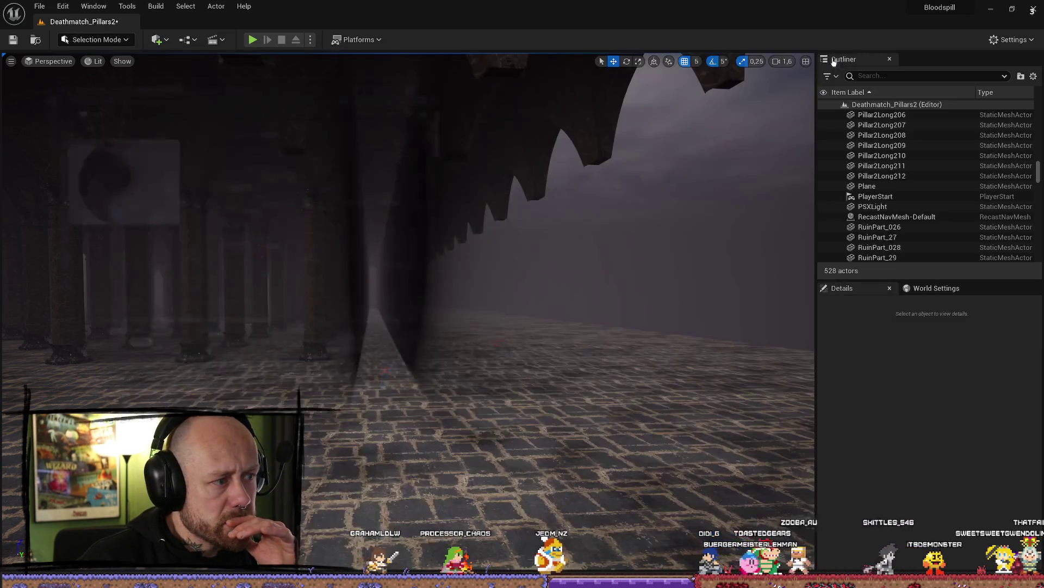
pyautogui.click(828, 56)
# Step: Delete the long Cube wall from the level, leaving 527 actors
pyautogui.click(427, 293)
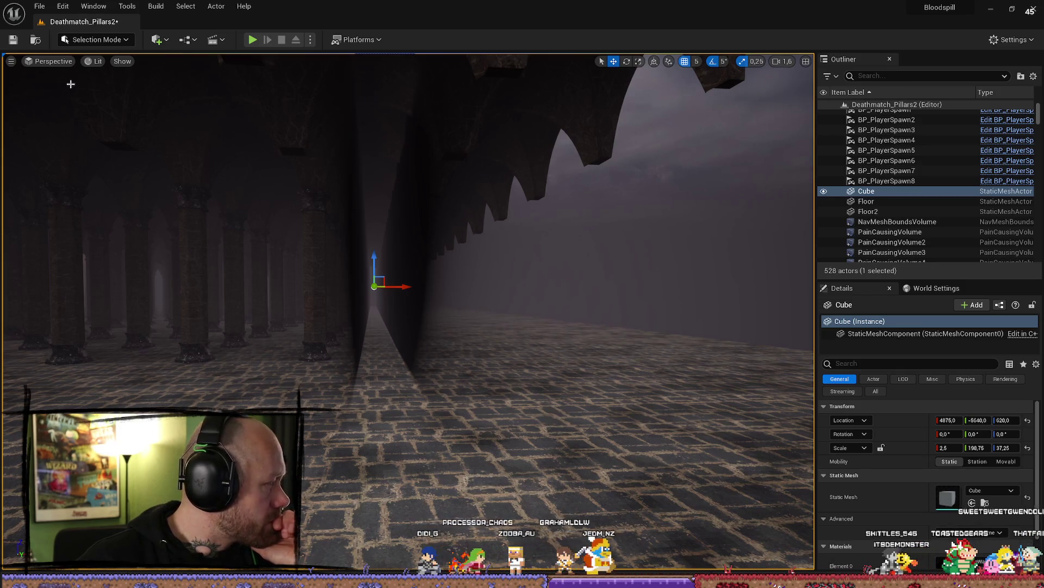
pyautogui.hotkey('alt', 'Tab')
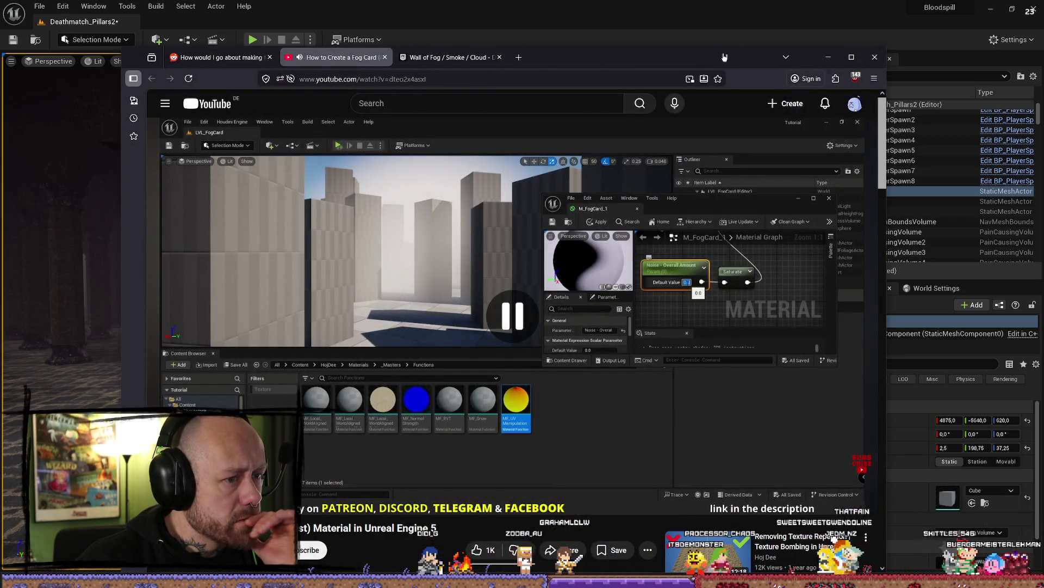
pyautogui.click(828, 57)
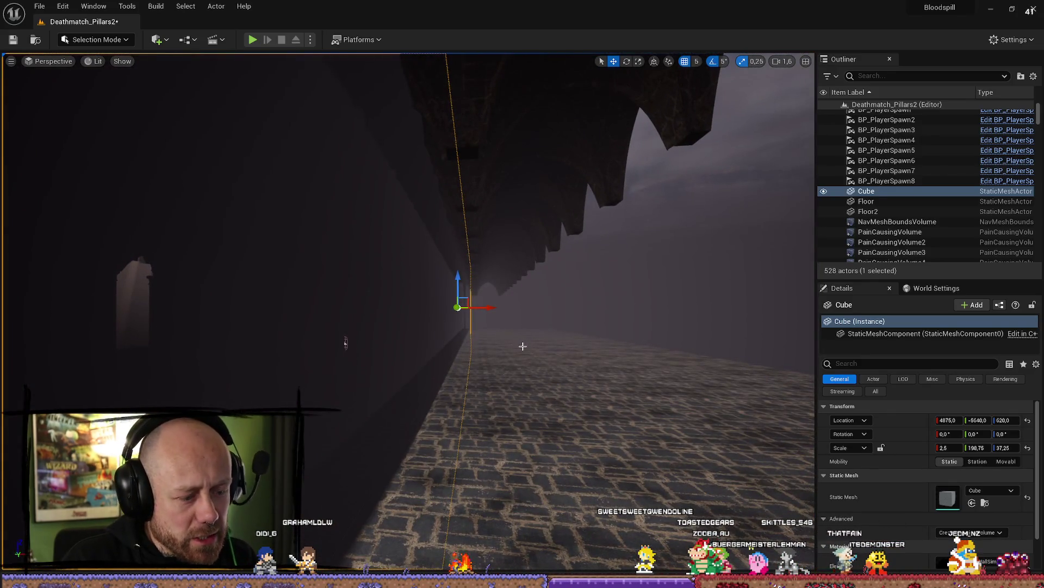
pyautogui.press('Delete')
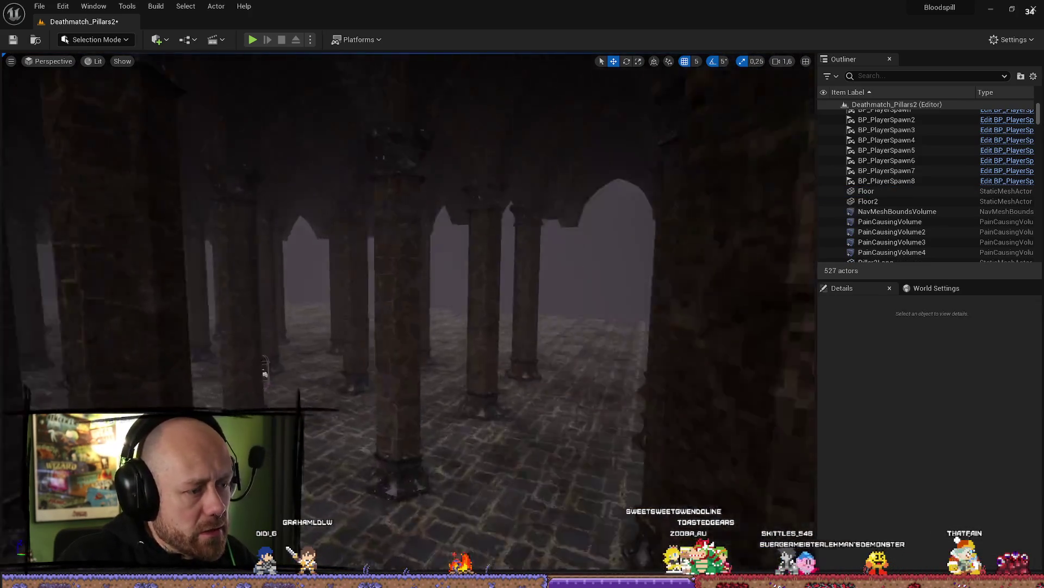
# Step: Fly through the pillar hall and open the Content Drawer on the MyMaterials folder
pyautogui.scroll(-2, 264, 370)
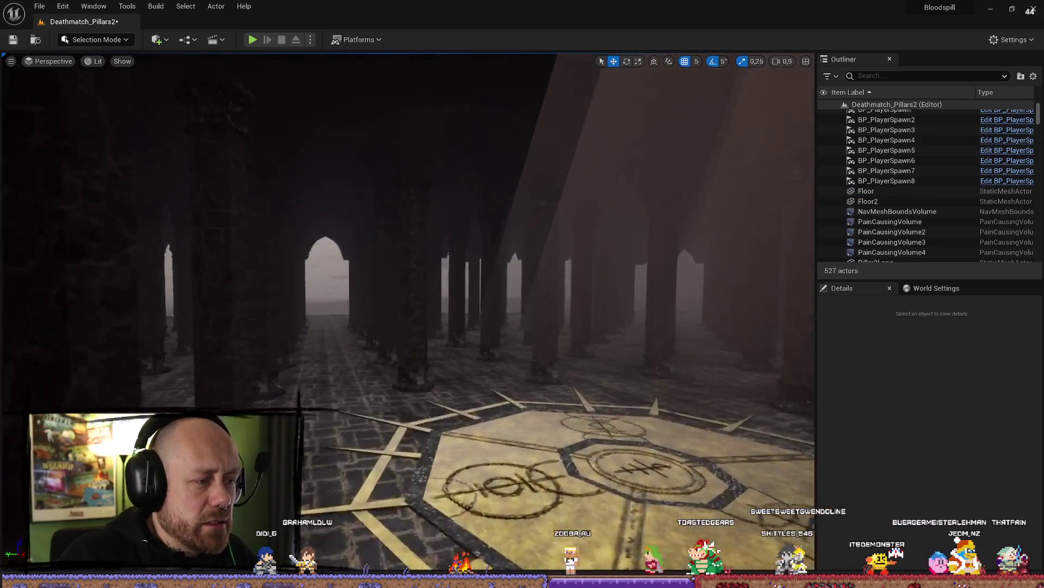
pyautogui.scroll(1, 408, 272)
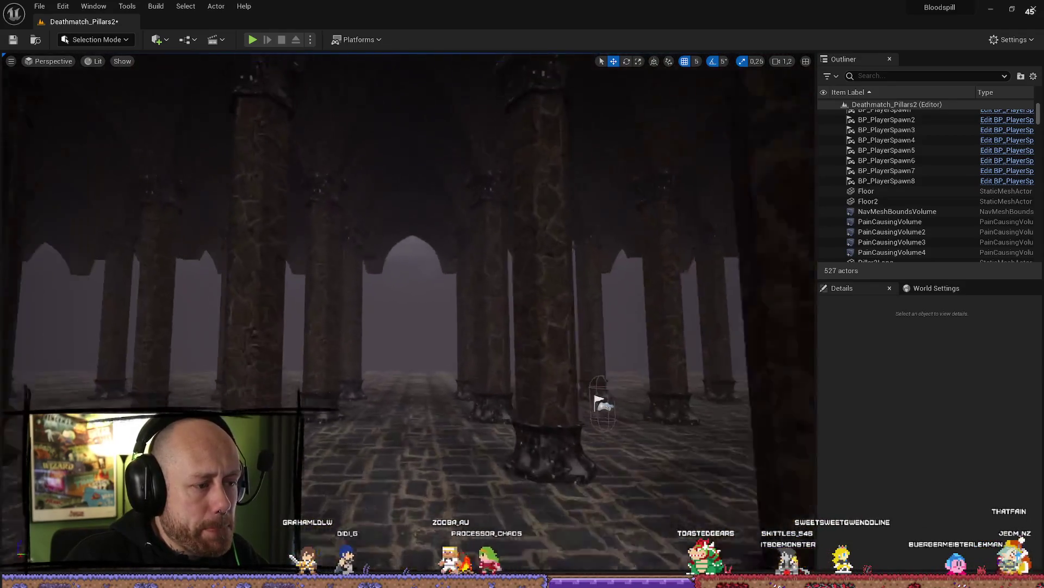
pyautogui.moveTo(348, 272); pyautogui.dragTo(389, 411)
pyautogui.hotkey('ctrl', 'space')
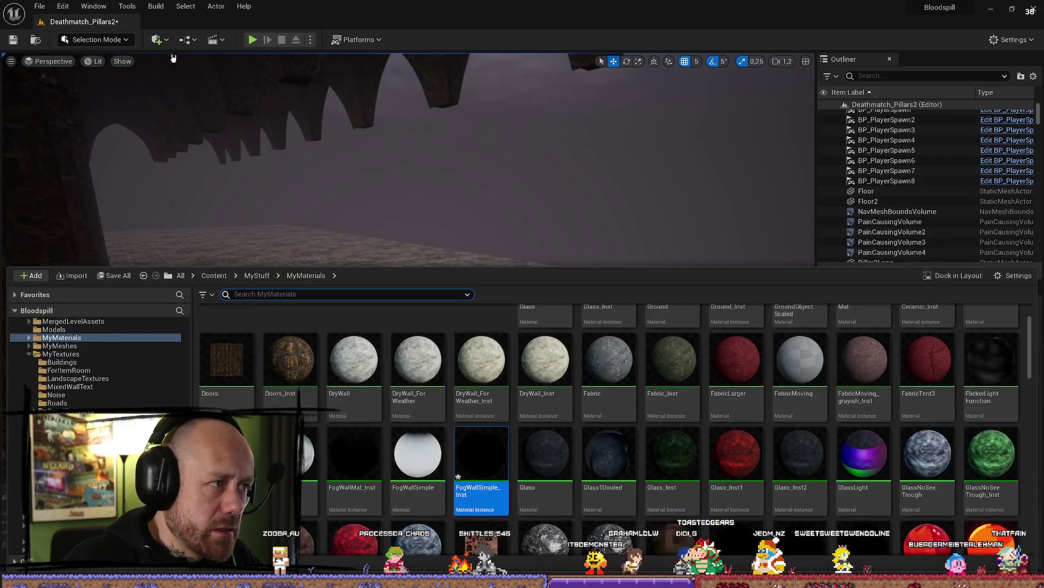
# Step: Quick-add a Plane, stand it upright as a wall, and scale it up to 20.5 × 28.75 × 20.5
pyautogui.click(158, 40)
pyautogui.write('plane')
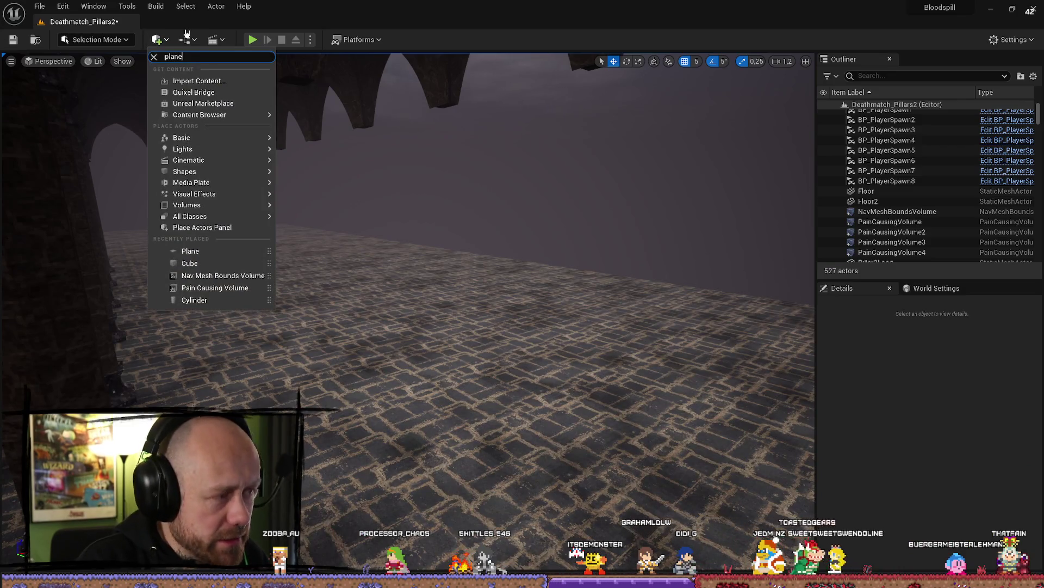
pyautogui.click(190, 69)
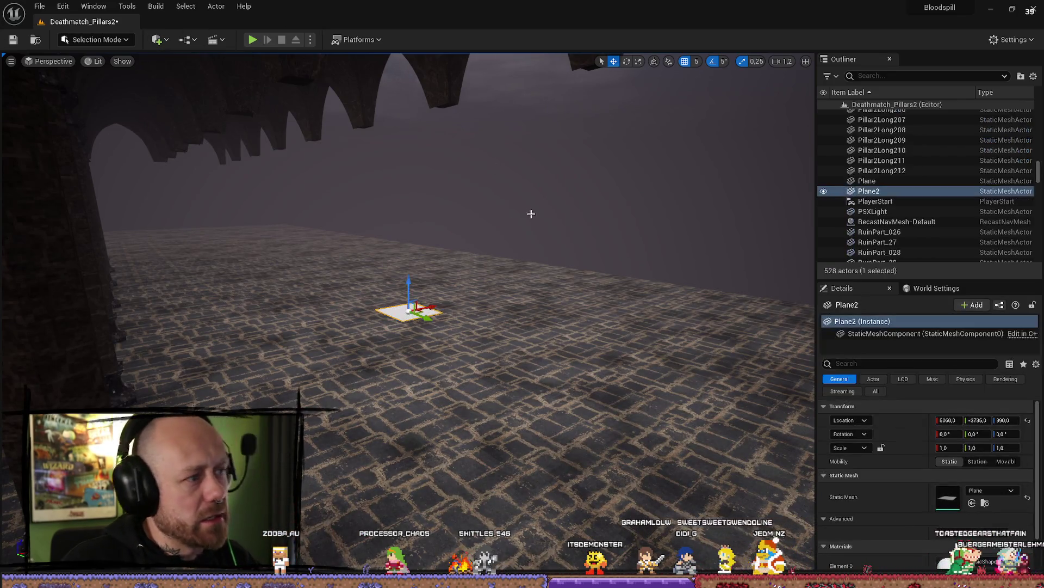
pyautogui.press('e')
pyautogui.moveTo(391, 283)
pyautogui.mouseDown()
pyautogui.moveTo(436, 303)
pyautogui.moveTo(484, 271)
pyautogui.moveTo(478, 282)
pyautogui.moveTo(510, 280)
pyautogui.mouseUp()
pyautogui.press('r')
# Step: Try FogWallMat and FogWallMat_Inst, then set Plane2's Element 0 material to FogWallSimple_Inst
pyautogui.scroll(-2, 1011, 521)
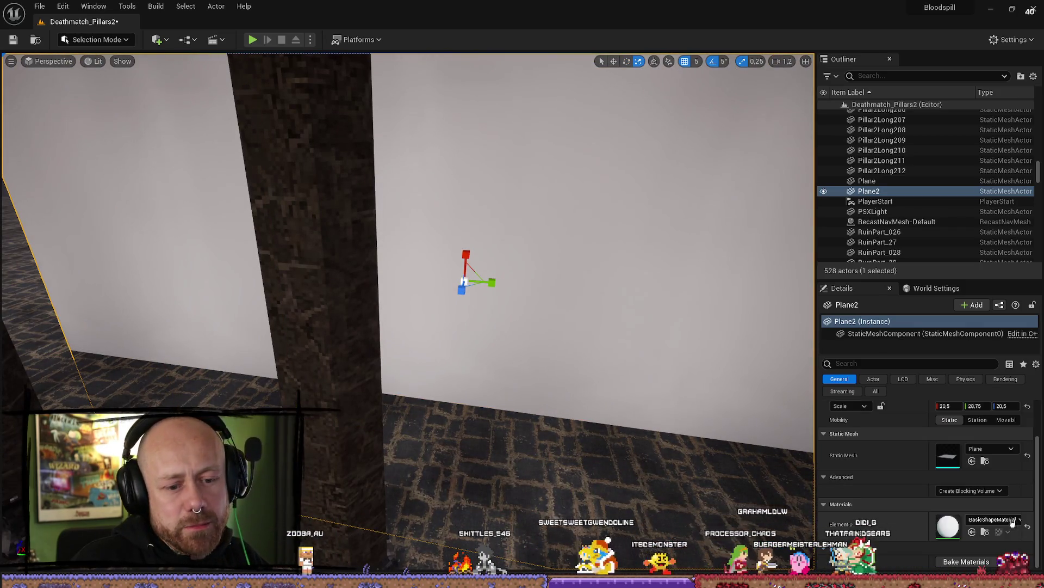
pyautogui.click(993, 521)
pyautogui.write('fogwa')
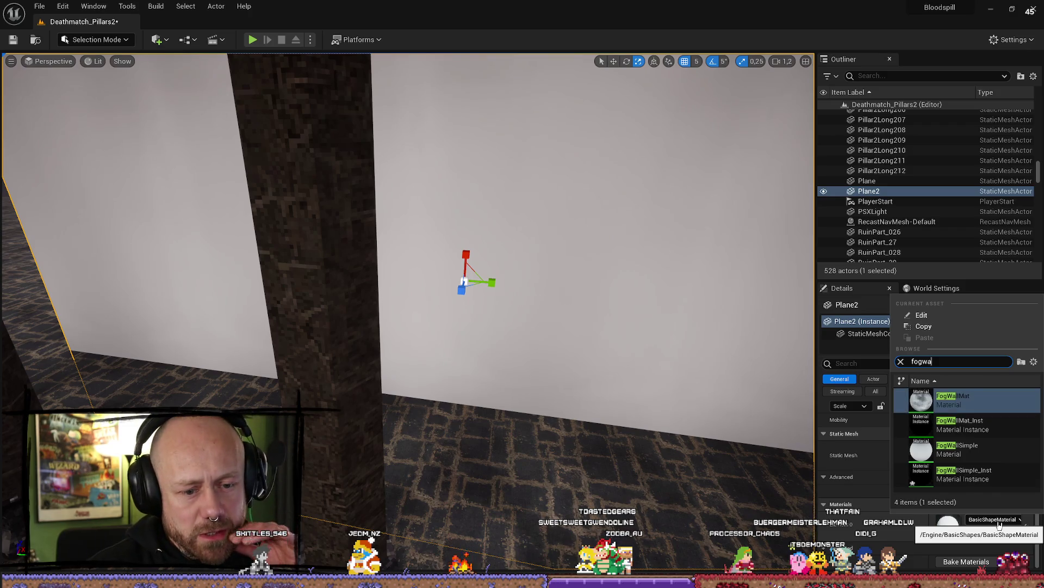
pyautogui.press('Return')
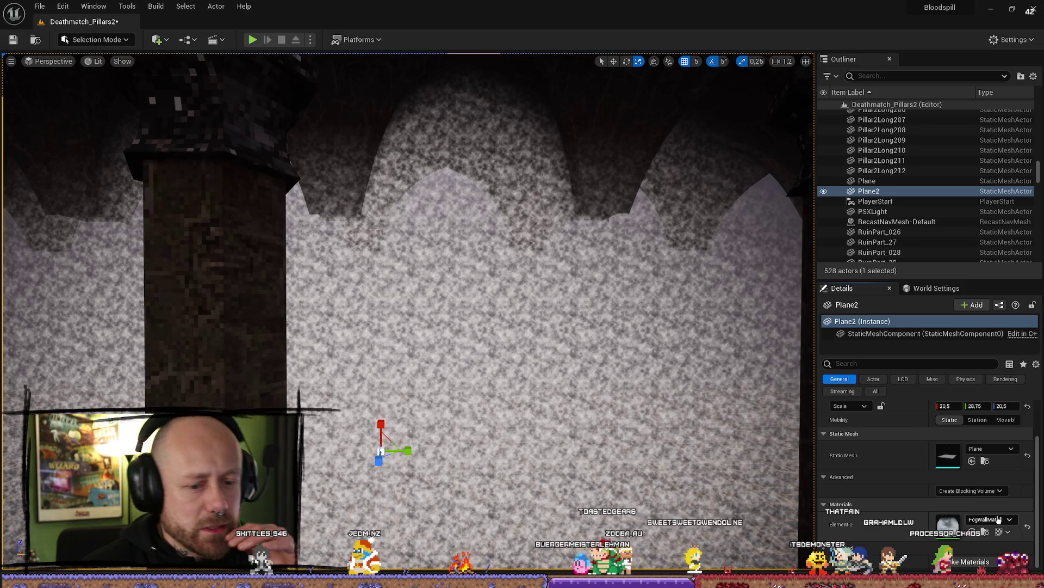
pyautogui.click(998, 519)
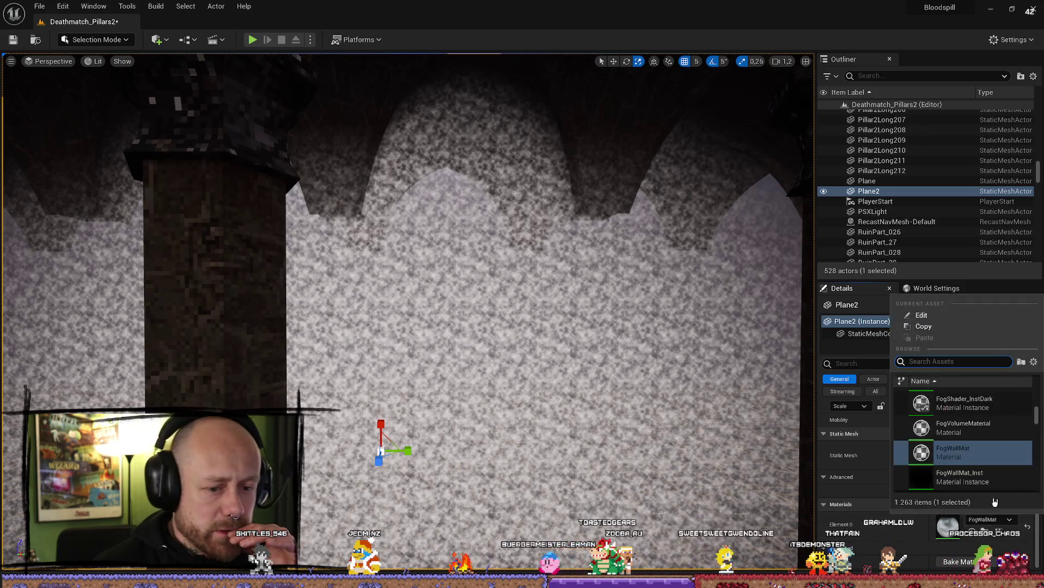
pyautogui.click(931, 476)
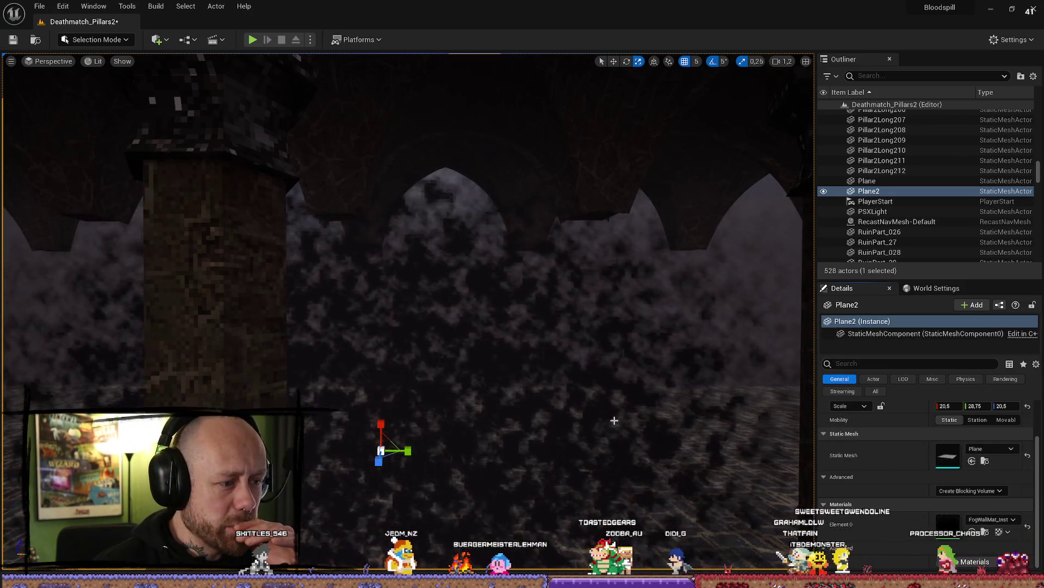
pyautogui.scroll(-2, 614, 420)
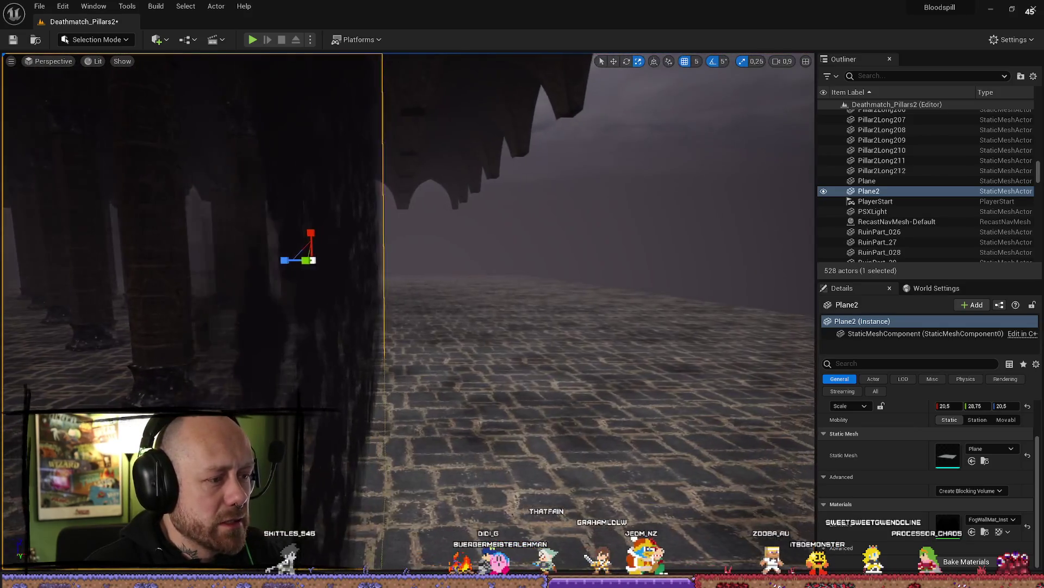
pyautogui.scroll(-2, 408, 310)
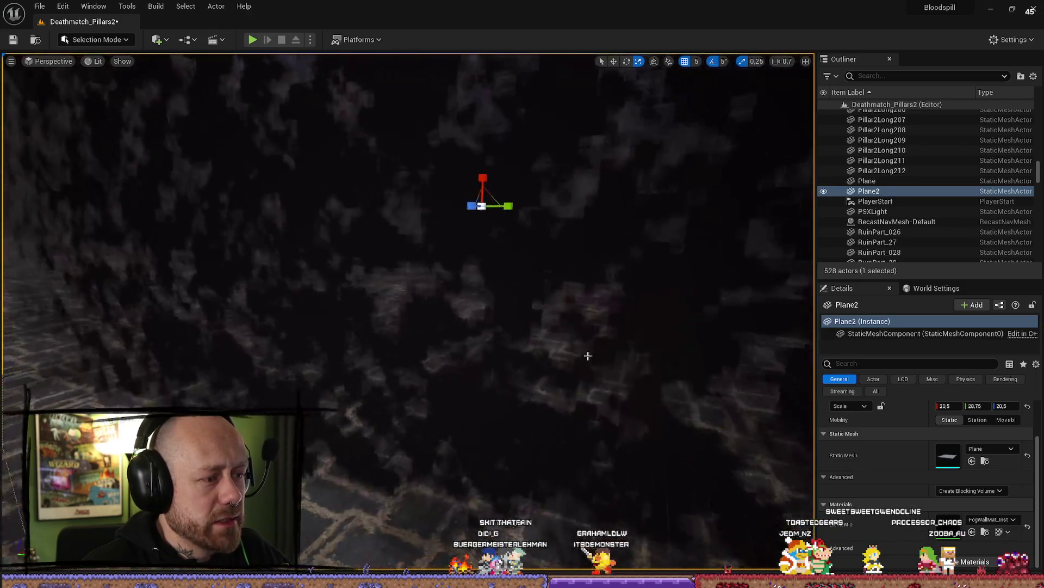
pyautogui.scroll(-3, 408, 310)
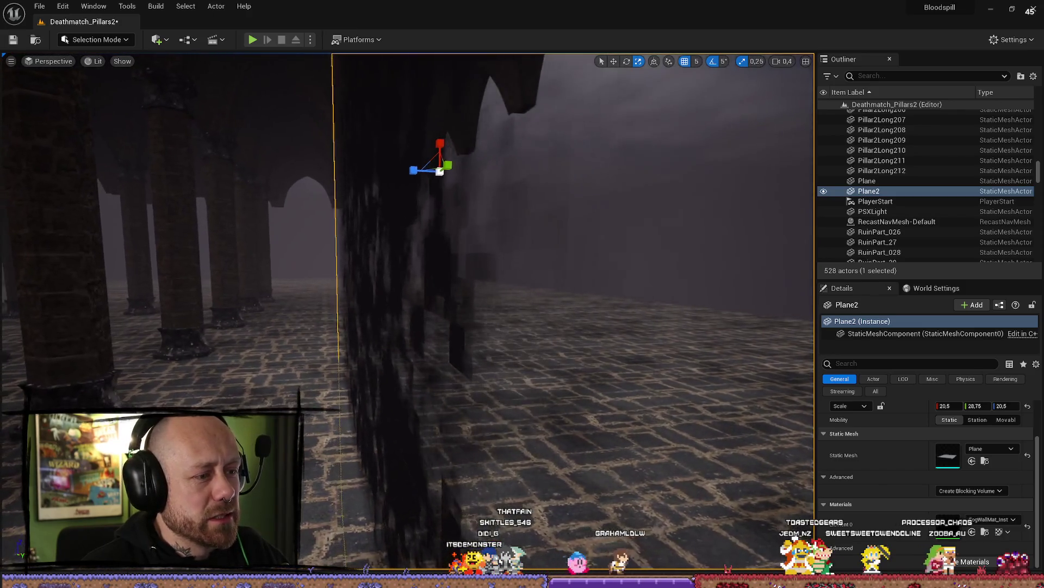
pyautogui.scroll(3, 408, 310)
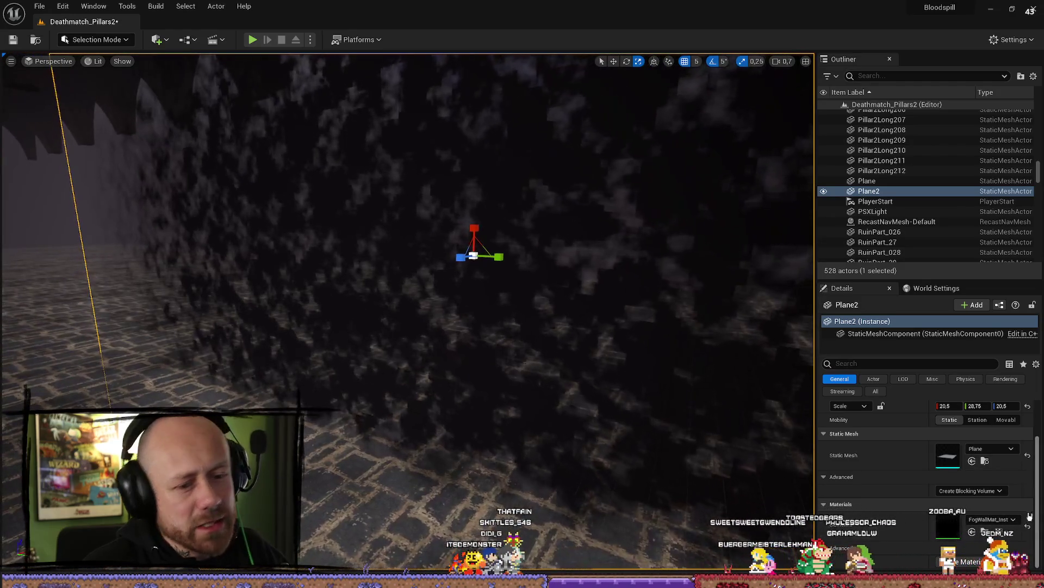
pyautogui.click(991, 519)
pyautogui.scroll(-1, 975, 469)
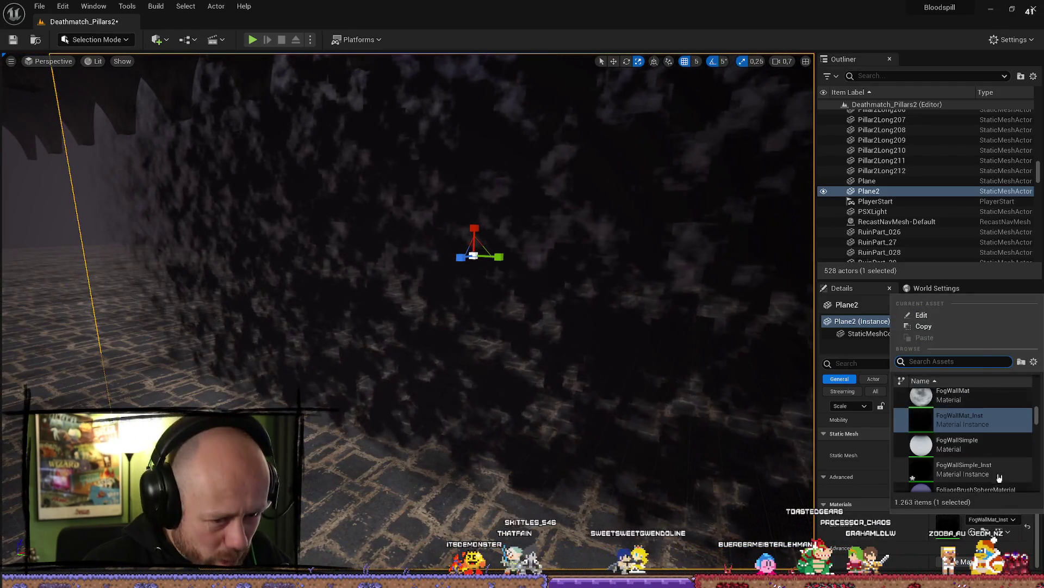
pyautogui.click(976, 474)
# Step: Widen the wall to 20.5 × 32.25 × 20.5 and slide it between the pillars
pyautogui.scroll(-3, 408, 310)
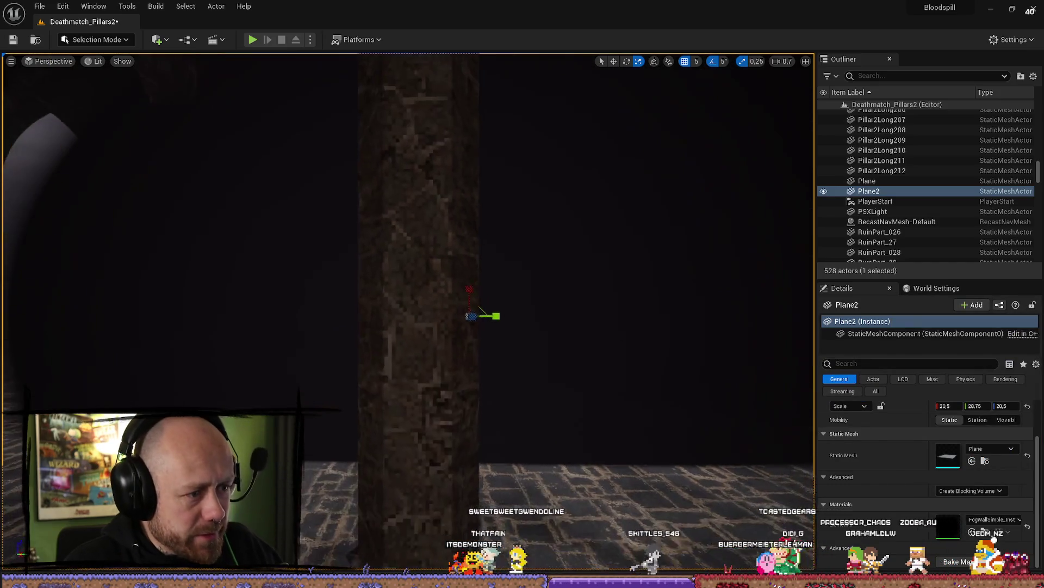
pyautogui.moveTo(485, 320); pyautogui.dragTo(340, 345)
pyautogui.press('w')
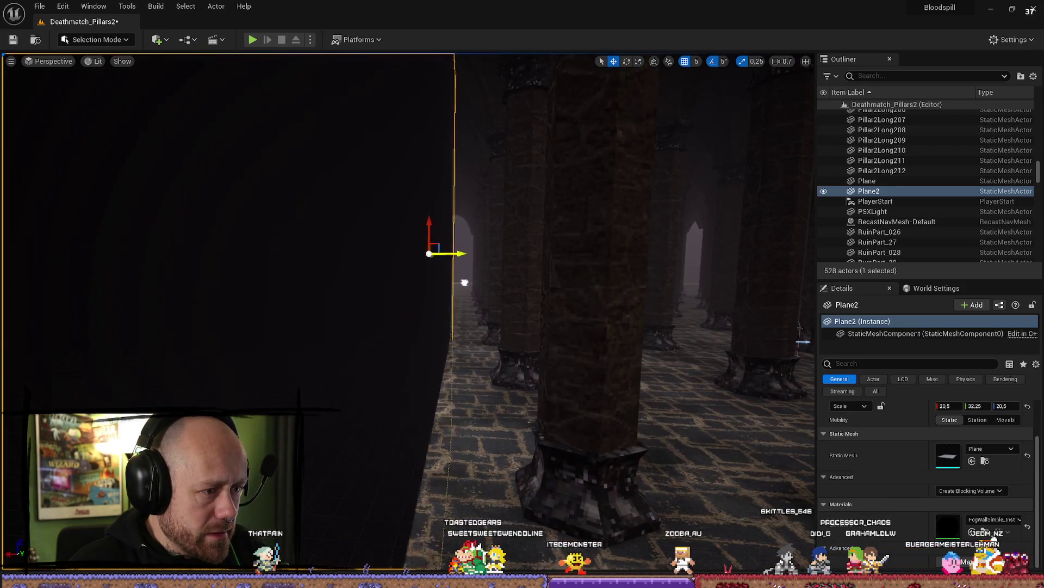
pyautogui.moveTo(464, 281); pyautogui.dragTo(555, 296)
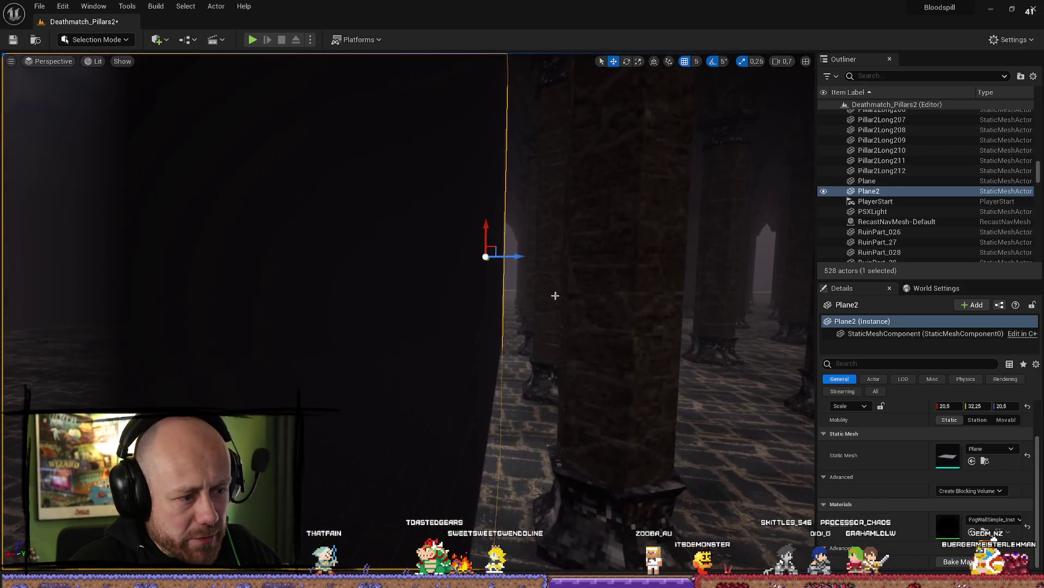
pyautogui.click(252, 40)
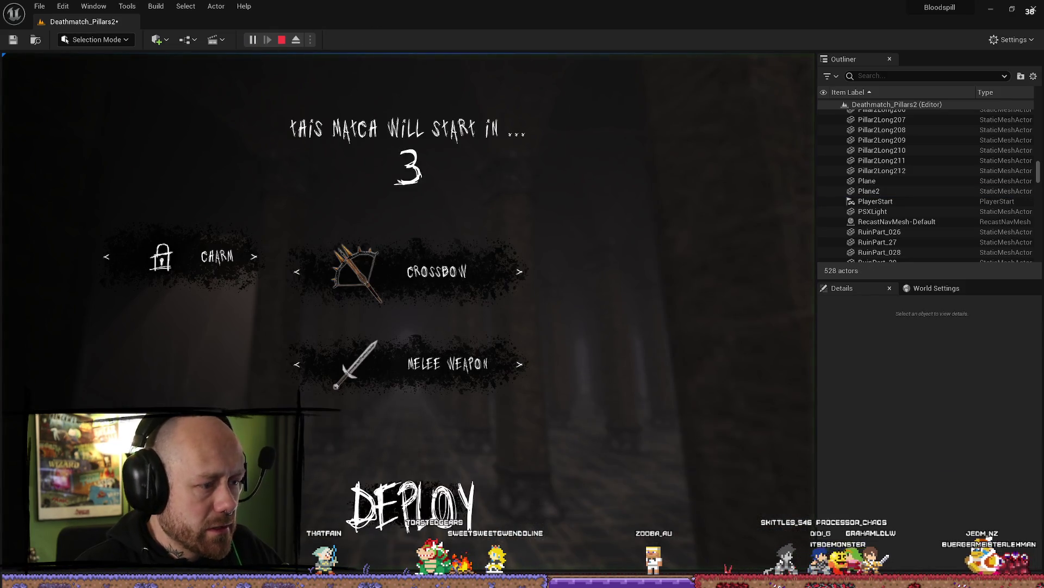
pyautogui.press('F11')
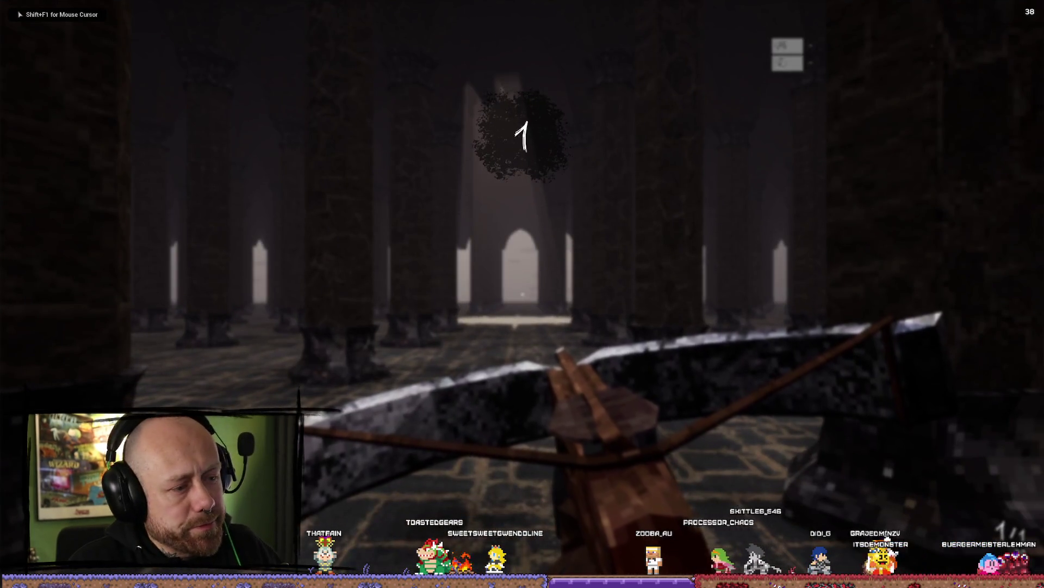
pyautogui.press('w')
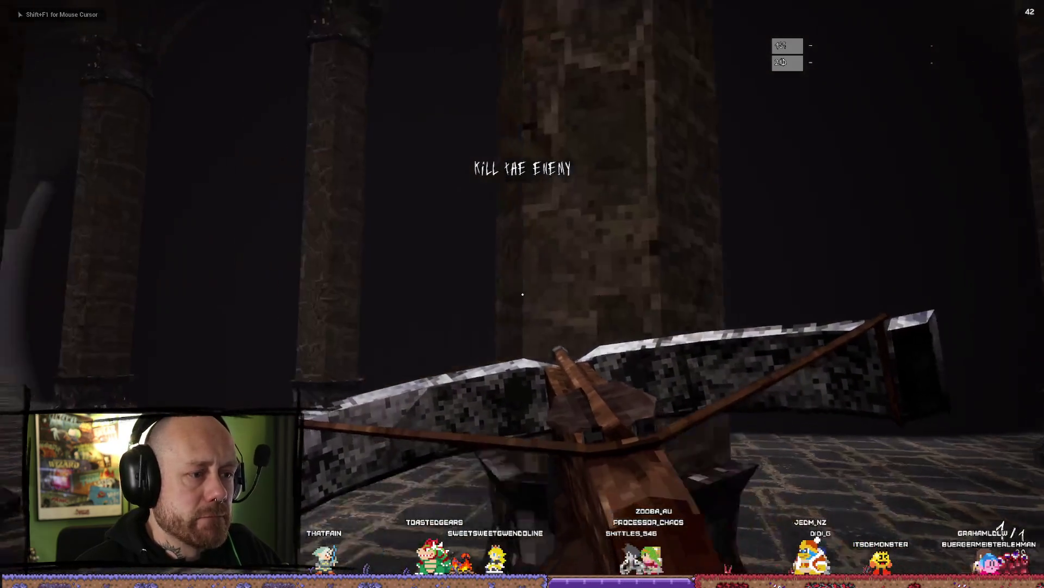
pyautogui.press('w')
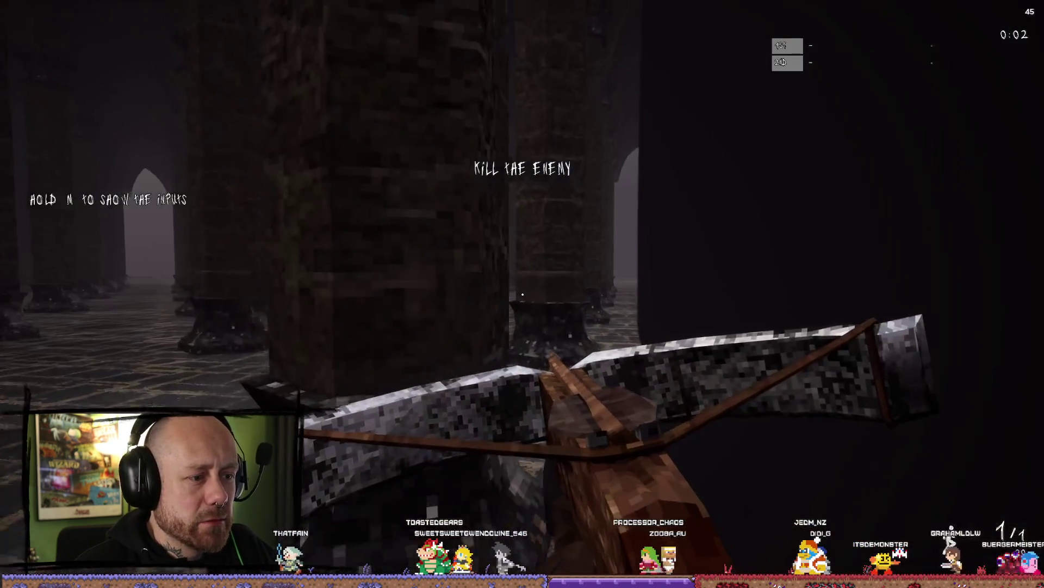
pyautogui.press('Escape')
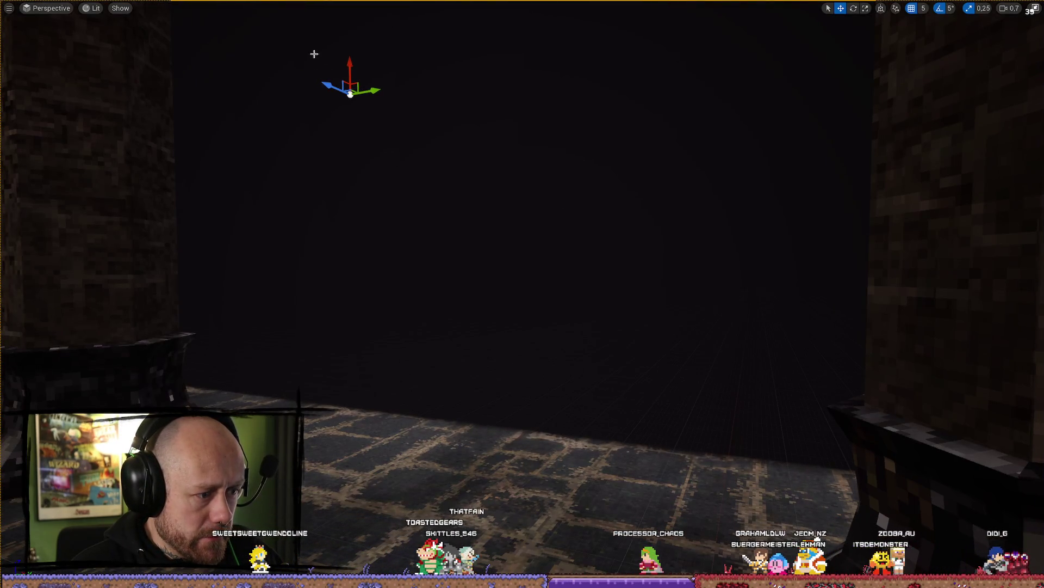
pyautogui.hotkey('alt', 'p')
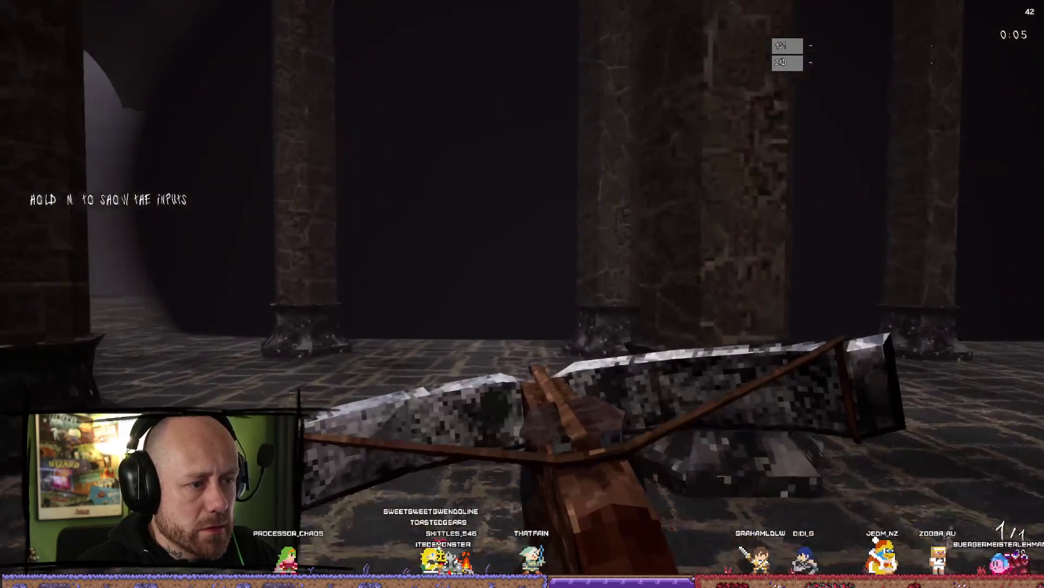
pyautogui.press('Escape')
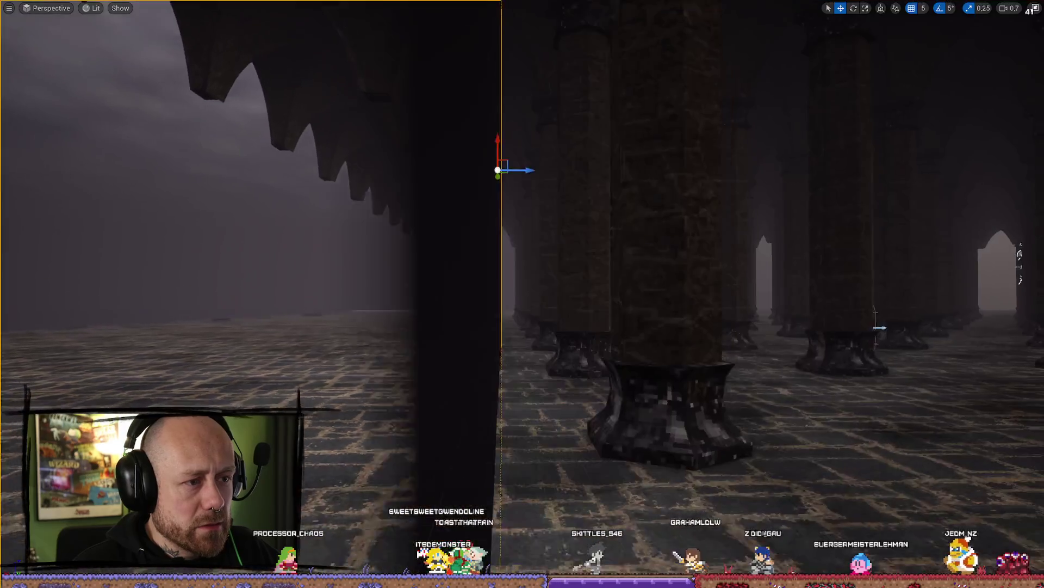
pyautogui.press('F11')
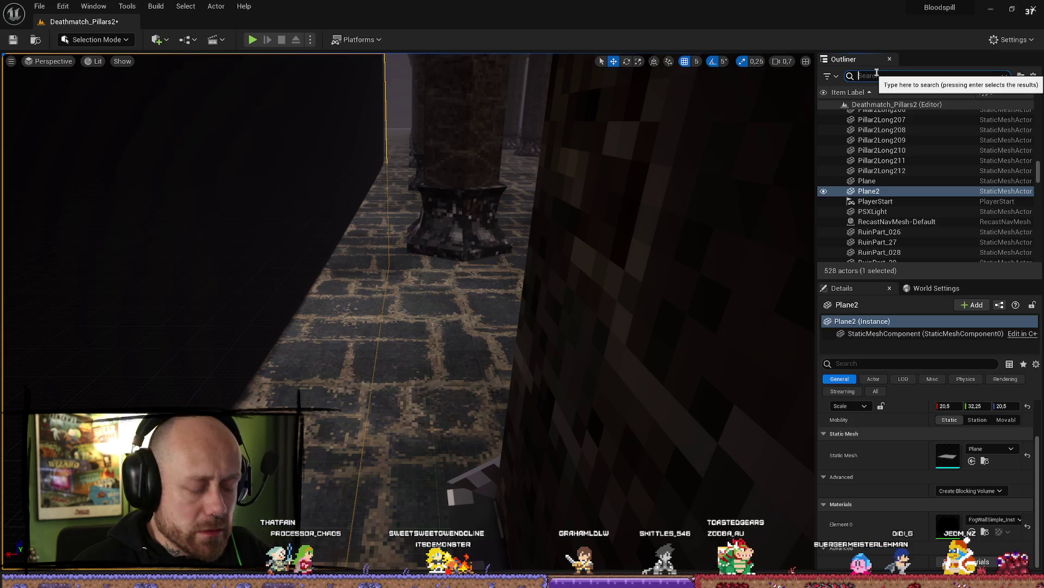
# Step: Filter the Outliner by 'pain', inspect the four PainCausingVolumes, then select Plane2
pyautogui.write('pain')
pyautogui.click(903, 115)
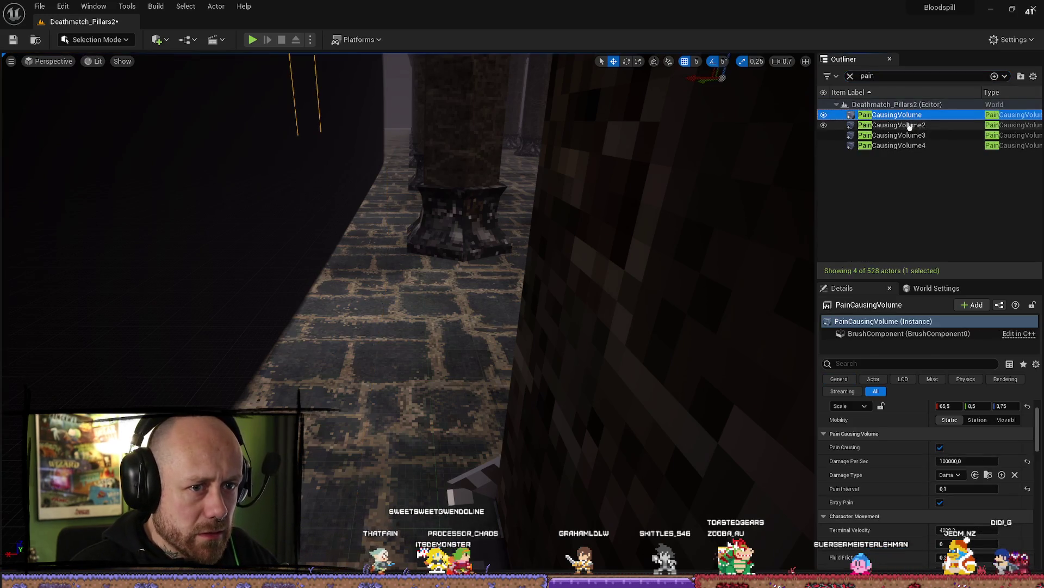
pyautogui.moveTo(702, 256)
pyautogui.mouseDown()
pyautogui.moveTo(736, 268)
pyautogui.moveTo(686, 243)
pyautogui.moveTo(648, 248)
pyautogui.mouseUp()
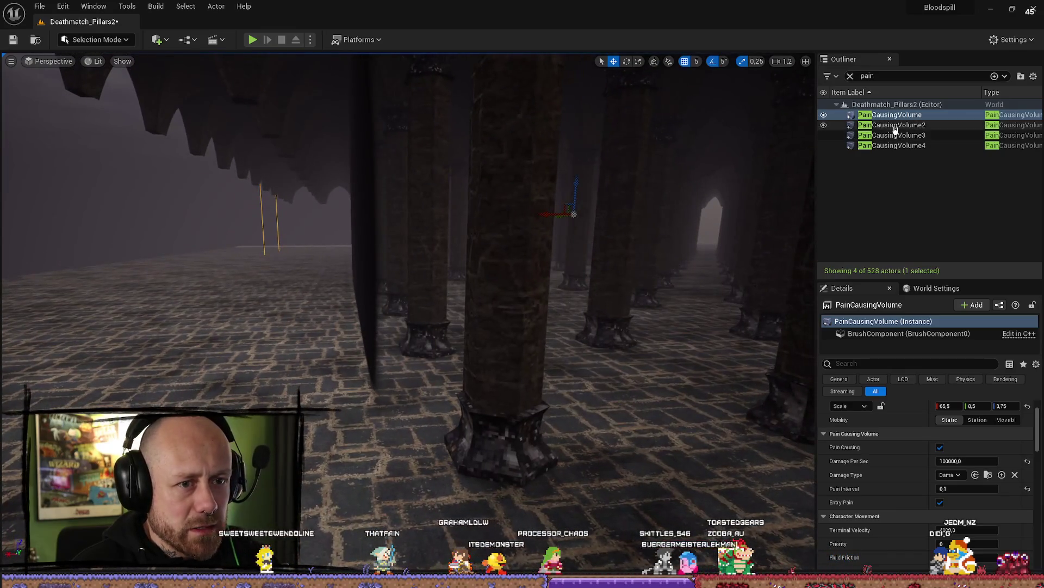
pyautogui.click(925, 124)
pyautogui.click(892, 135)
pyautogui.click(892, 145)
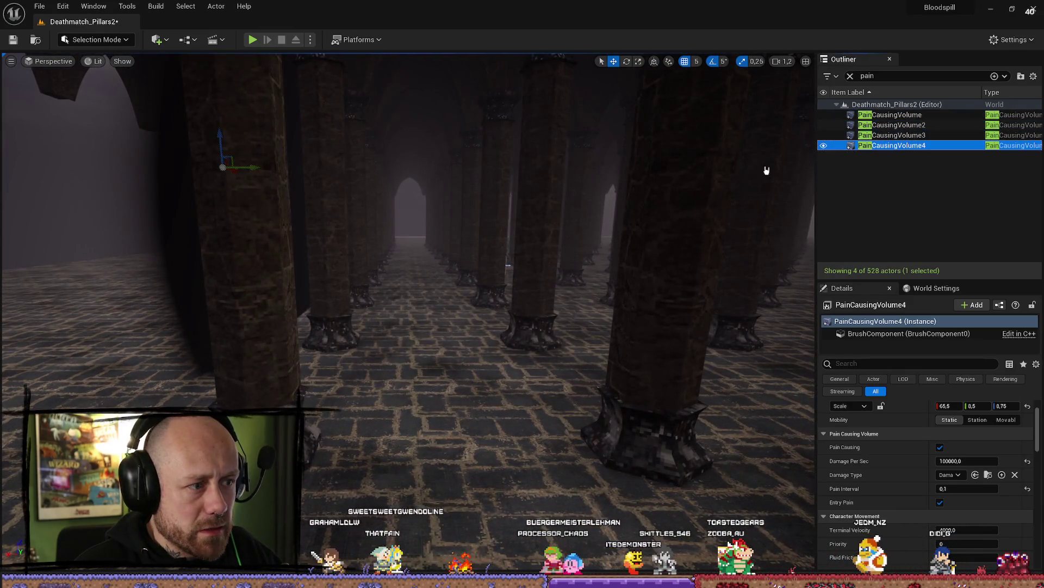
pyautogui.moveTo(394, 251); pyautogui.dragTo(394, 251)
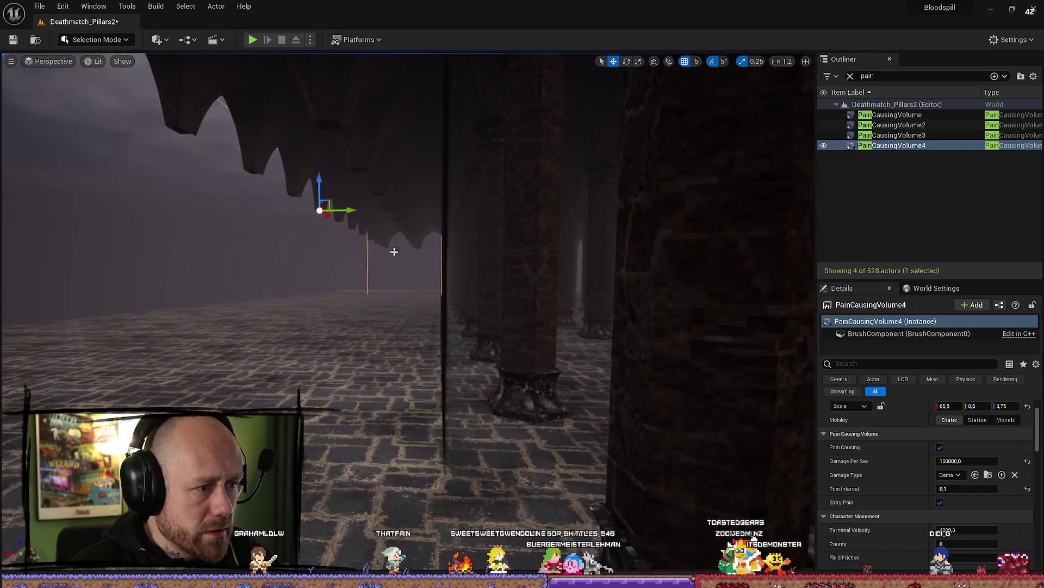
pyautogui.click(443, 258)
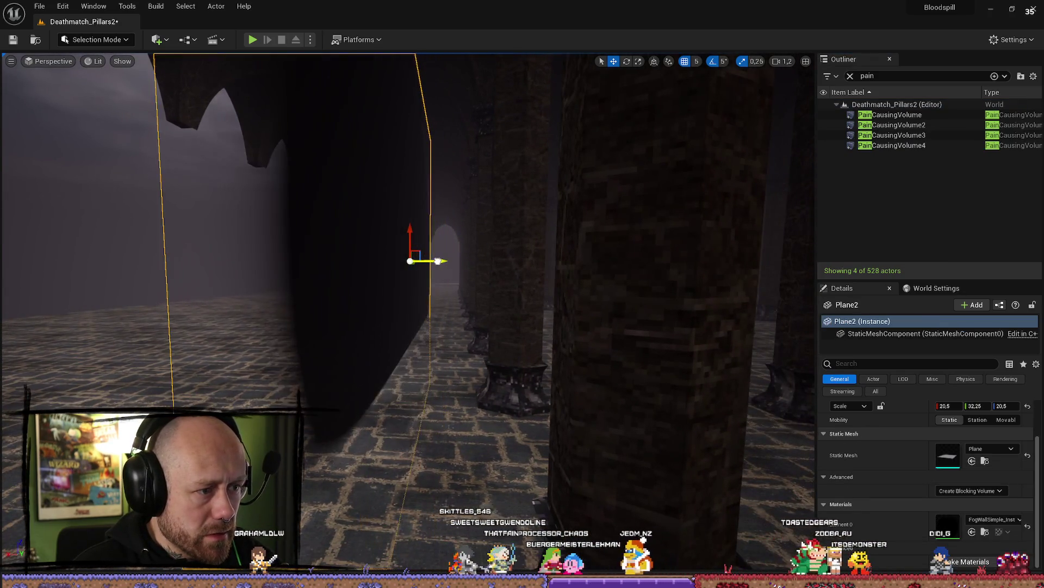
# Step: Play-test with the crossbow loadout, walking past the pillars toward the fog, then stop
pyautogui.click(258, 41)
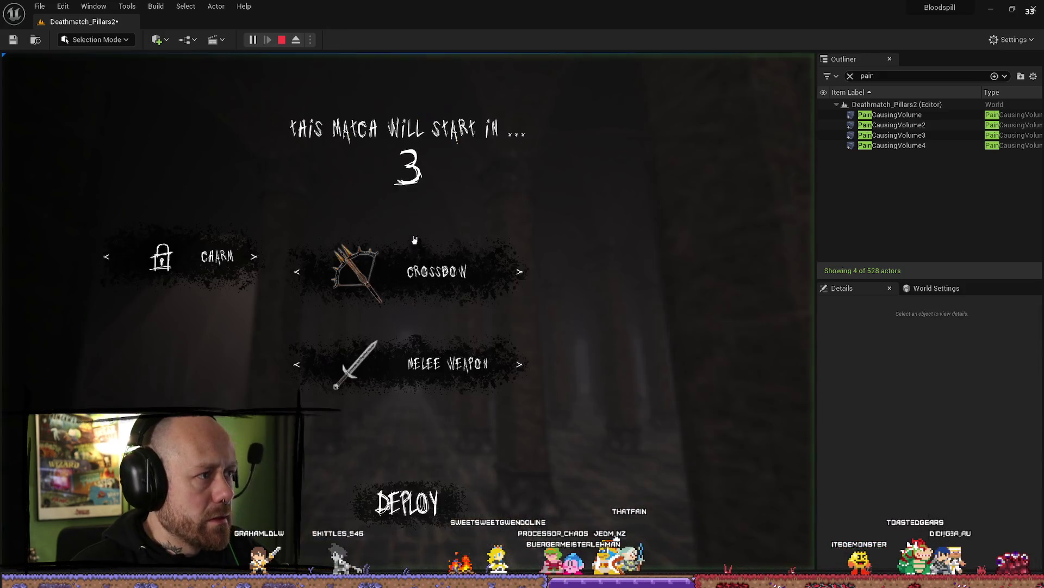
pyautogui.click(408, 503)
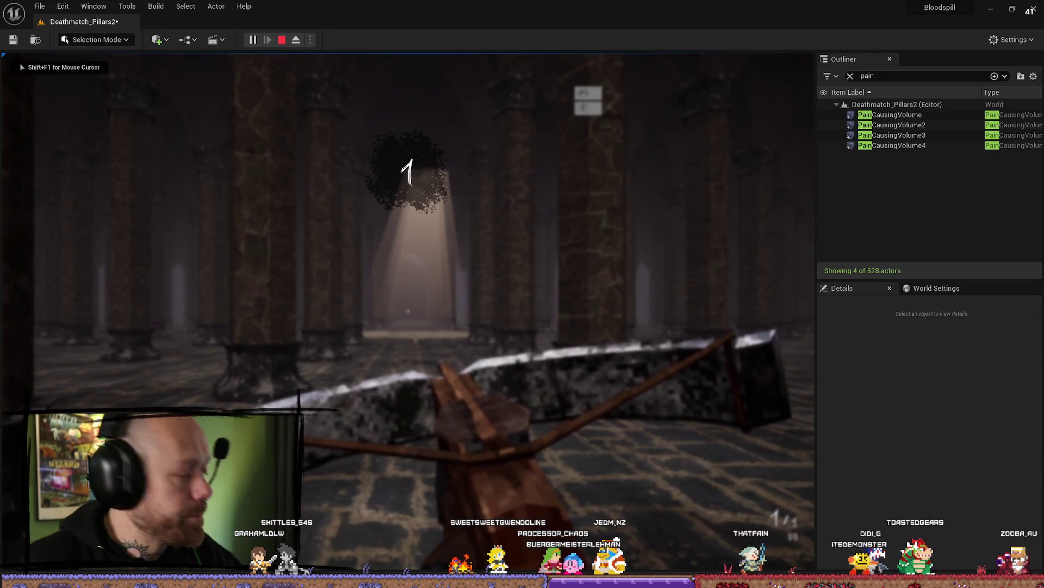
pyautogui.press('w')
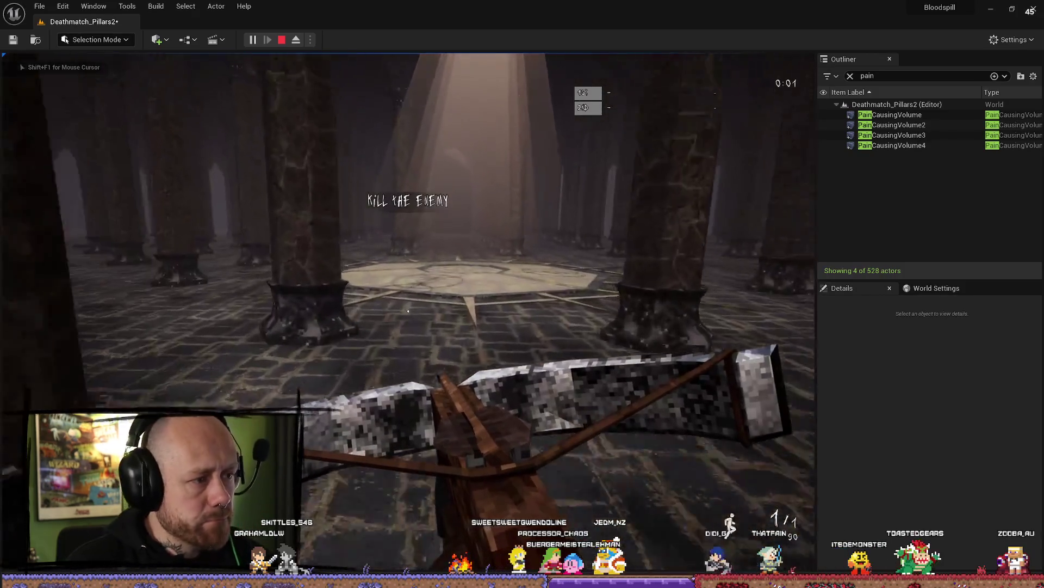
pyautogui.press('w')
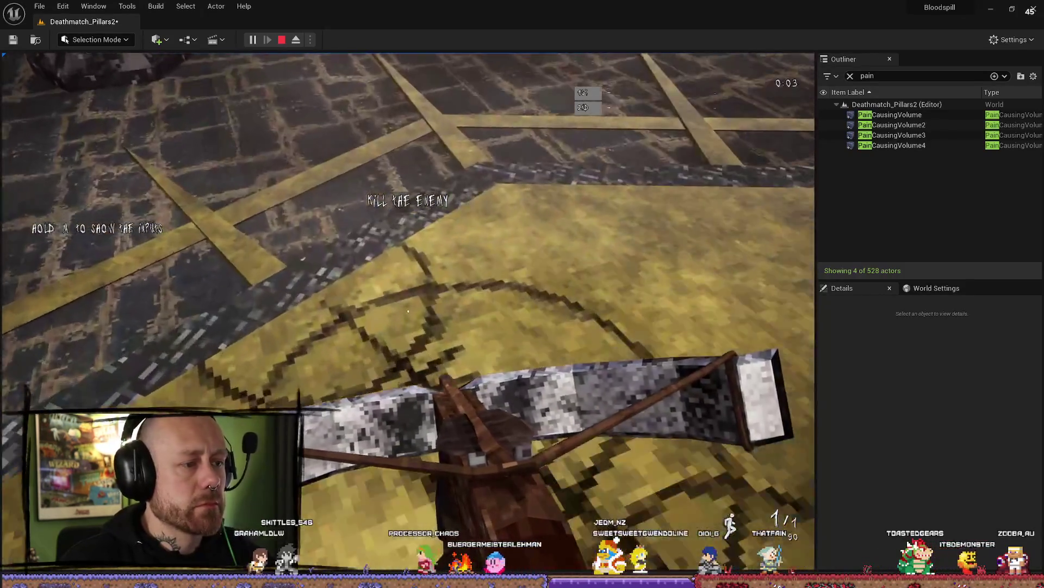
pyautogui.press('w')
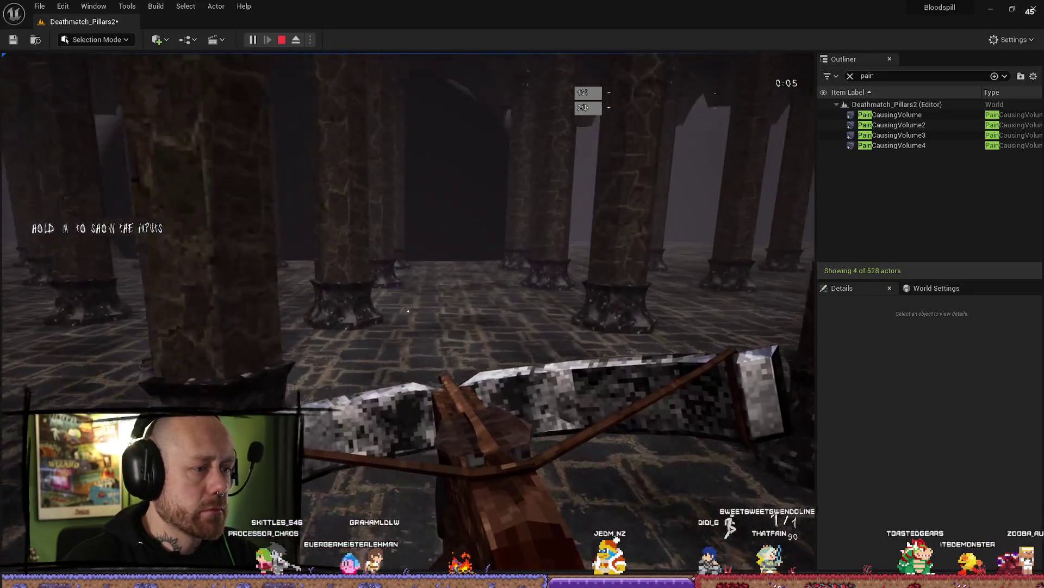
pyautogui.press('w')
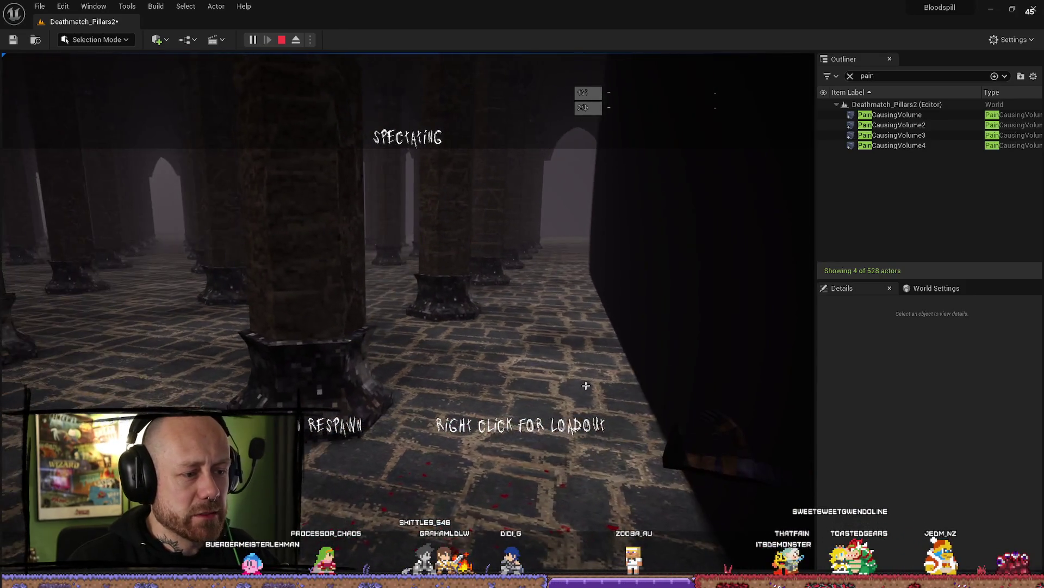
pyautogui.press('Escape')
# Step: Focus the view on Plane2 and raise the fog wall upward
pyautogui.press('f')
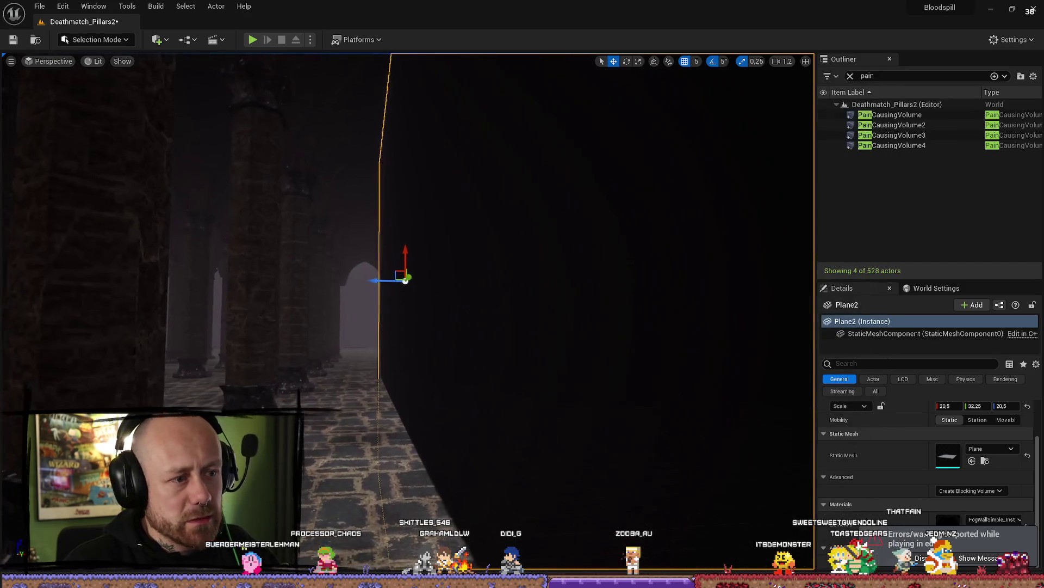
pyautogui.moveTo(413, 248); pyautogui.dragTo(421, 209)
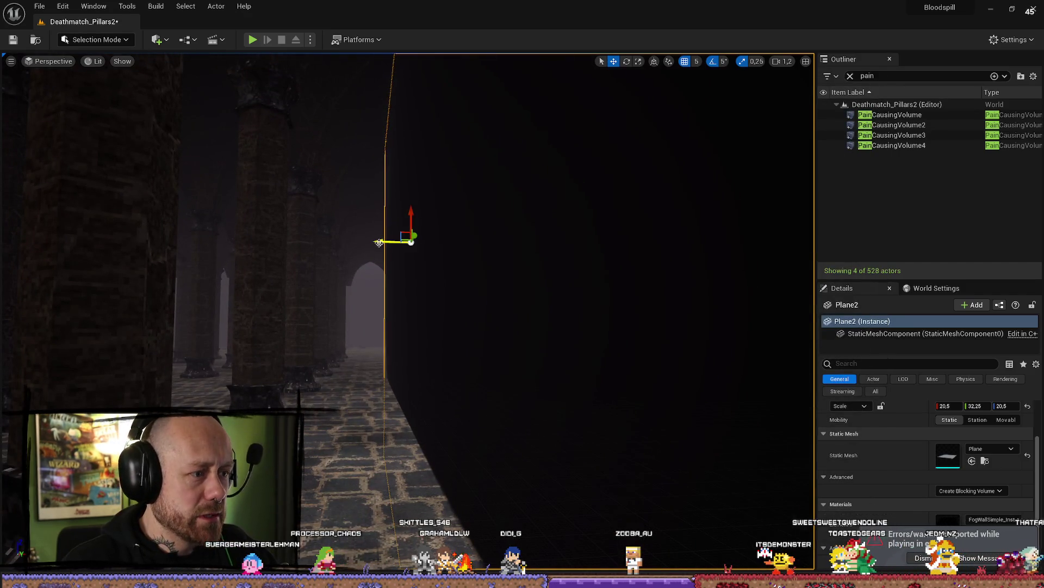
pyautogui.moveTo(379, 242)
pyautogui.mouseDown()
pyautogui.moveTo(315, 274)
pyautogui.moveTo(332, 269)
pyautogui.moveTo(337, 293)
pyautogui.mouseUp()
# Step: Rescale the fog wall to 18.25 × 28.75 × 20.5 to fill the space behind the pillars
pyautogui.press('r')
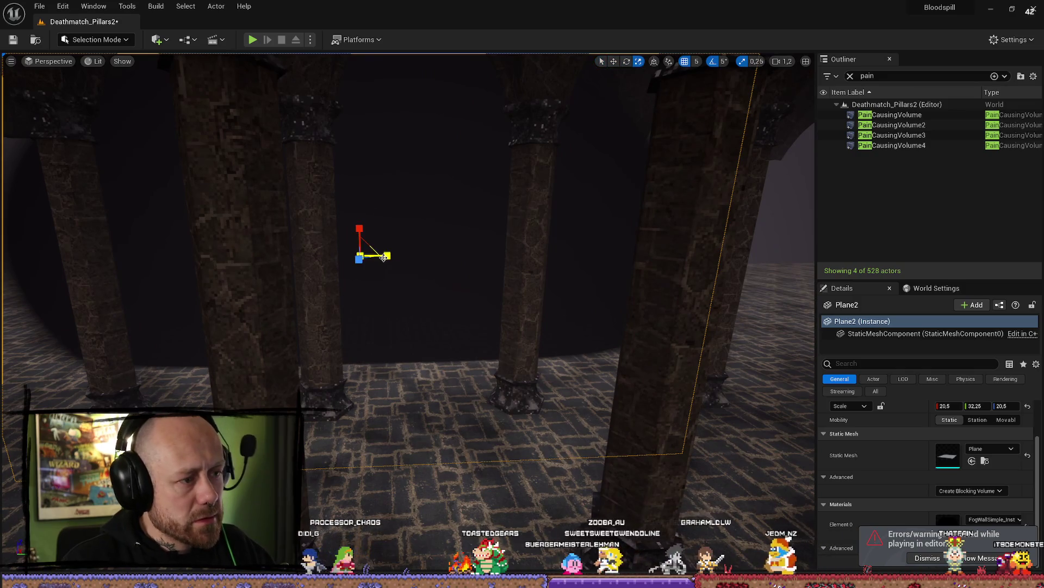
pyautogui.moveTo(384, 257)
pyautogui.mouseDown()
pyautogui.moveTo(424, 254)
pyautogui.moveTo(375, 255)
pyautogui.mouseUp()
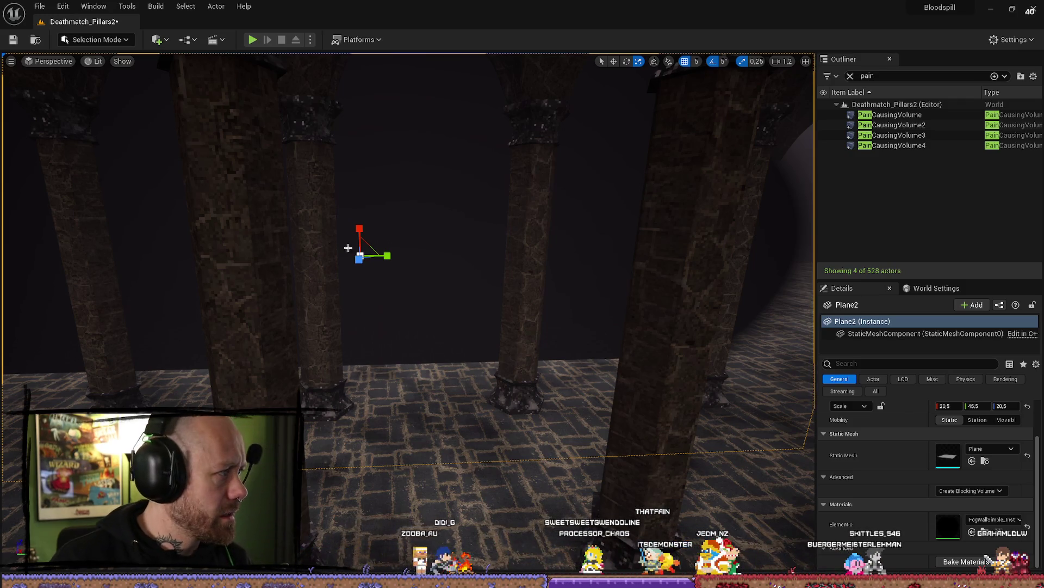
pyautogui.moveTo(387, 255); pyautogui.dragTo(395, 255)
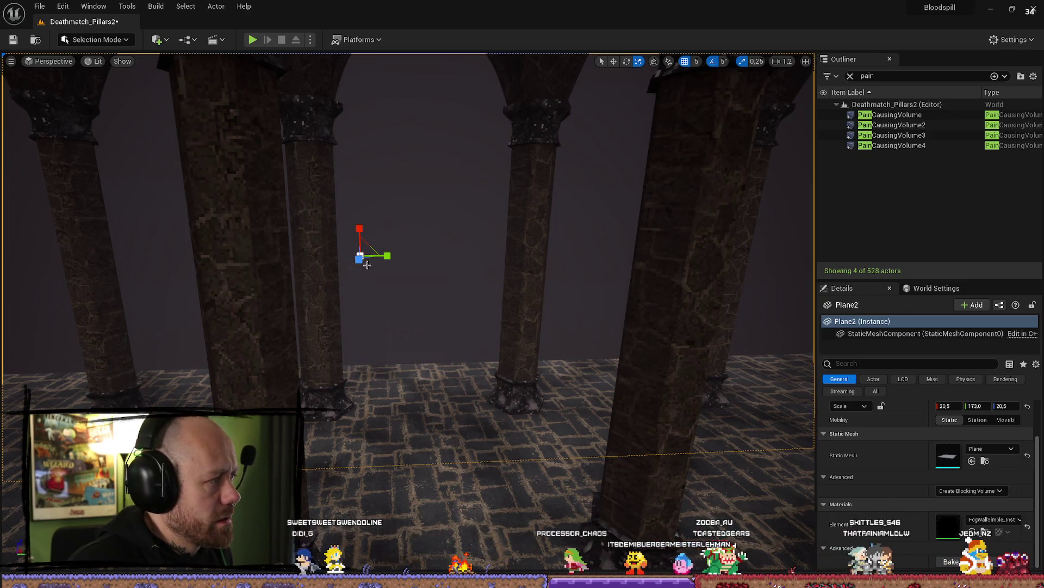
pyautogui.moveTo(387, 255)
pyautogui.mouseDown()
pyautogui.moveTo(365, 255)
pyautogui.moveTo(462, 255)
pyautogui.mouseUp()
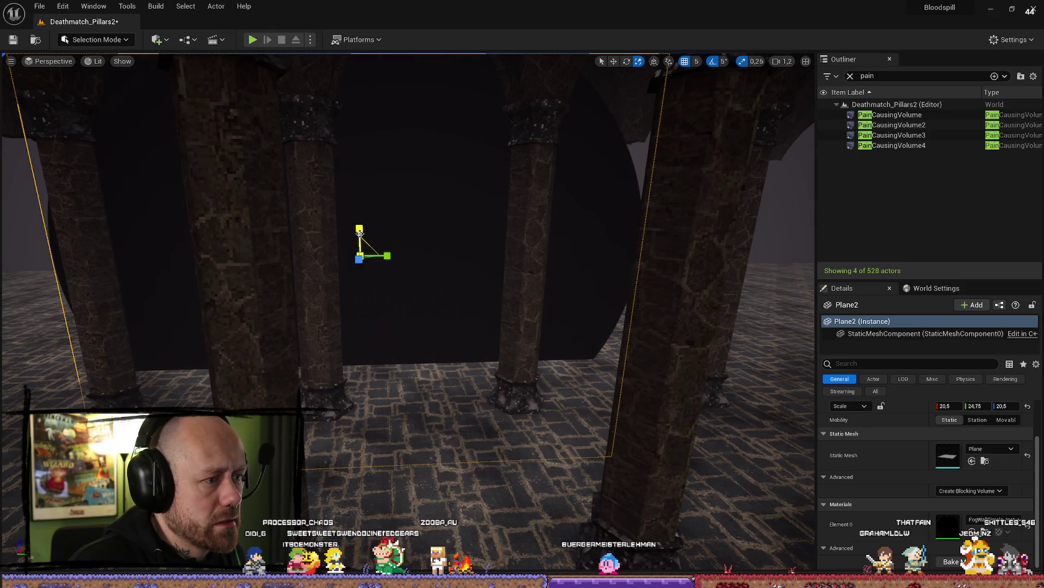
pyautogui.moveTo(359, 228)
pyautogui.mouseDown()
pyautogui.moveTo(429, 259)
pyautogui.moveTo(511, 259)
pyautogui.mouseUp()
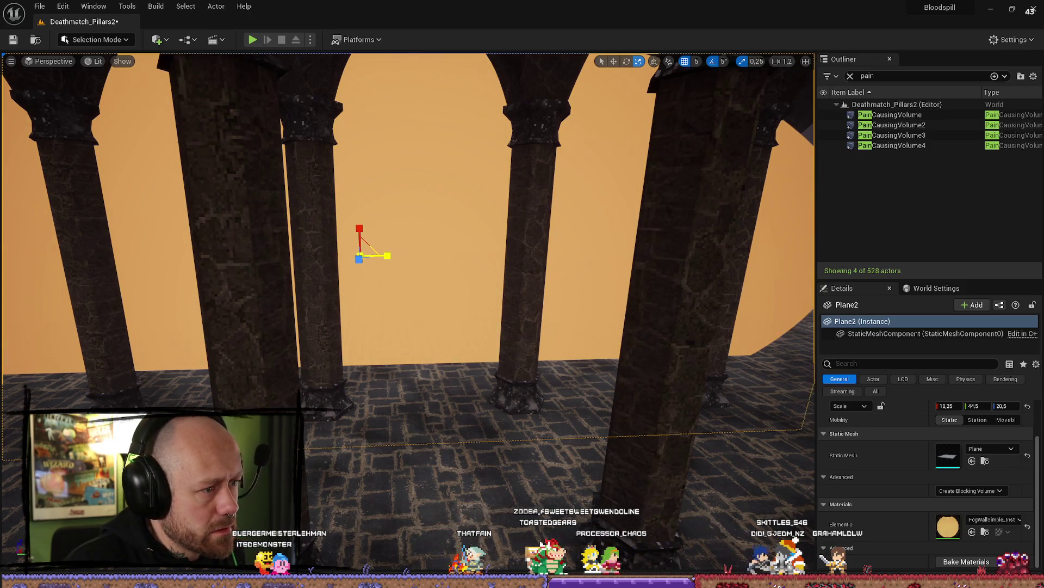
pyautogui.moveTo(974, 406)
pyautogui.mouseDown()
pyautogui.moveTo(1017, 406)
pyautogui.moveTo(973, 406)
pyautogui.mouseUp()
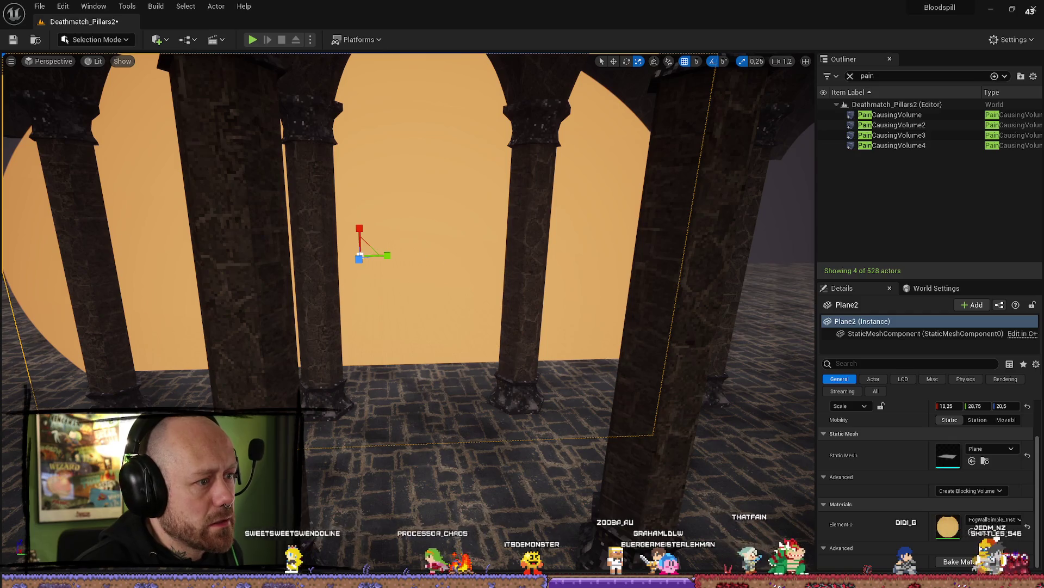
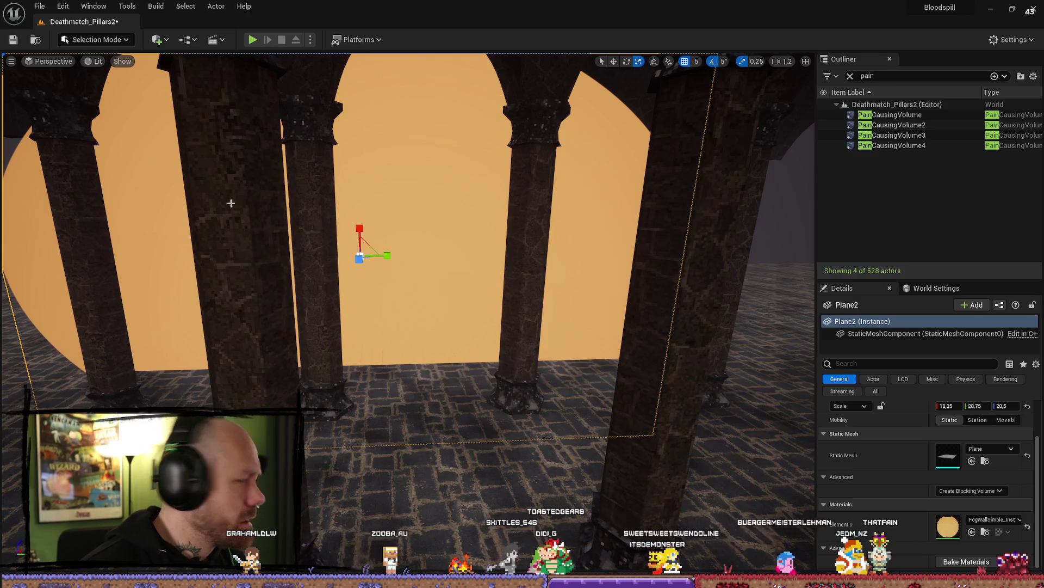
# Step: Assign FogWallMat_Inst to the plane's Element 0 material slot
pyautogui.click(992, 519)
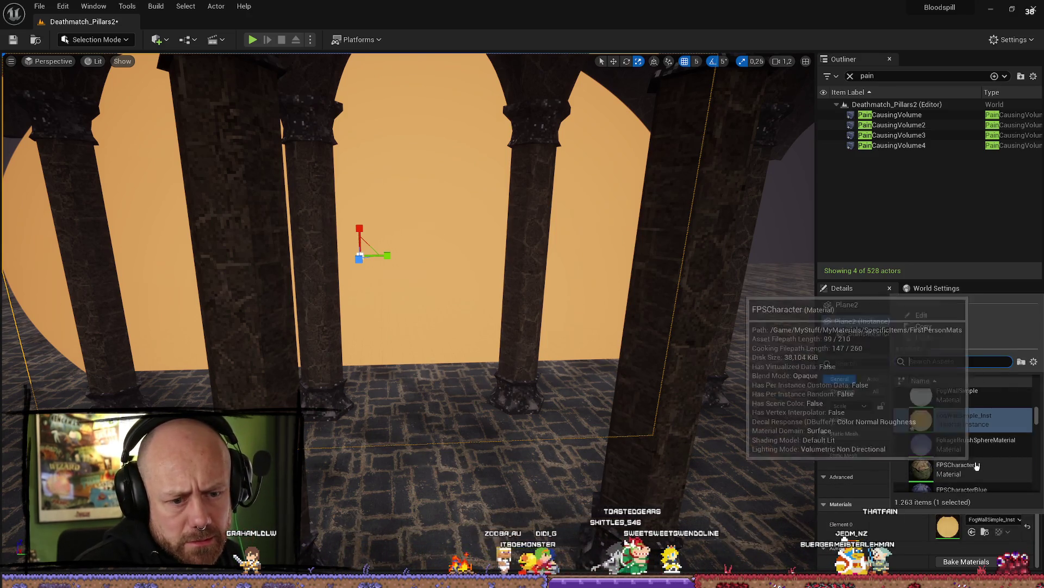
pyautogui.scroll(3, 982, 451)
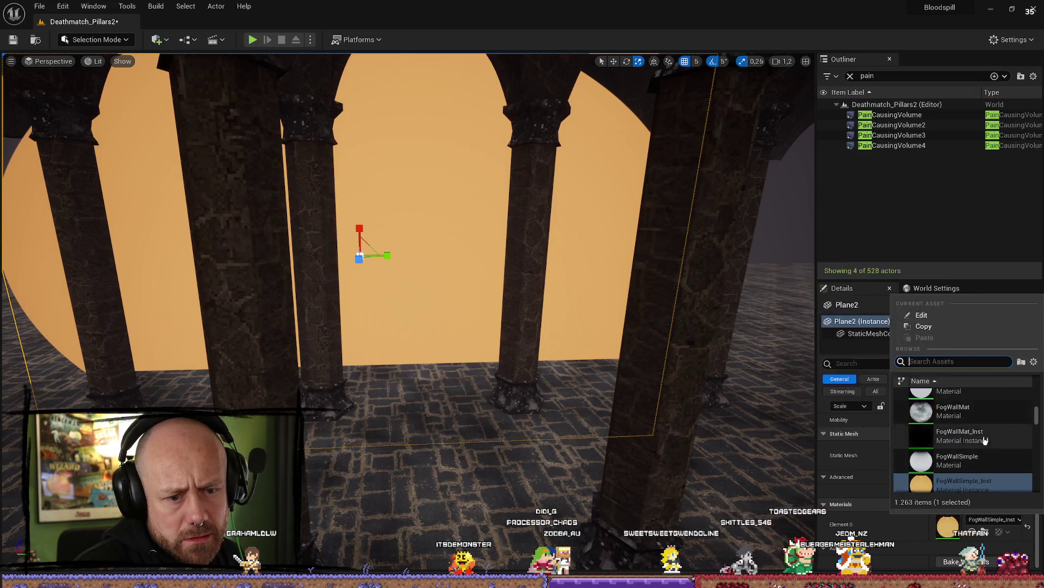
pyautogui.click(969, 436)
# Step: Scale the plane's Y to fit between the pillars, save the level, and bring Firefox forward
pyautogui.press('f')
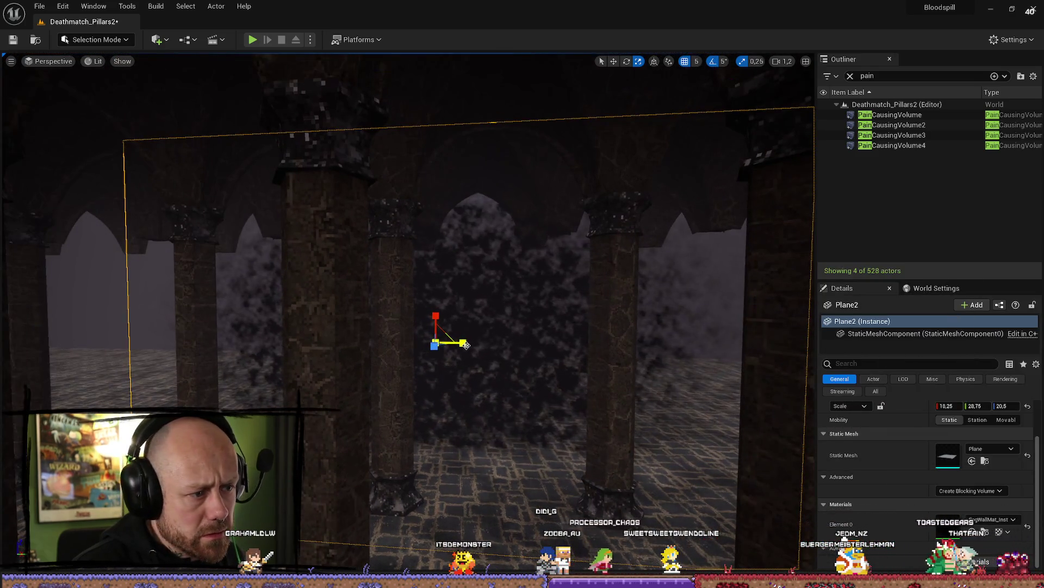
pyautogui.moveTo(467, 345)
pyautogui.mouseDown()
pyautogui.moveTo(533, 345)
pyautogui.moveTo(457, 346)
pyautogui.mouseUp()
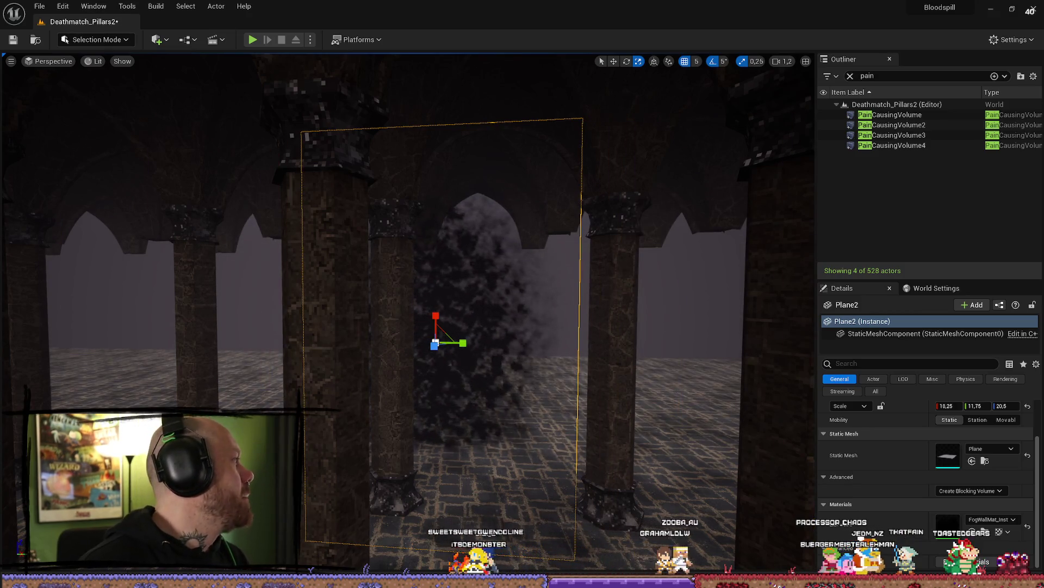
pyautogui.hotkey('ctrl', 's')
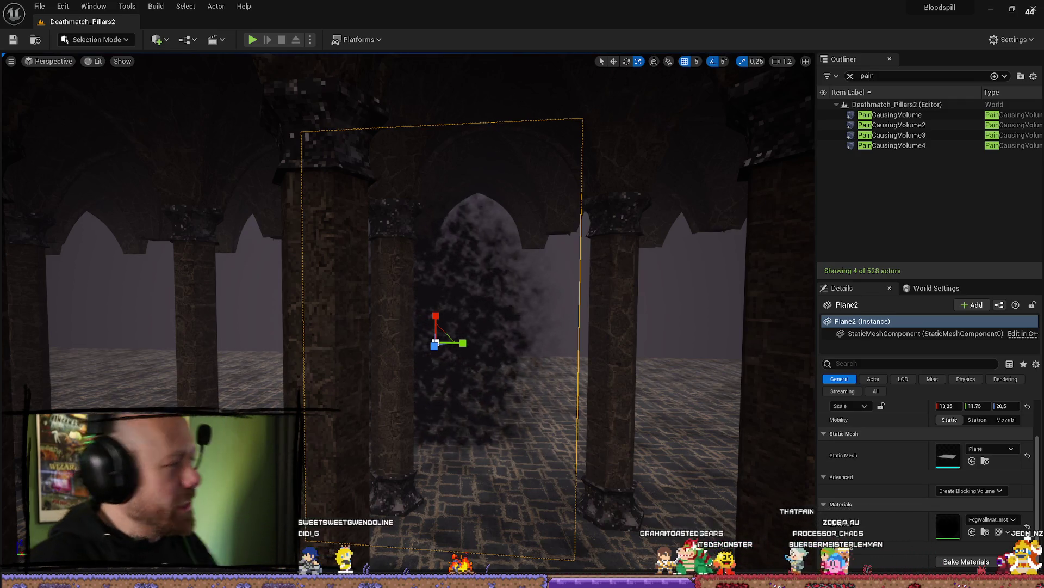
pyautogui.hotkey('alt', 'Tab')
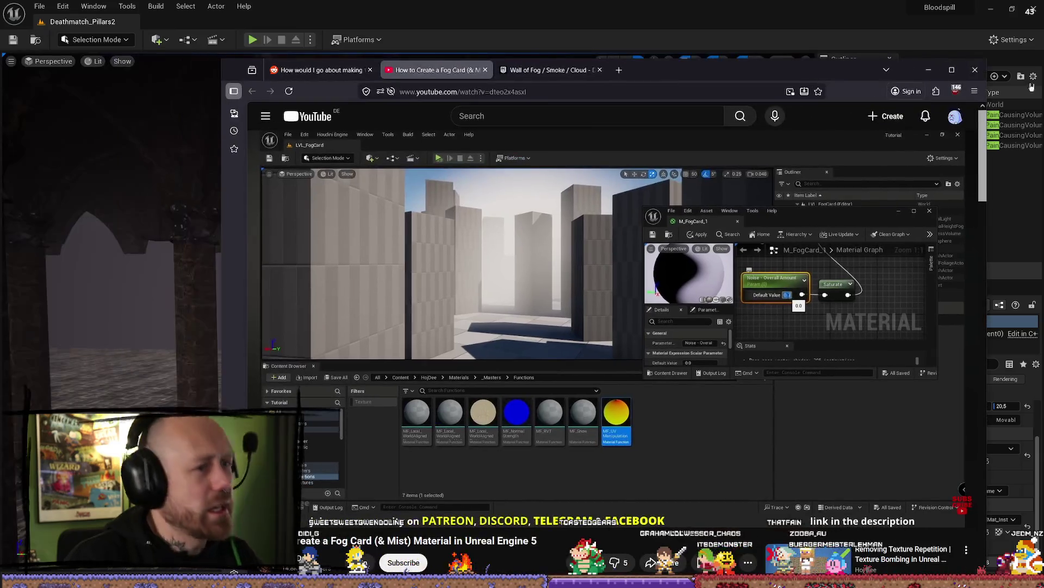
# Step: Maximize the browser and switch from the YouTube video to the Reddit vertical-fog thread
pyautogui.click(954, 71)
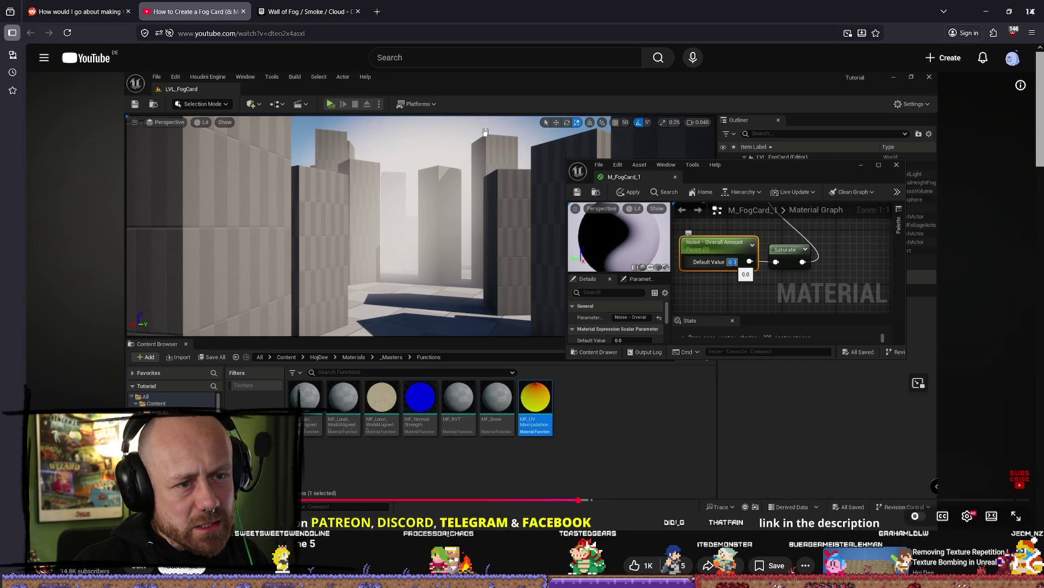
pyautogui.scroll(-10, 468, 245)
pyautogui.scroll(2, 699, 283)
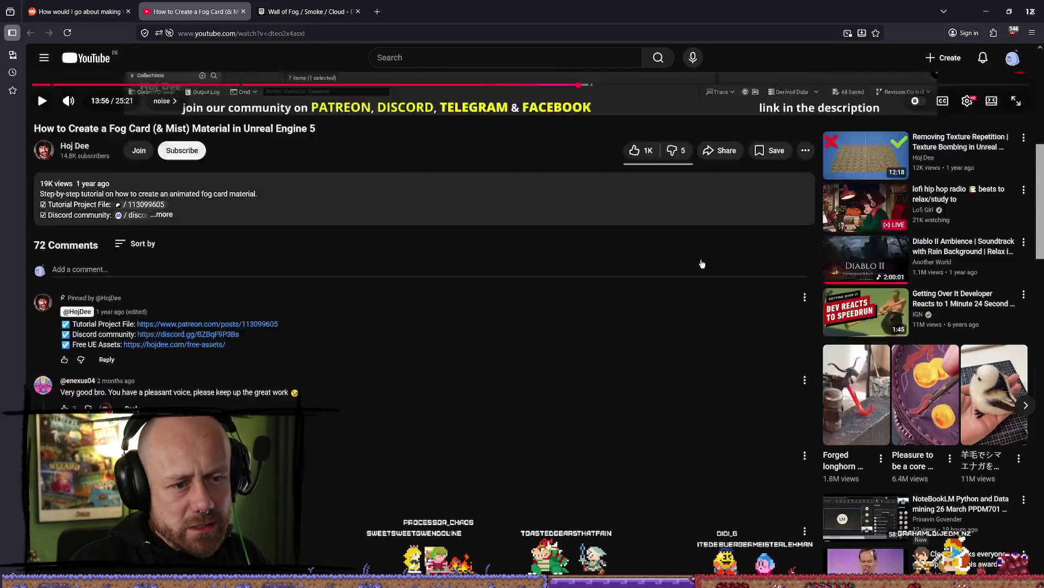
pyautogui.scroll(5, 702, 264)
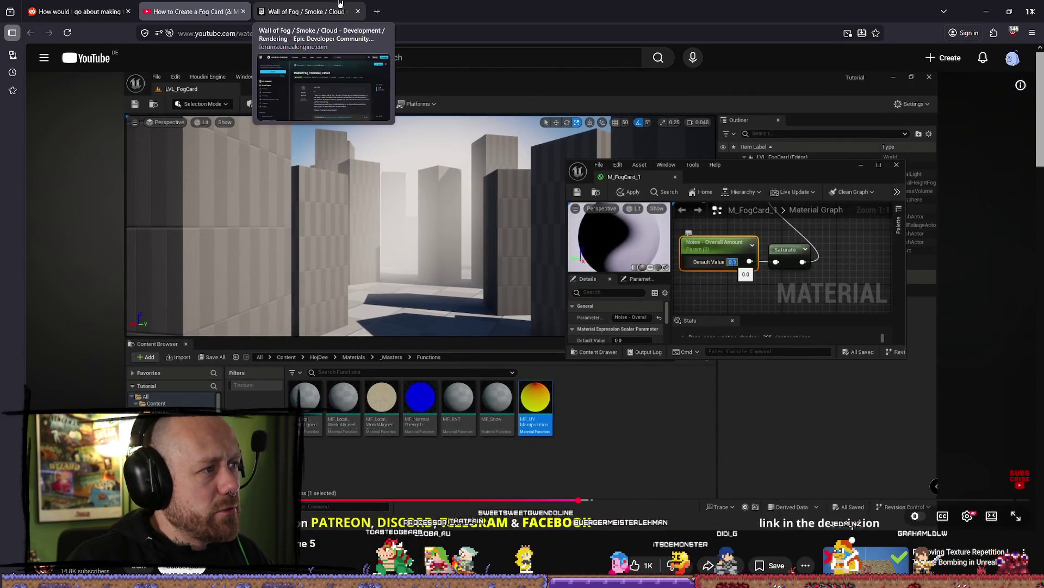
pyautogui.click(78, 11)
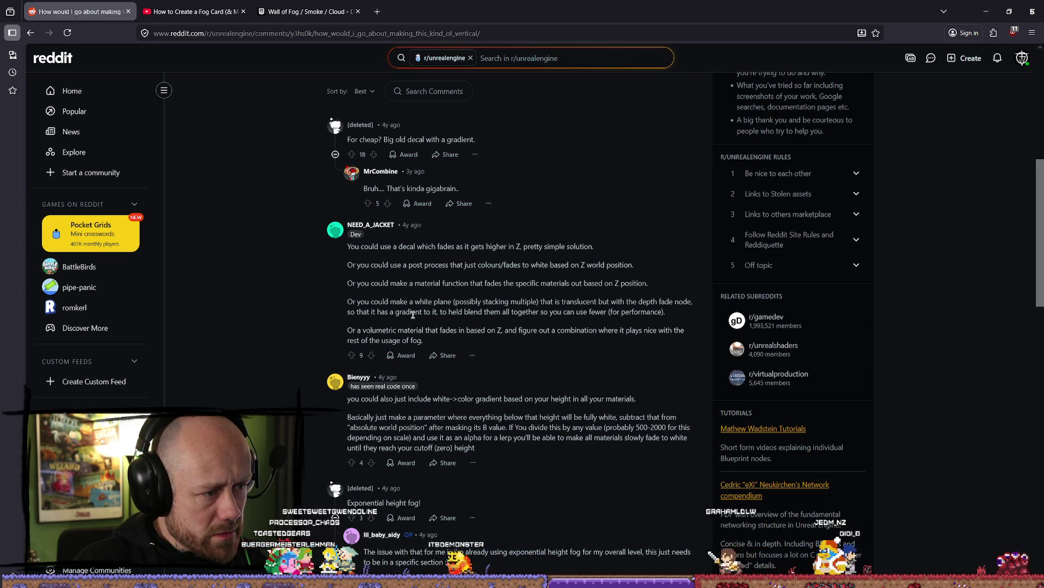
# Step: Read down the Reddit comments and open the commenter's imgur node-graph link in a new tab
pyautogui.click(562, 315)
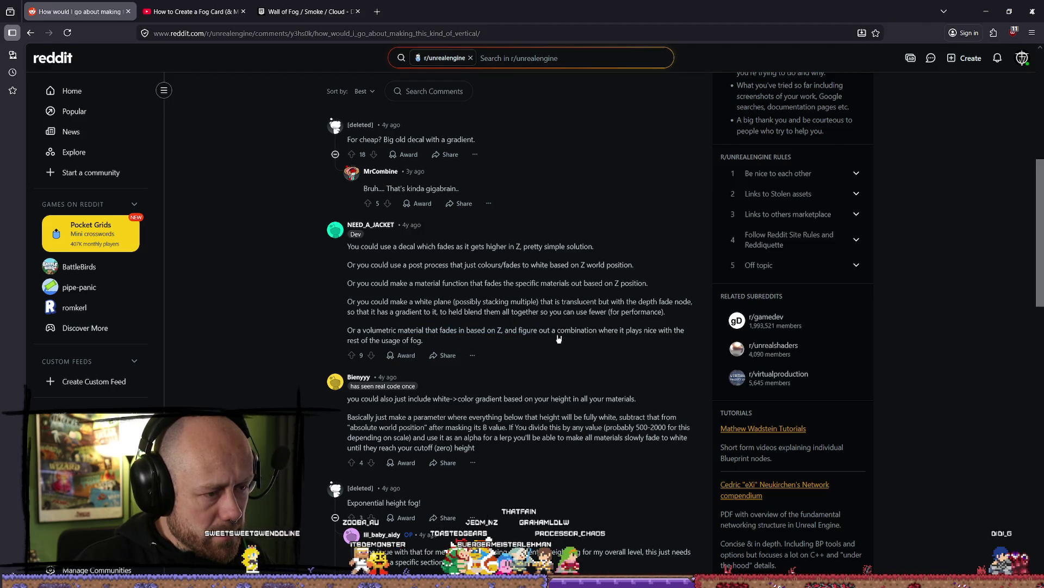
pyautogui.scroll(-2, 559, 338)
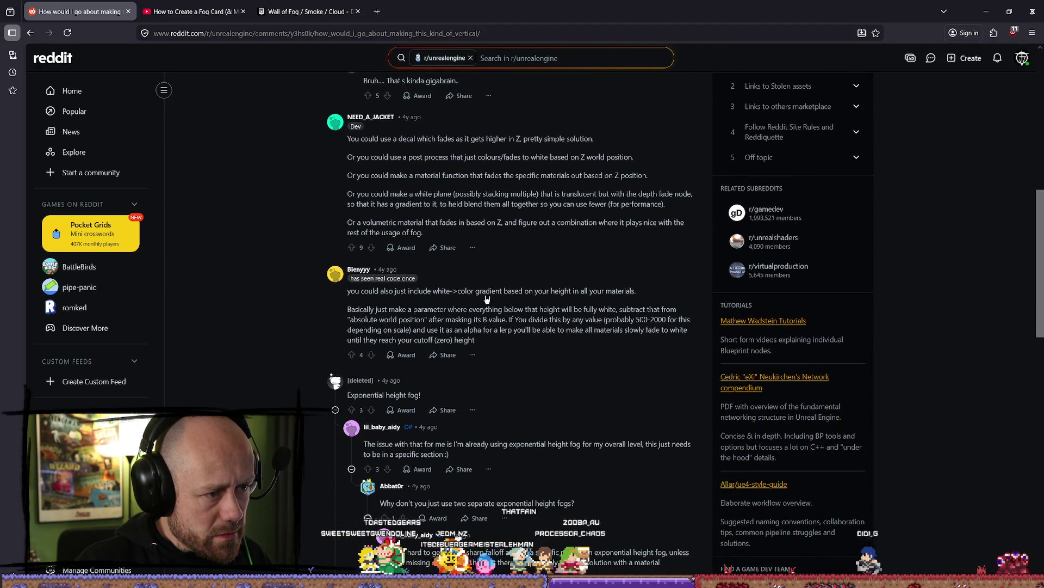
pyautogui.scroll(-2, 511, 299)
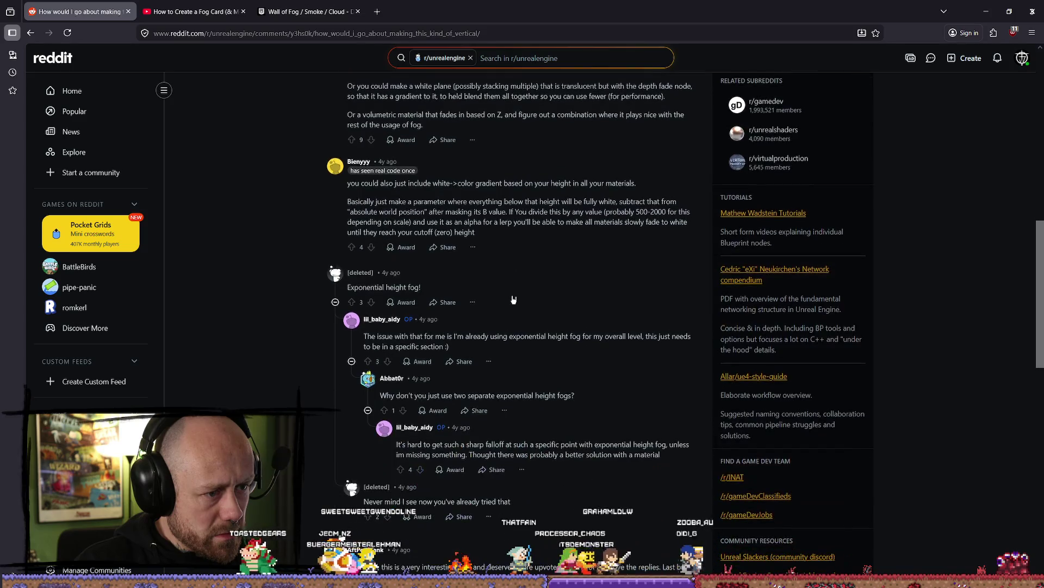
pyautogui.scroll(-2, 512, 299)
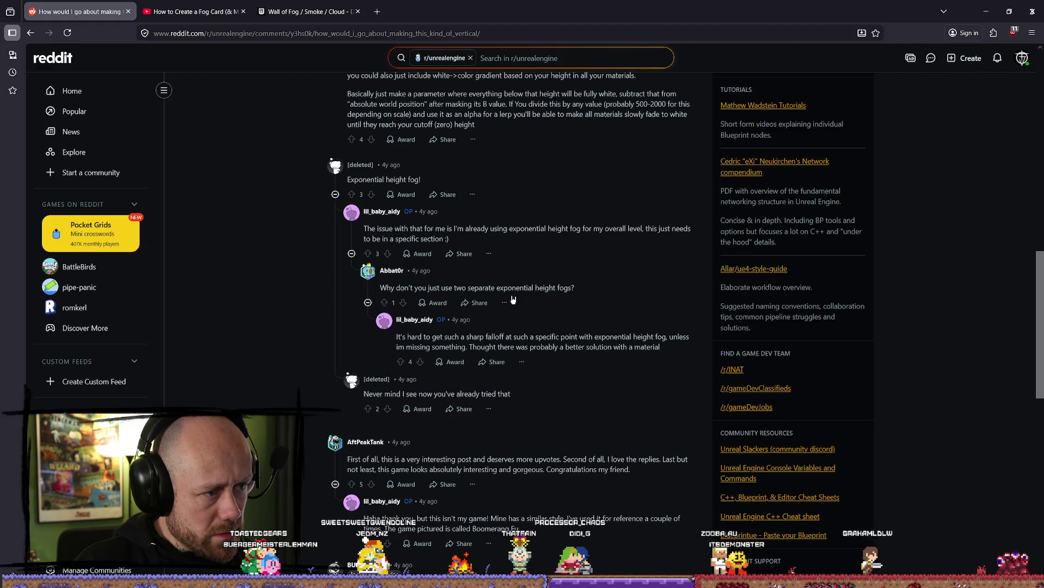
pyautogui.scroll(-2, 510, 296)
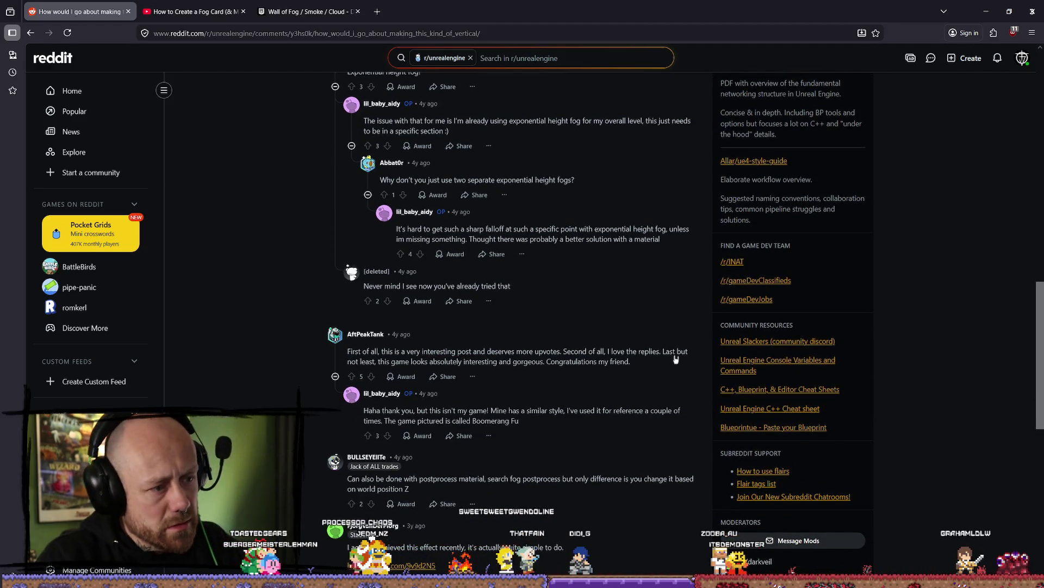
pyautogui.scroll(-2, 584, 344)
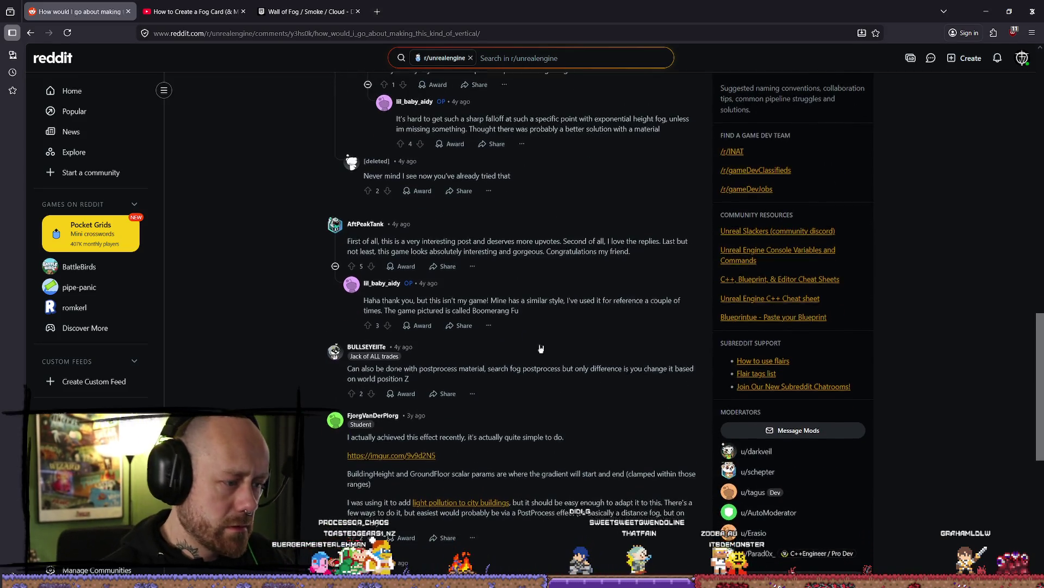
pyautogui.scroll(-1, 505, 351)
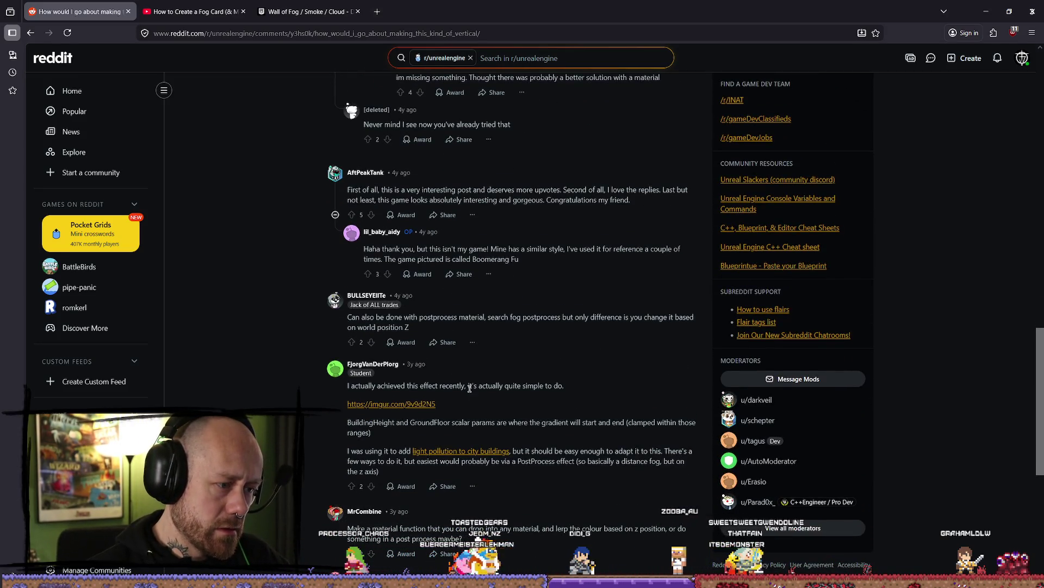
pyautogui.middleClick(420, 412)
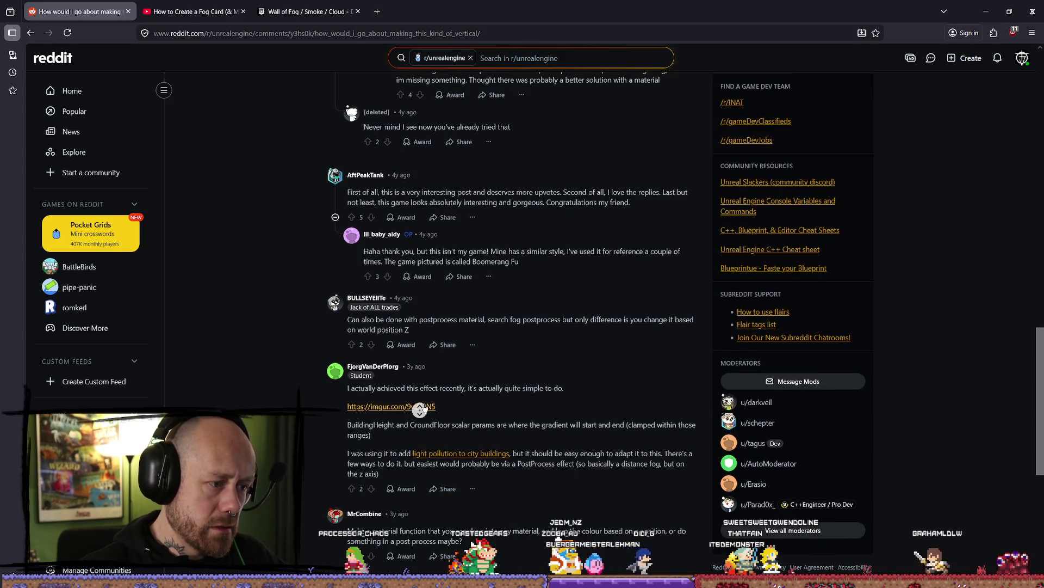
pyautogui.click(424, 407)
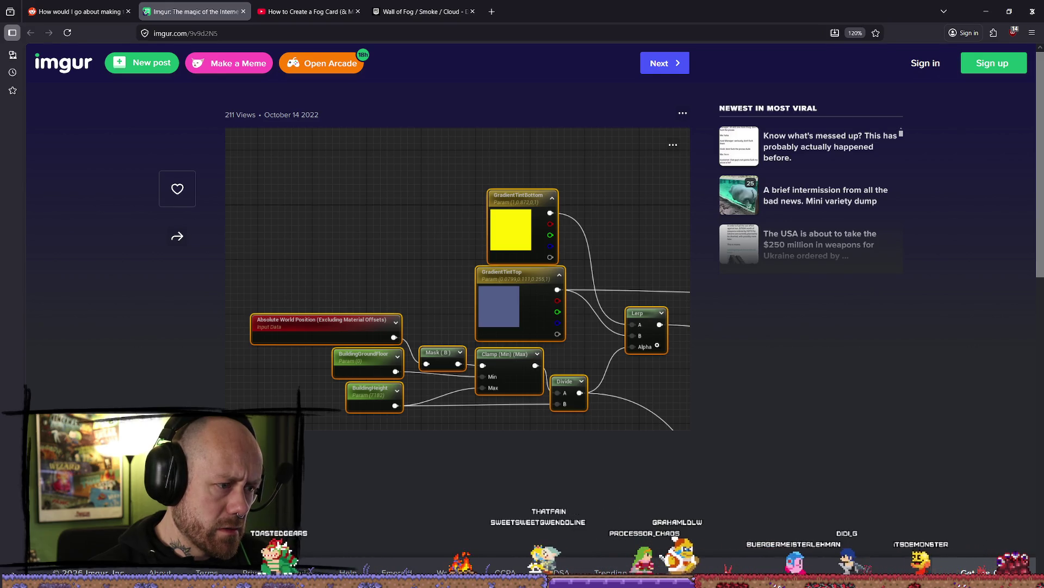
# Step: Close the node-graph image and open the comment's 'light pollution to city buildings' imgur link
pyautogui.scroll(-2, 590, 337)
pyautogui.scroll(2, 541, 277)
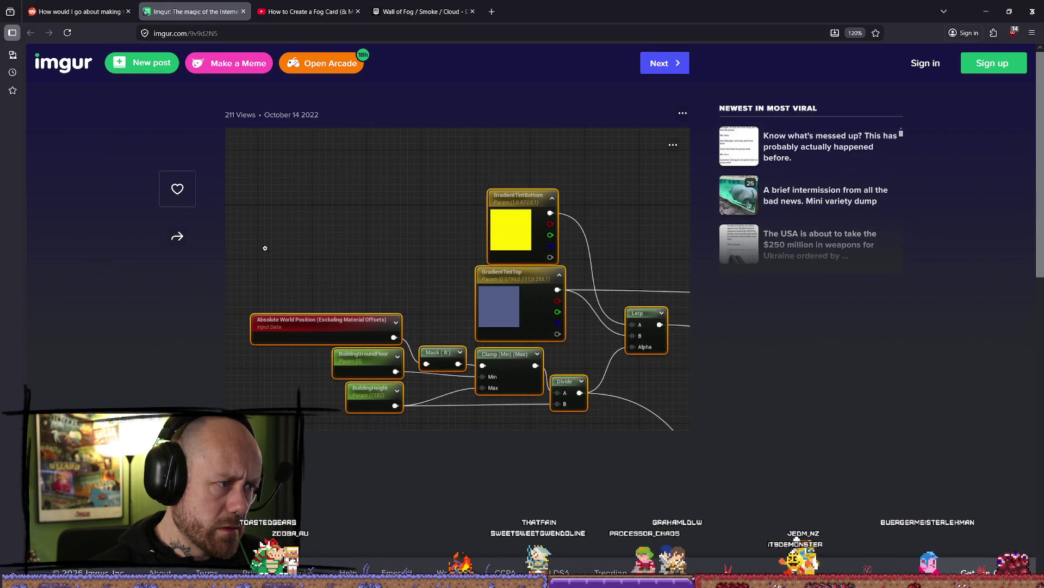
pyautogui.hotkey('ctrl', 'shift', 'Tab')
pyautogui.hotkey('ctrl', 'Tab')
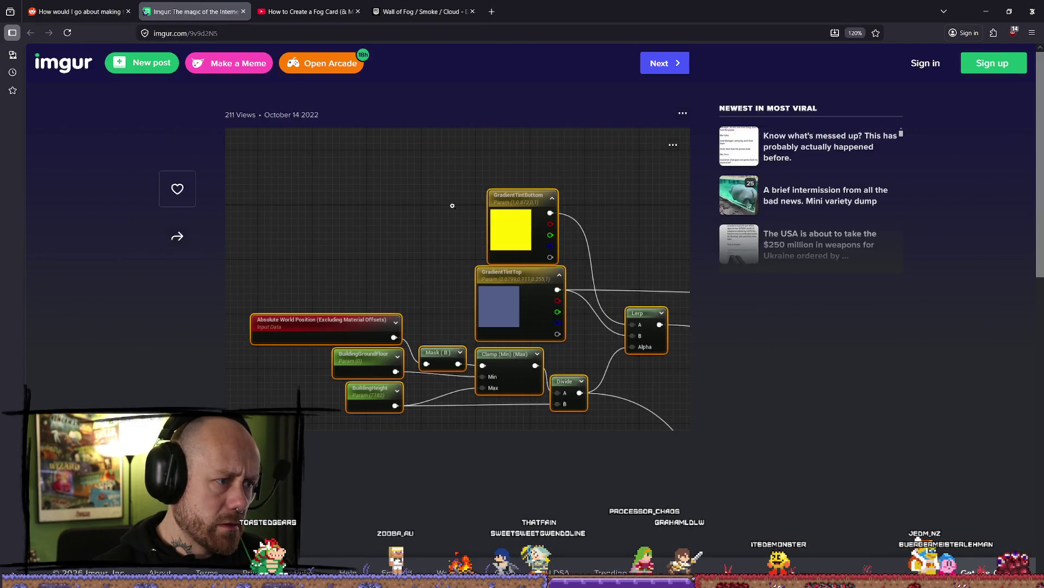
pyautogui.click(244, 11)
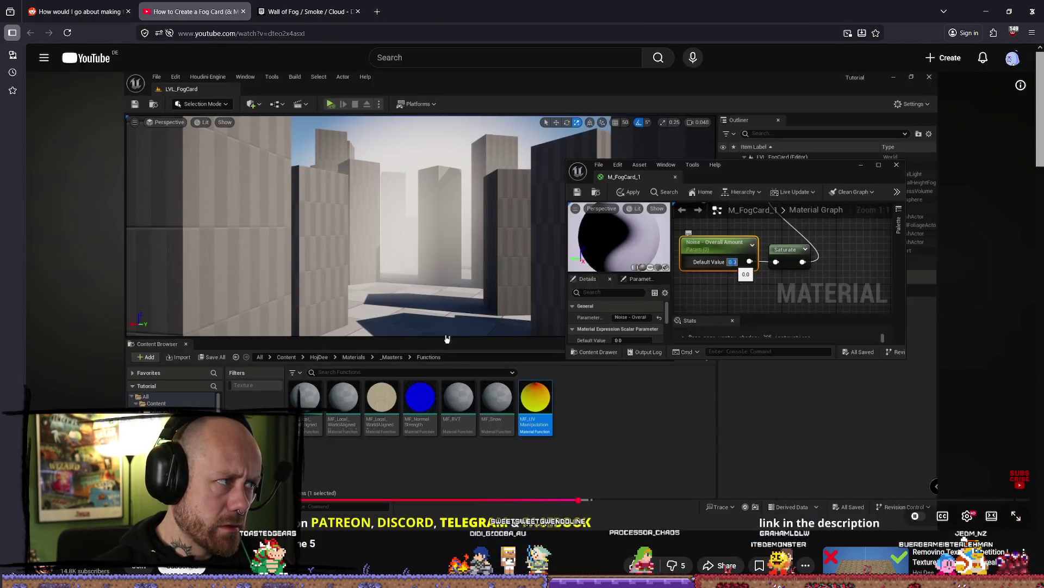
pyautogui.click(81, 11)
pyautogui.scroll(-2, 428, 349)
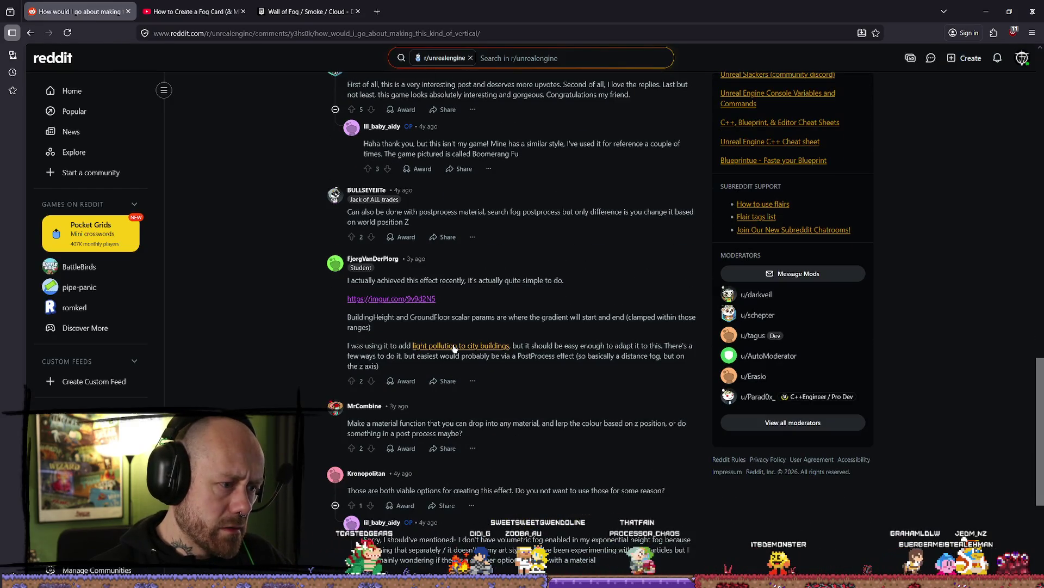
pyautogui.click(430, 344)
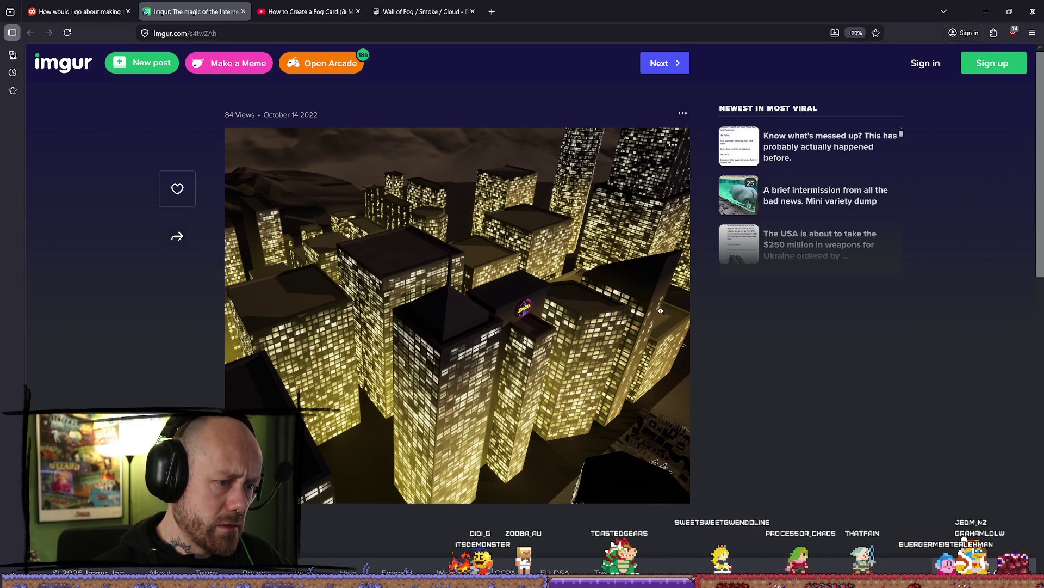
# Step: Close the city image, go back to Google, and open the '3 Methods of creating fog' post plus another Reddit result
pyautogui.click(244, 11)
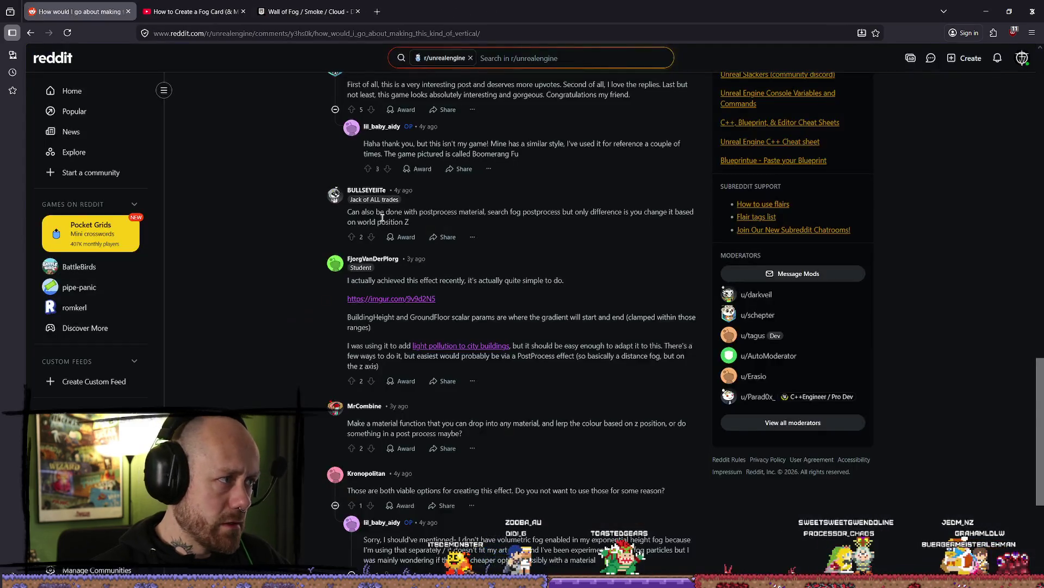
pyautogui.scroll(-4, 462, 275)
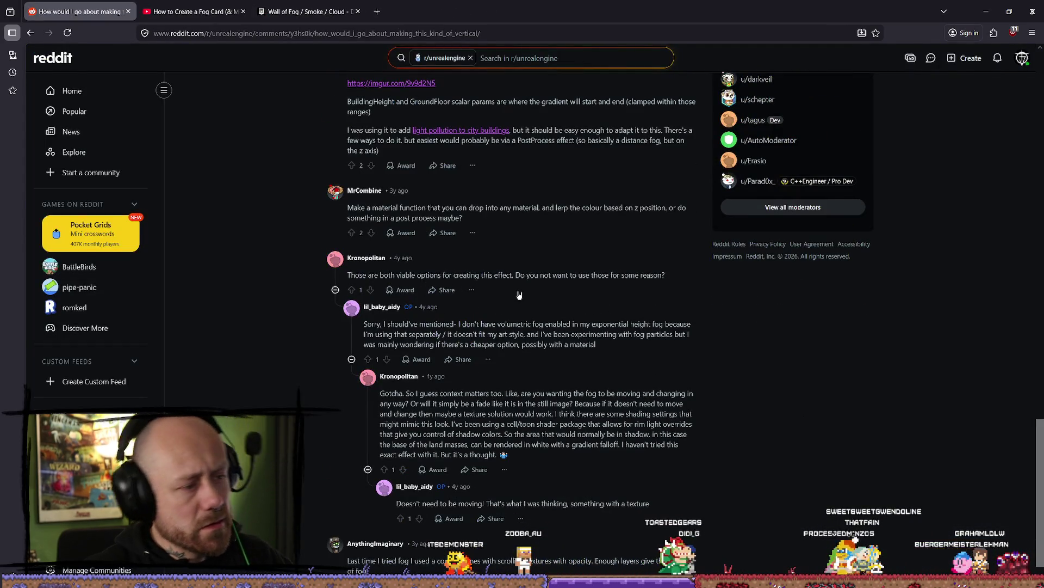
pyautogui.scroll(-1, 519, 295)
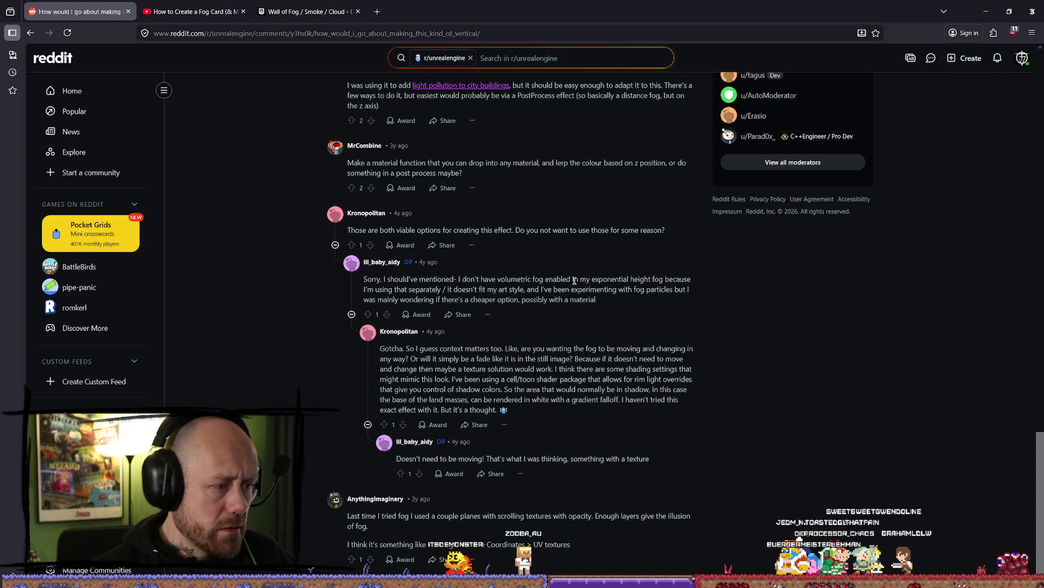
pyautogui.click(193, 12)
pyautogui.click(79, 12)
pyautogui.hotkey('alt', 'Left')
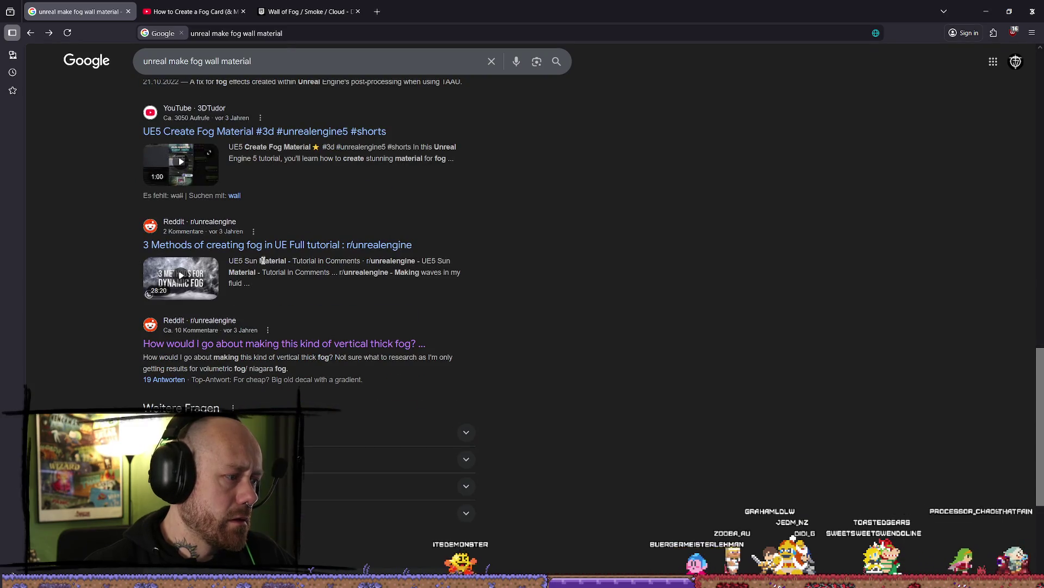
pyautogui.middleClick(283, 245)
pyautogui.middleClick(283, 343)
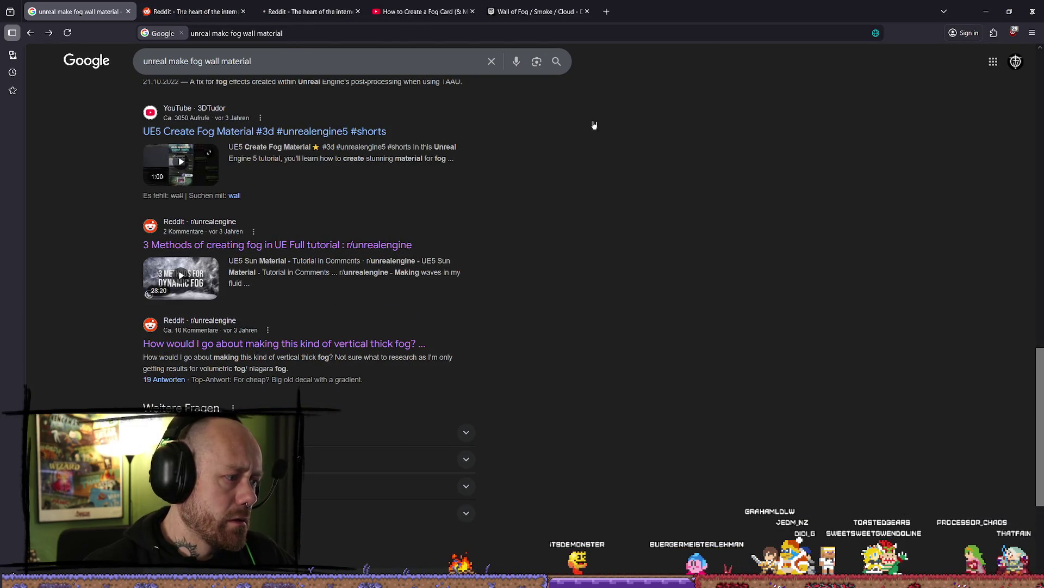
pyautogui.click(196, 11)
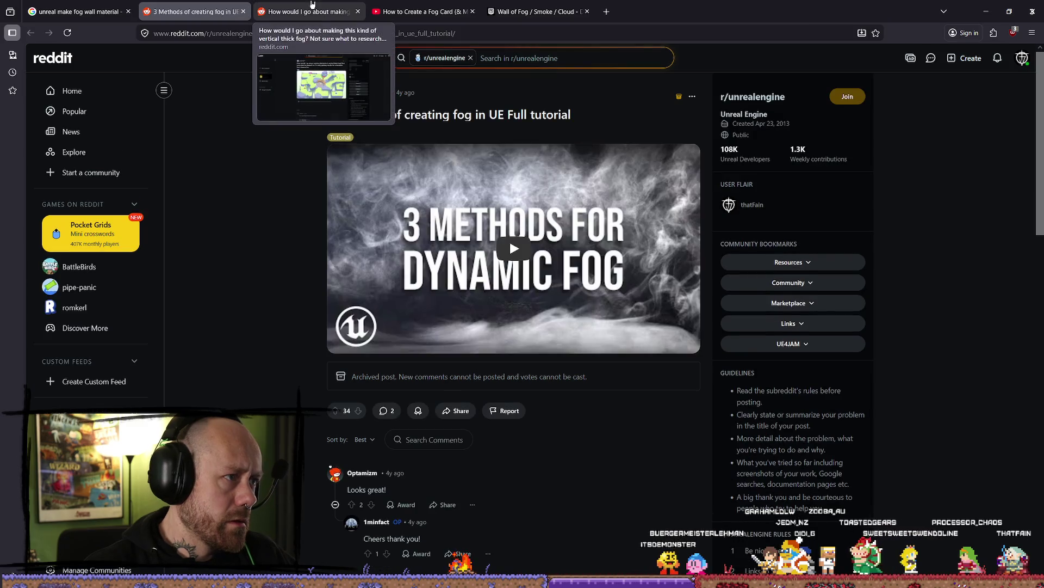
# Step: Play the embedded fog tutorial, skipping ahead to Volume Fog Material, then return to the Google results
pyautogui.click(512, 277)
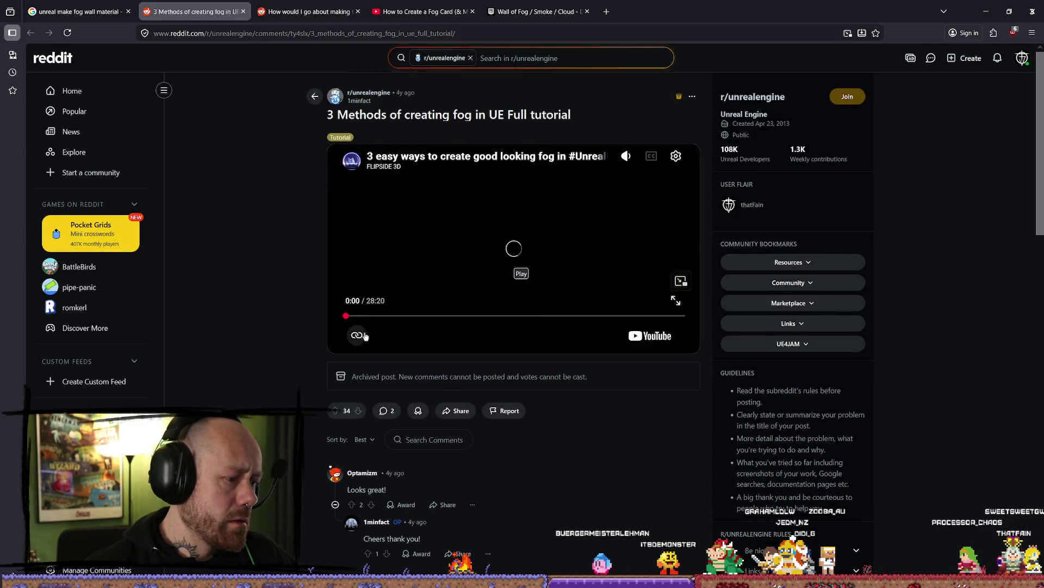
pyautogui.click(396, 316)
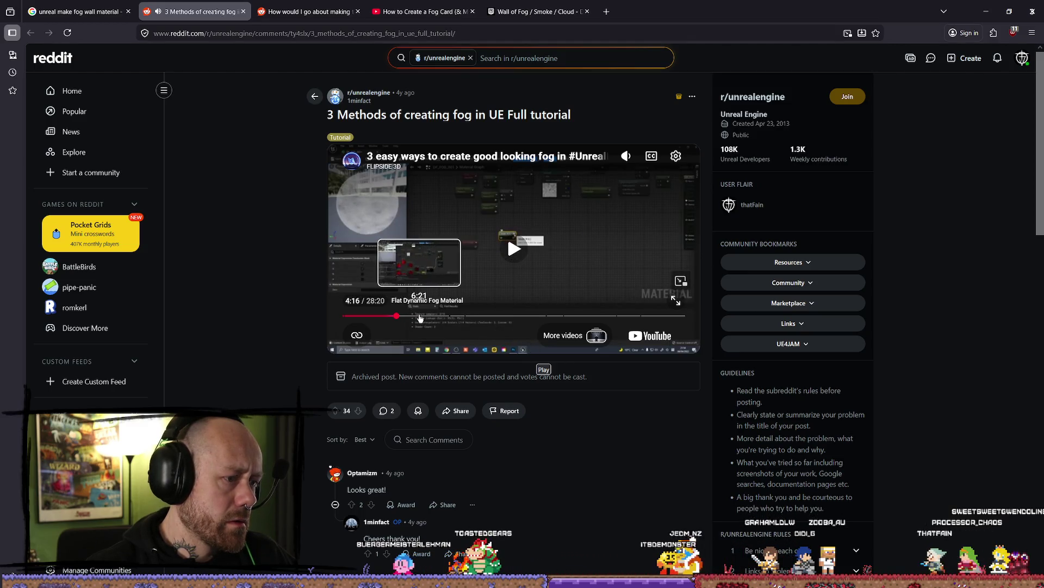
pyautogui.click(434, 317)
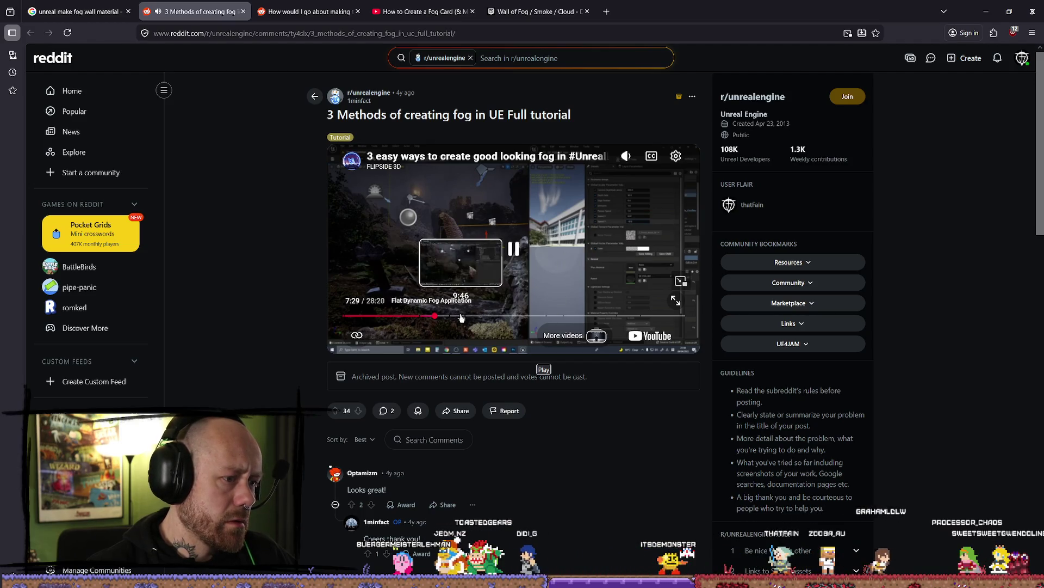
pyautogui.click(500, 316)
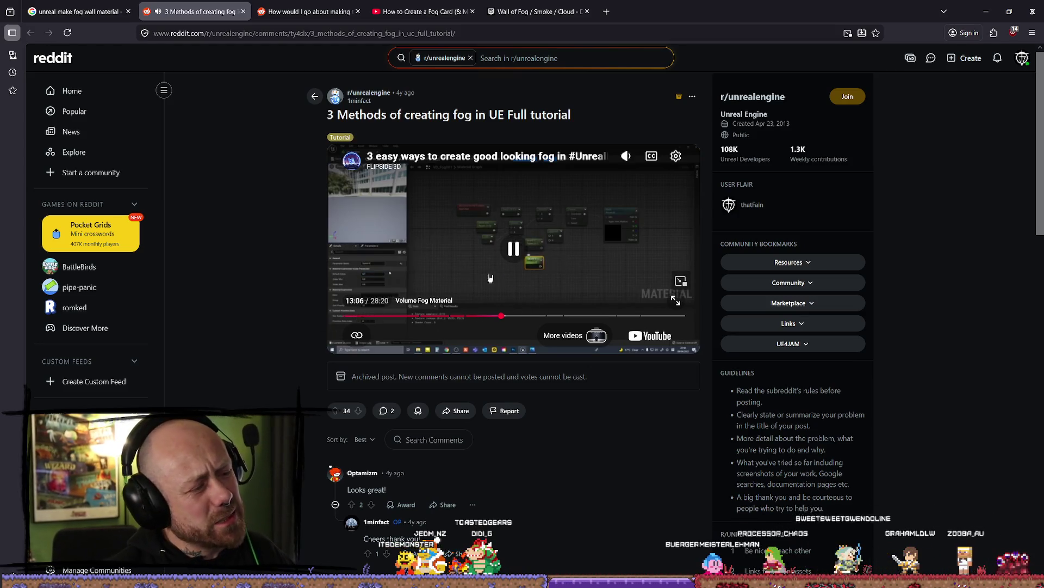
pyautogui.scroll(-3, 601, 310)
pyautogui.scroll(3, 601, 311)
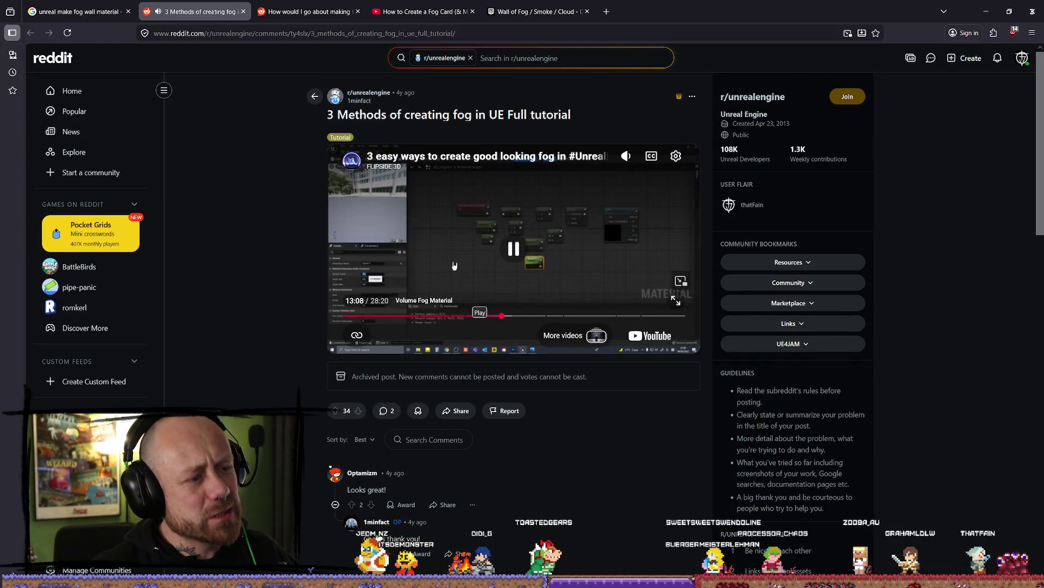
pyautogui.click(77, 11)
pyautogui.click(199, 11)
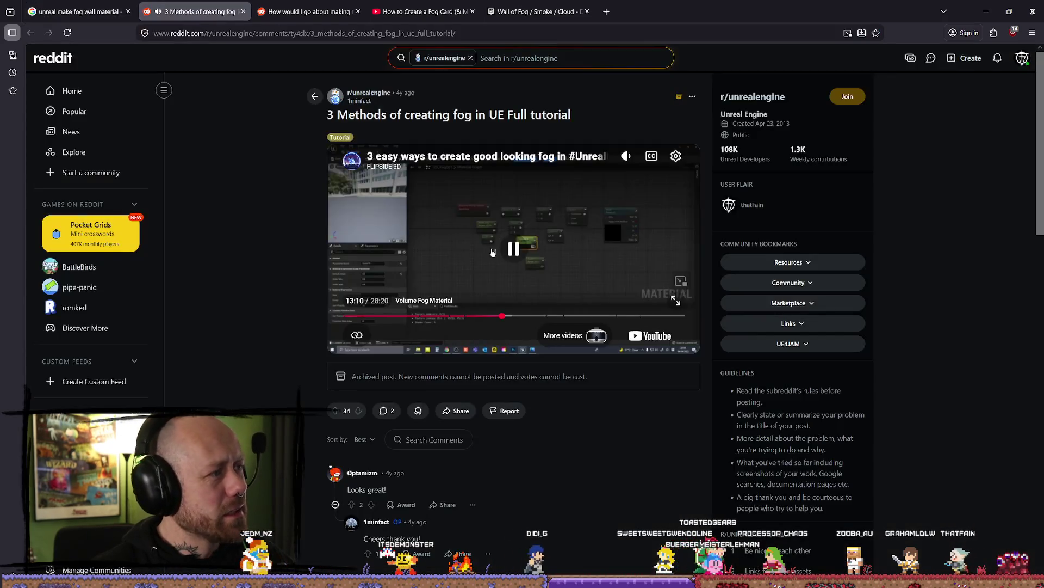
pyautogui.scroll(-2, 433, 242)
pyautogui.scroll(2, 434, 242)
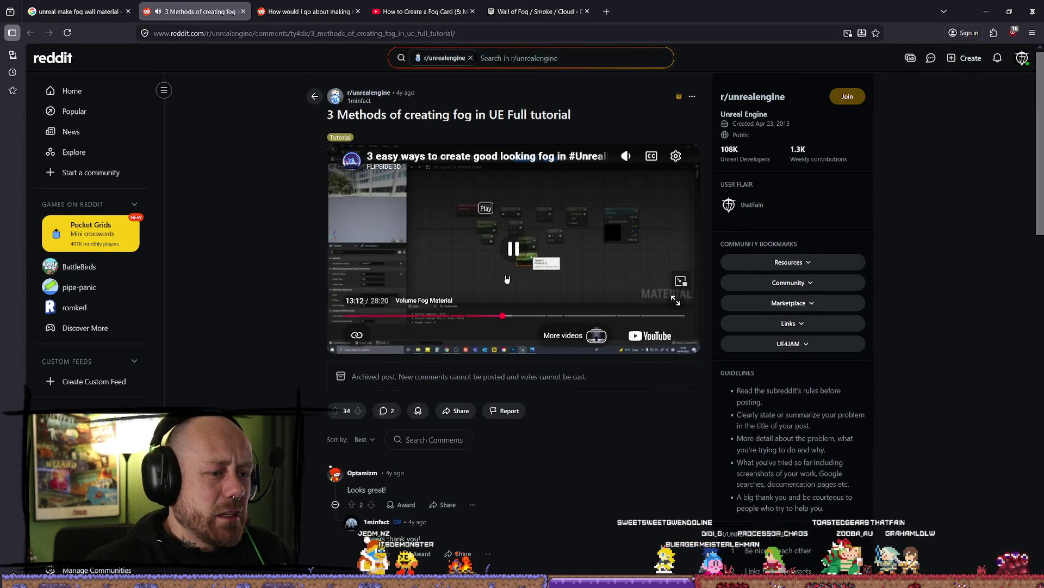
pyautogui.click(63, 5)
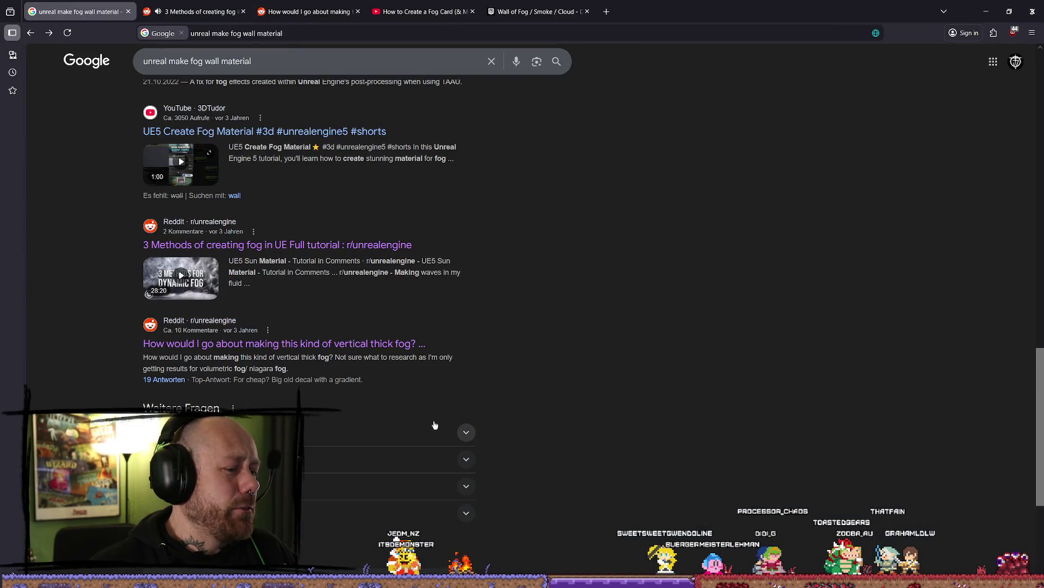
# Step: Load the next page of 'unreal make fog wall material' results and scroll through the fog tutorials
pyautogui.scroll(-5, 435, 425)
pyautogui.click(376, 480)
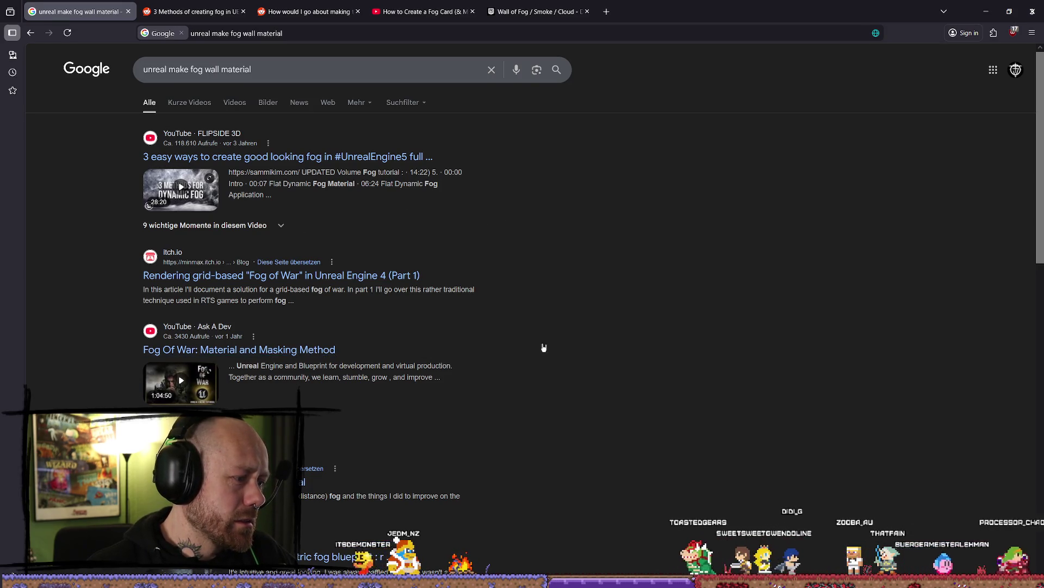
pyautogui.scroll(-3, 475, 247)
pyautogui.scroll(-4, 553, 294)
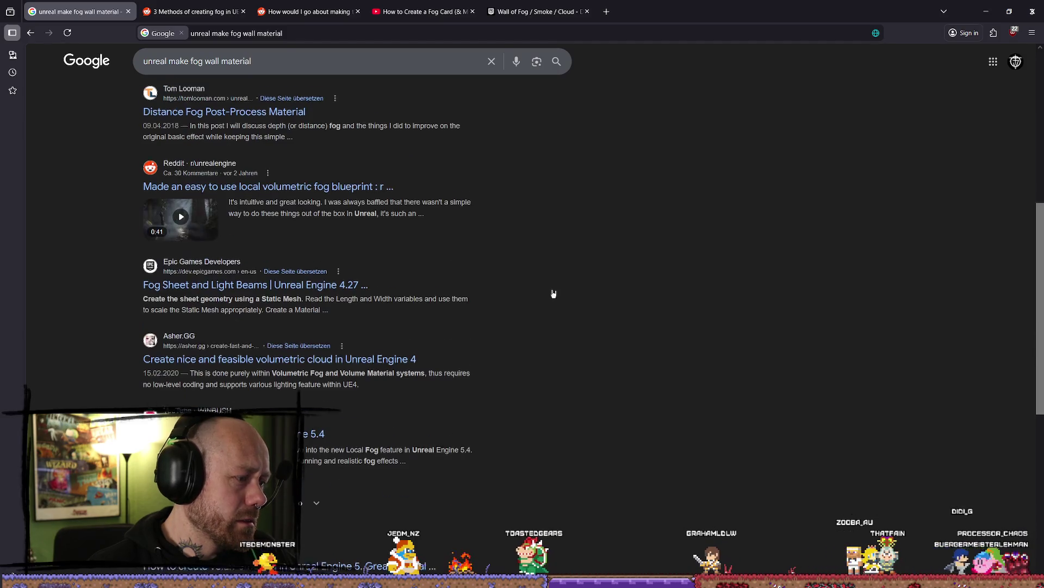
pyautogui.scroll(-4, 553, 291)
pyautogui.scroll(9, 348, 294)
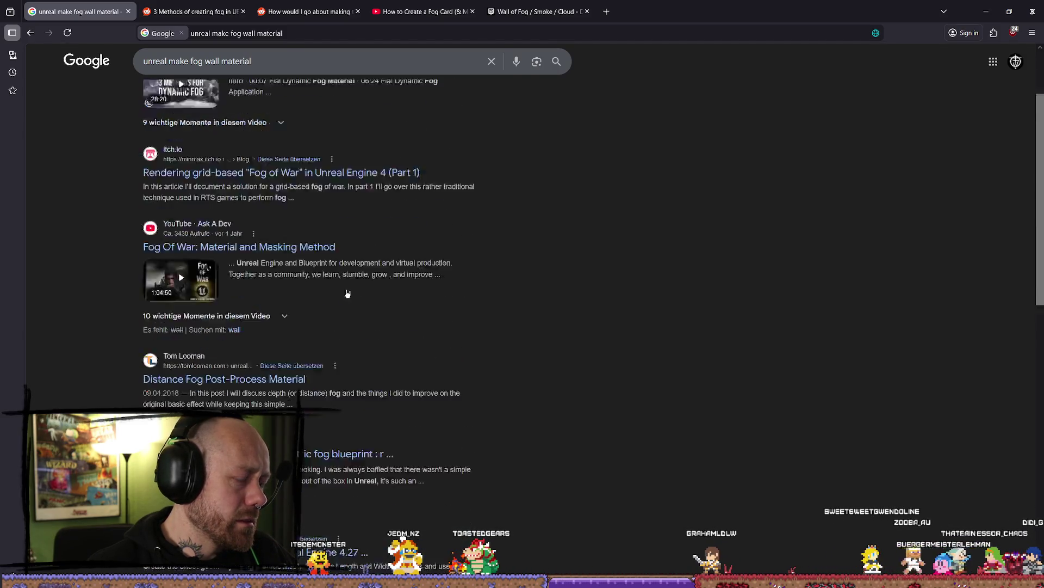
pyautogui.scroll(2, 348, 294)
pyautogui.scroll(-4, 452, 95)
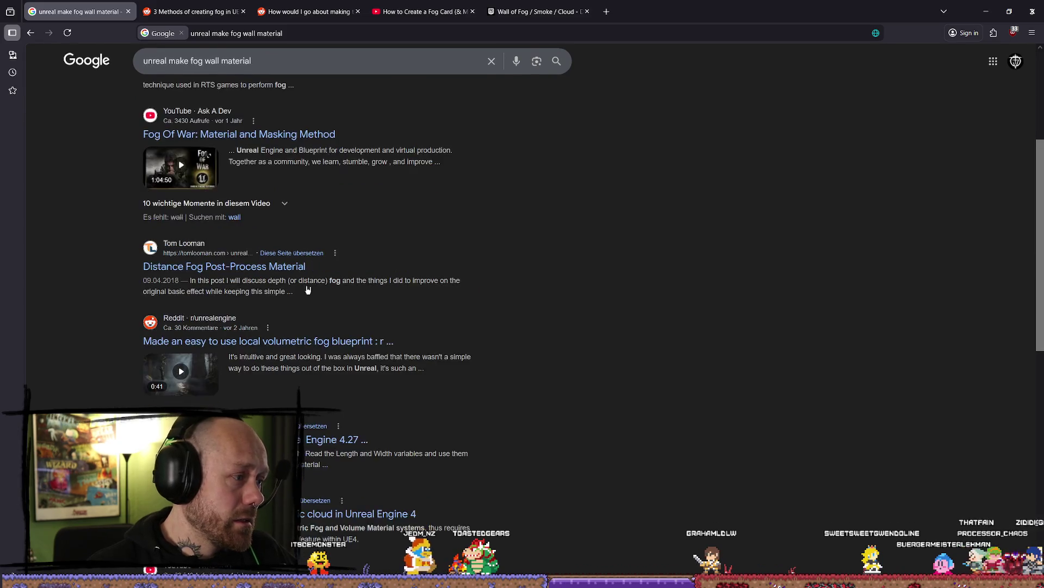
pyautogui.scroll(4, 302, 221)
pyautogui.scroll(-10, 635, 266)
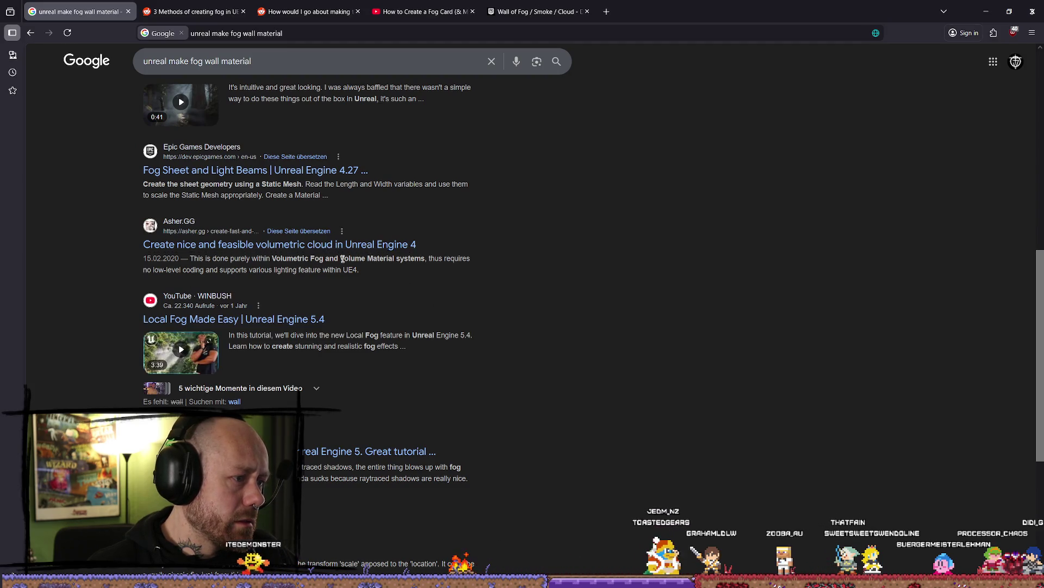
pyautogui.scroll(-5, 342, 259)
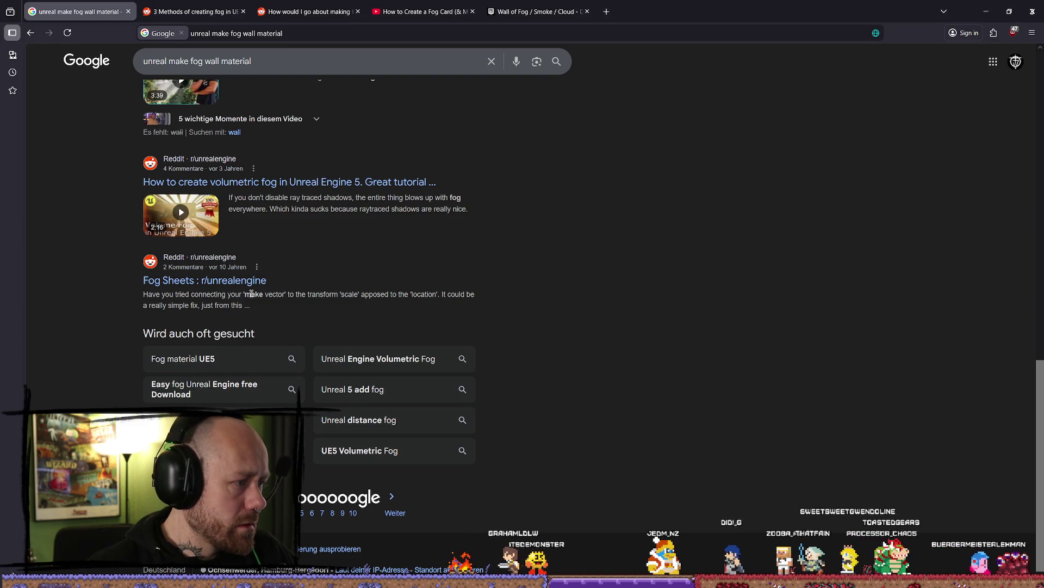
# Step: Search Google for 'unreal make fog material' instead of 'fog wall material'
pyautogui.tripleClick(148, 58)
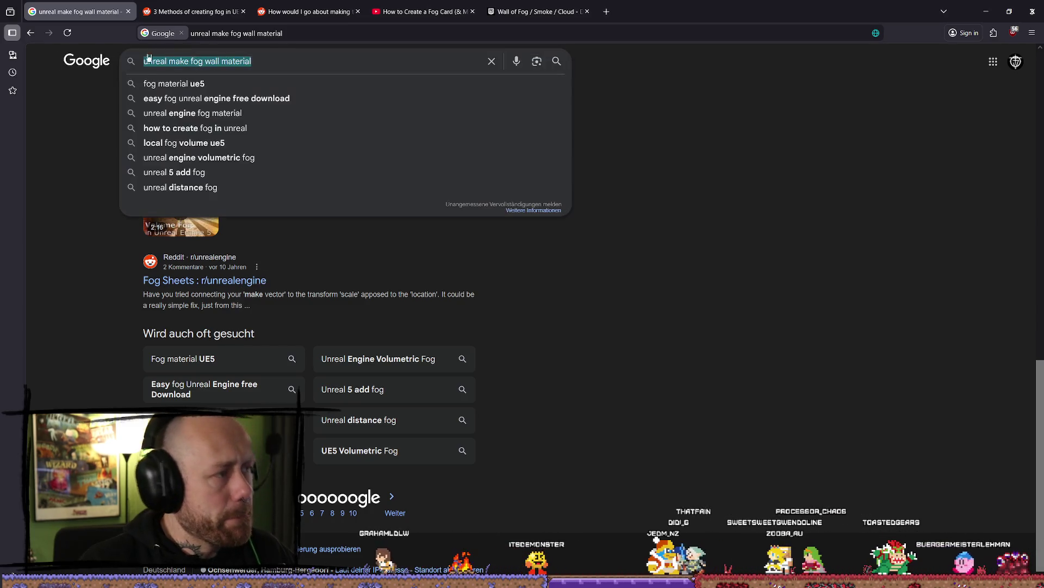
pyautogui.write('material')
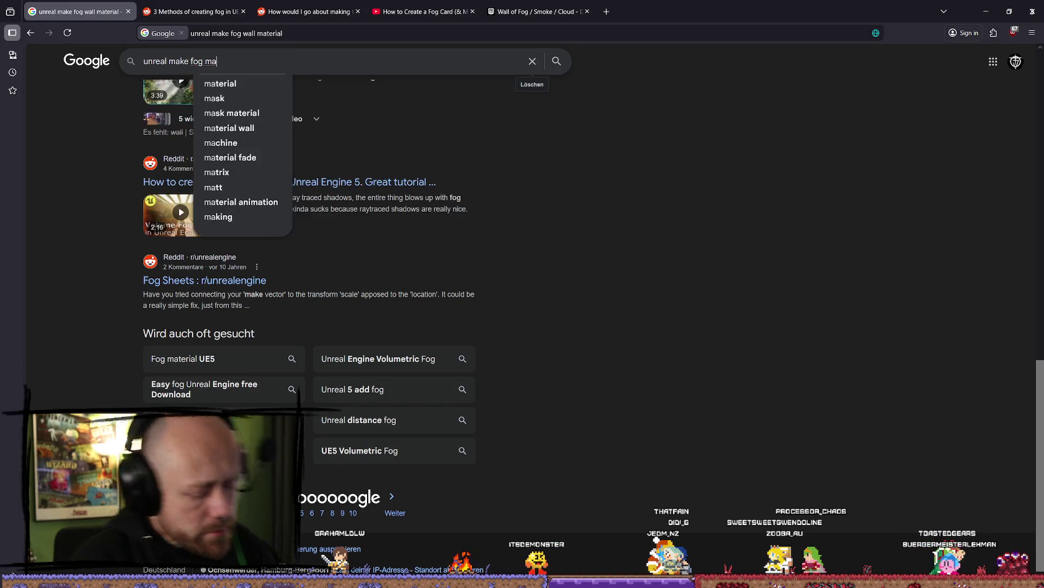
pyautogui.press('Return')
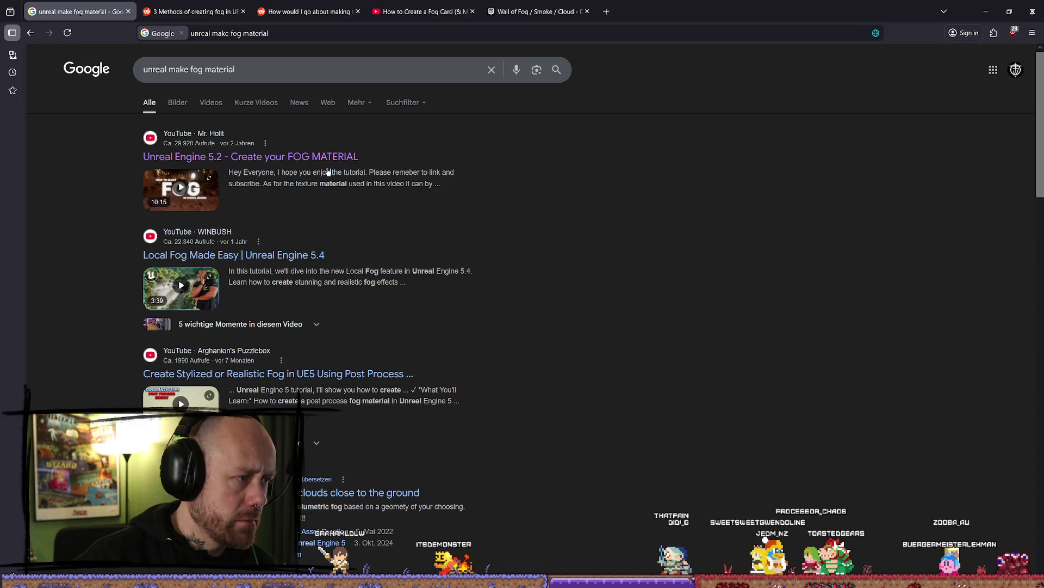
# Step: Open the Unreal forum fog thread and a Reddit fog result in new tabs
pyautogui.scroll(-2, 392, 158)
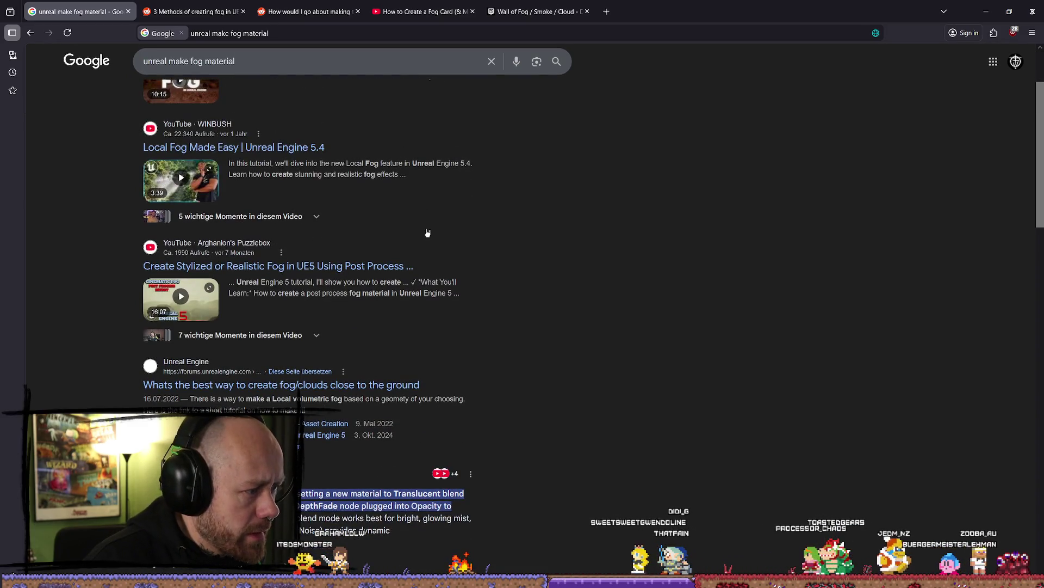
pyautogui.scroll(-2, 427, 233)
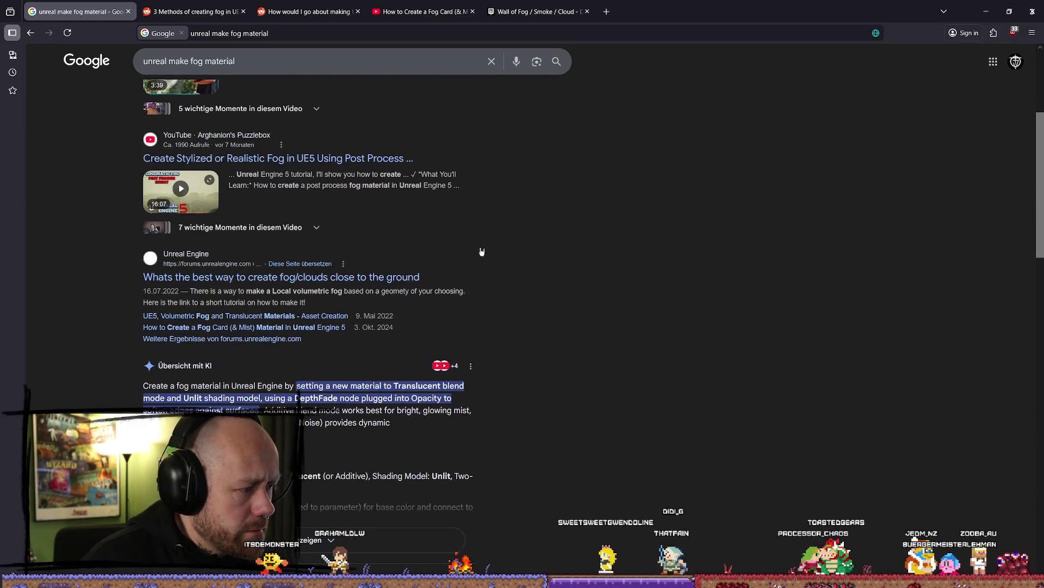
pyautogui.middleClick(323, 280)
pyautogui.scroll(-10, 644, 345)
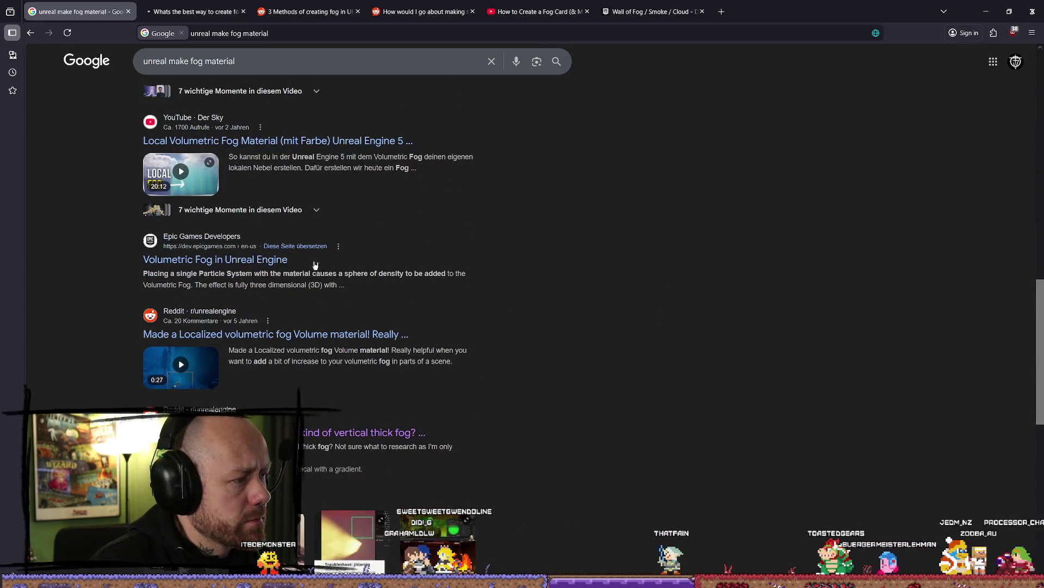
pyautogui.scroll(-4, 466, 296)
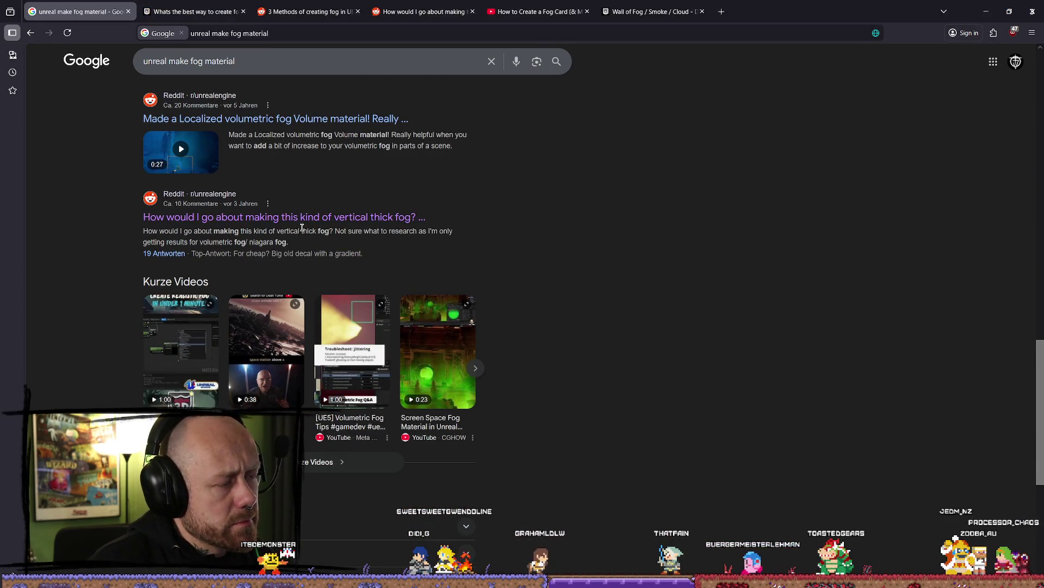
pyautogui.scroll(-4, 644, 247)
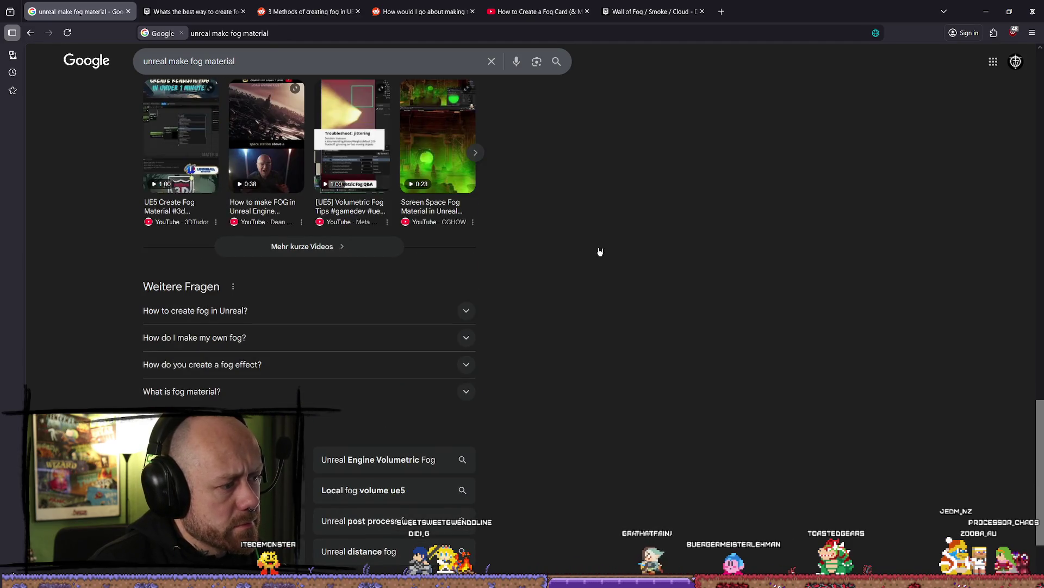
pyautogui.scroll(4, 335, 213)
pyautogui.middleClick(359, 217)
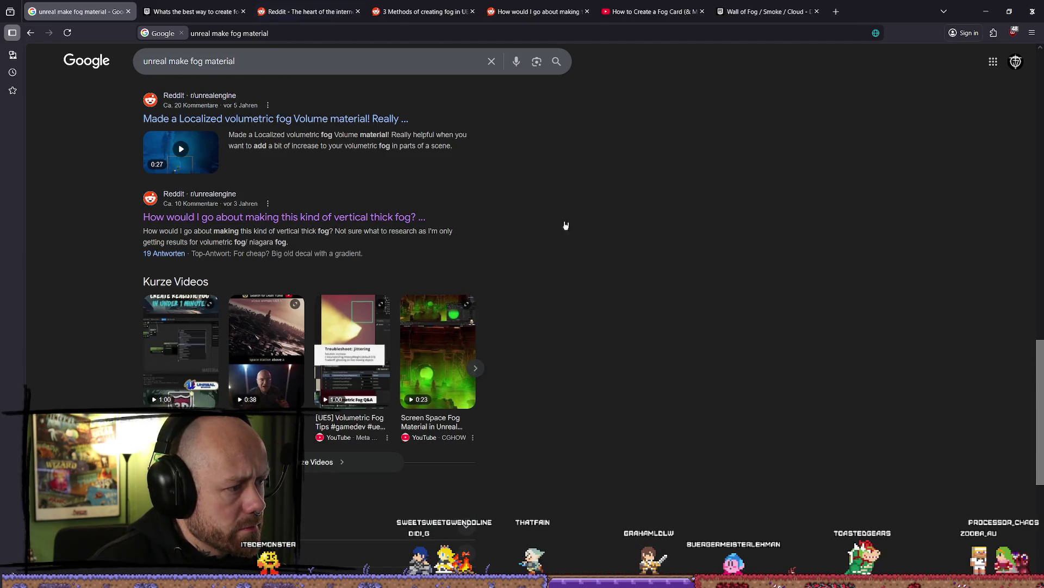
pyautogui.click(185, 11)
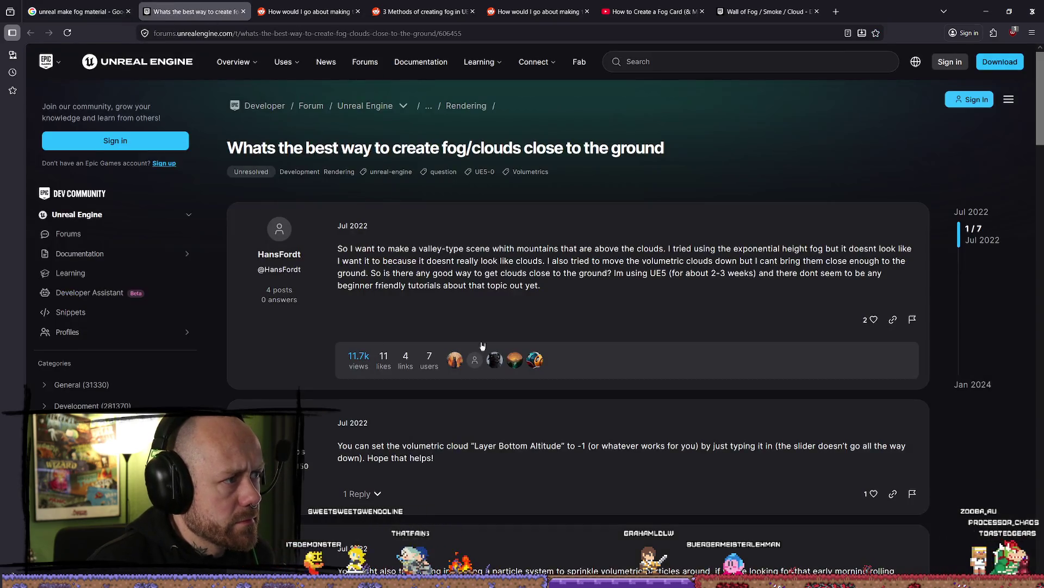
pyautogui.scroll(-2, 599, 298)
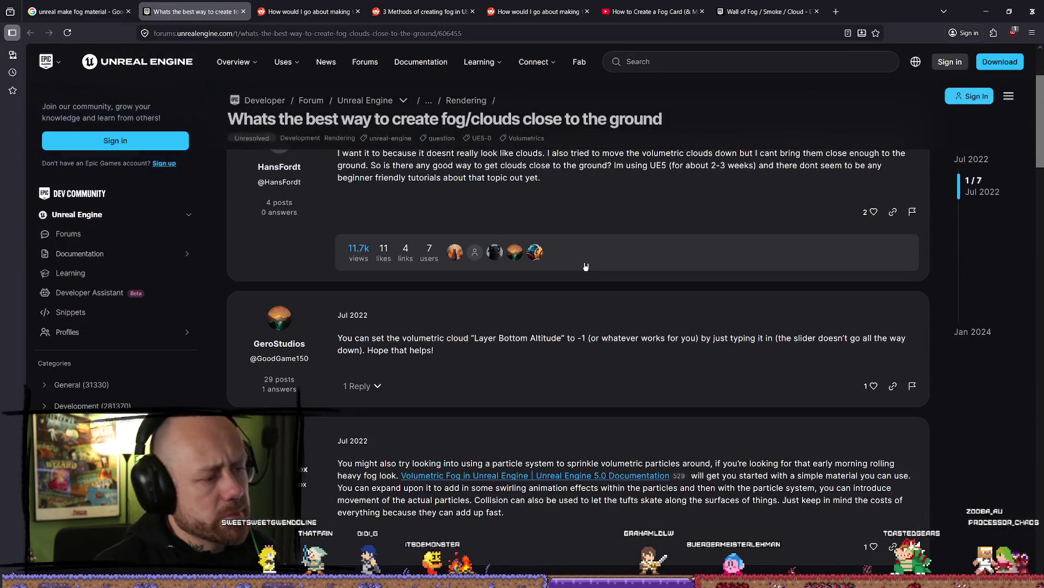
pyautogui.click(646, 342)
pyautogui.scroll(-7, 670, 327)
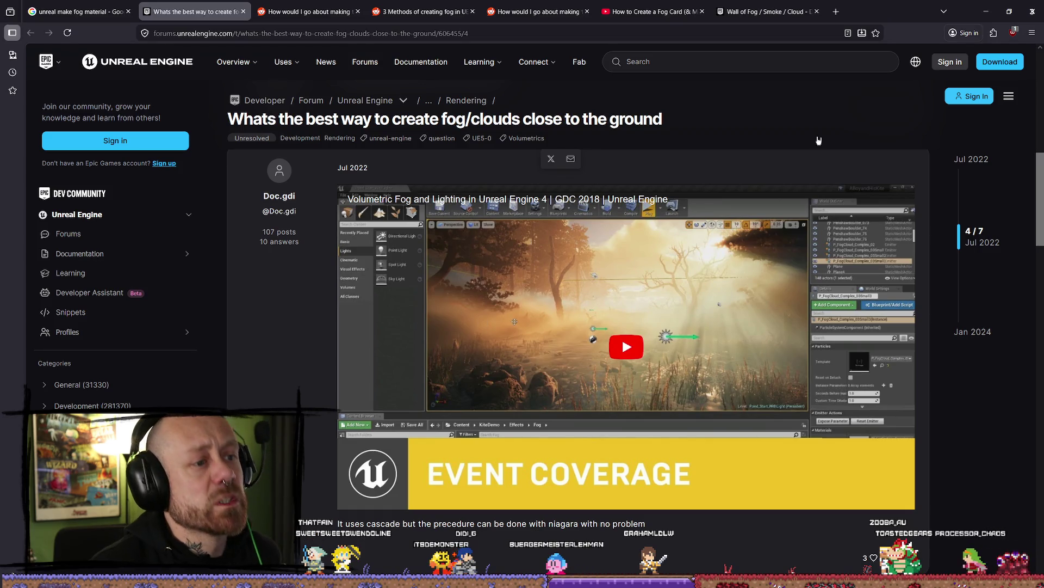
pyautogui.scroll(-12, 610, 251)
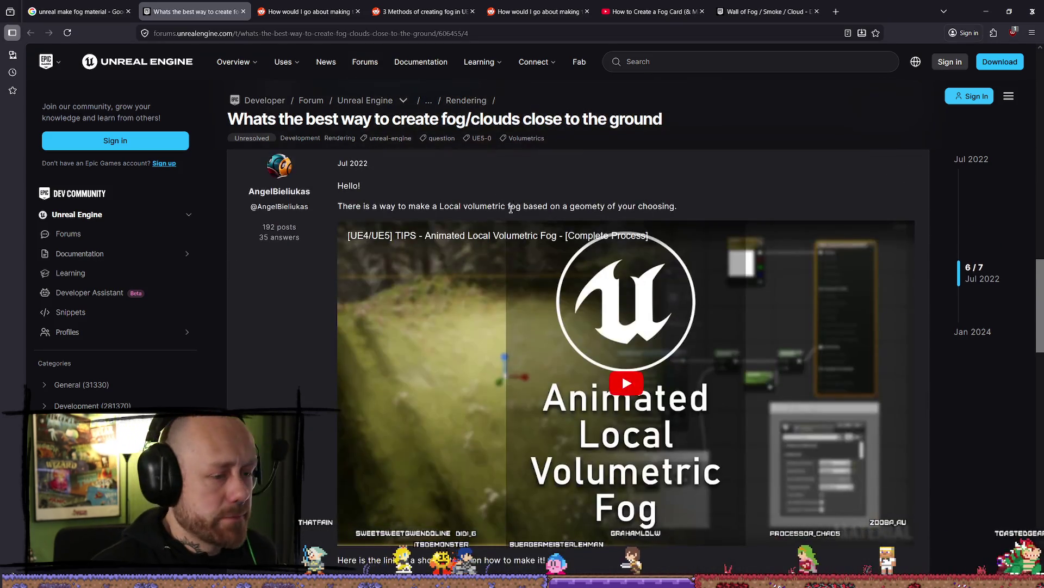
pyautogui.scroll(-4, 600, 308)
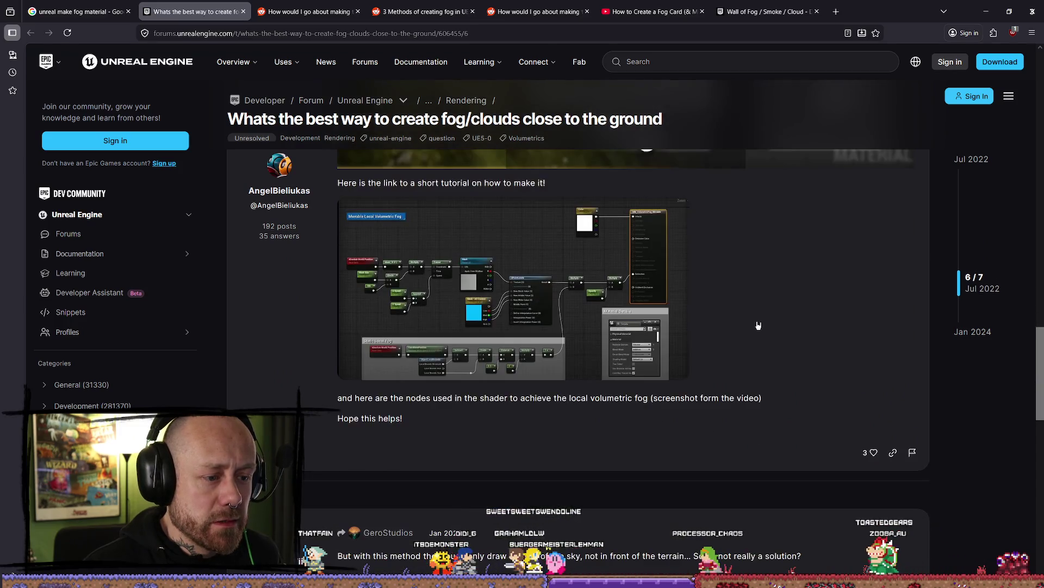
pyautogui.click(532, 310)
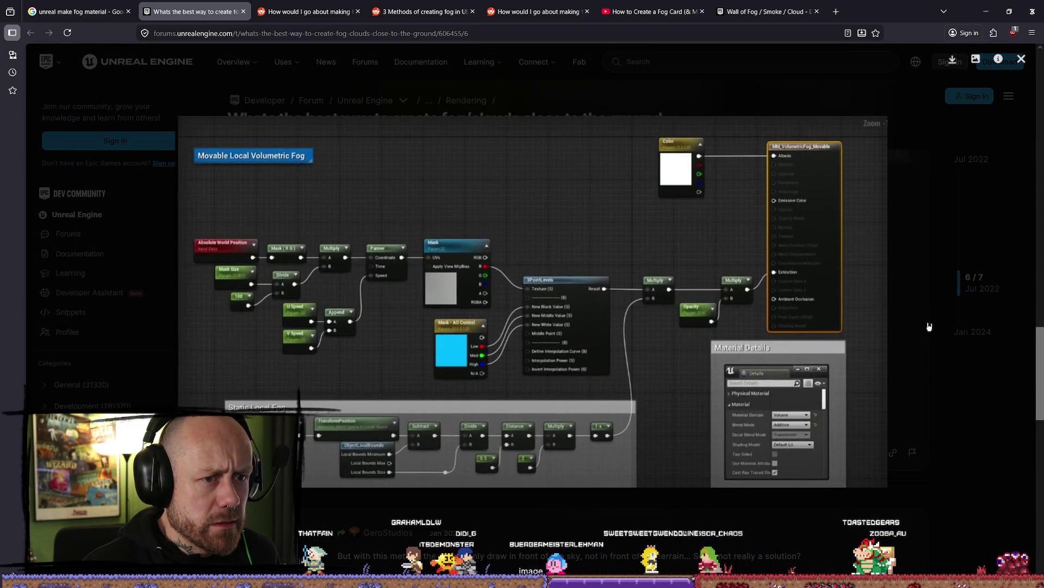
pyautogui.click(933, 374)
pyautogui.middleClick(226, 15)
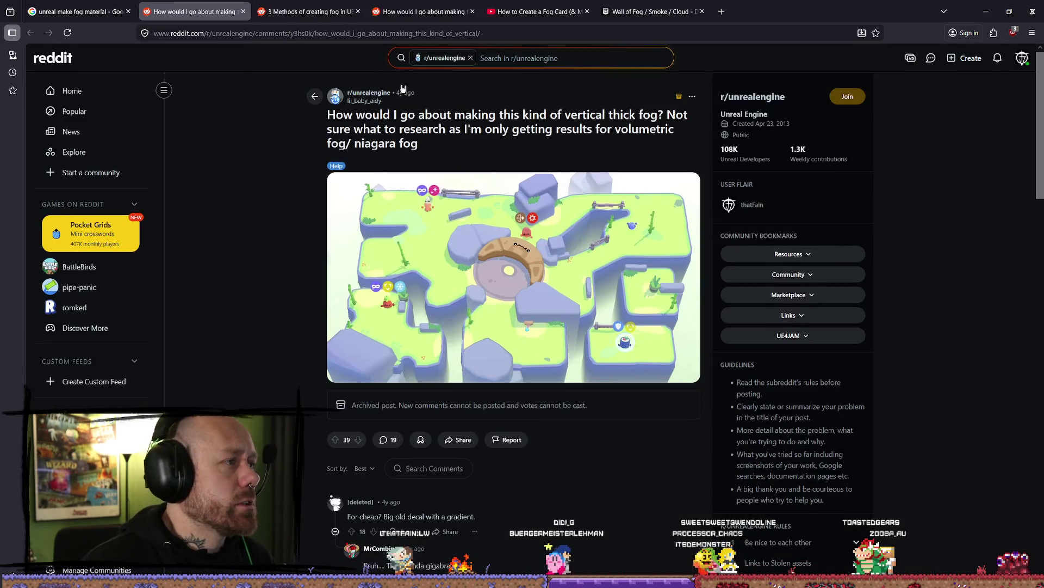
# Step: Skim the Reddit thread's comments, then switch to the 'Wall of Fog / Smoke / Cloud' forum thread's first post
pyautogui.scroll(-9, 425, 255)
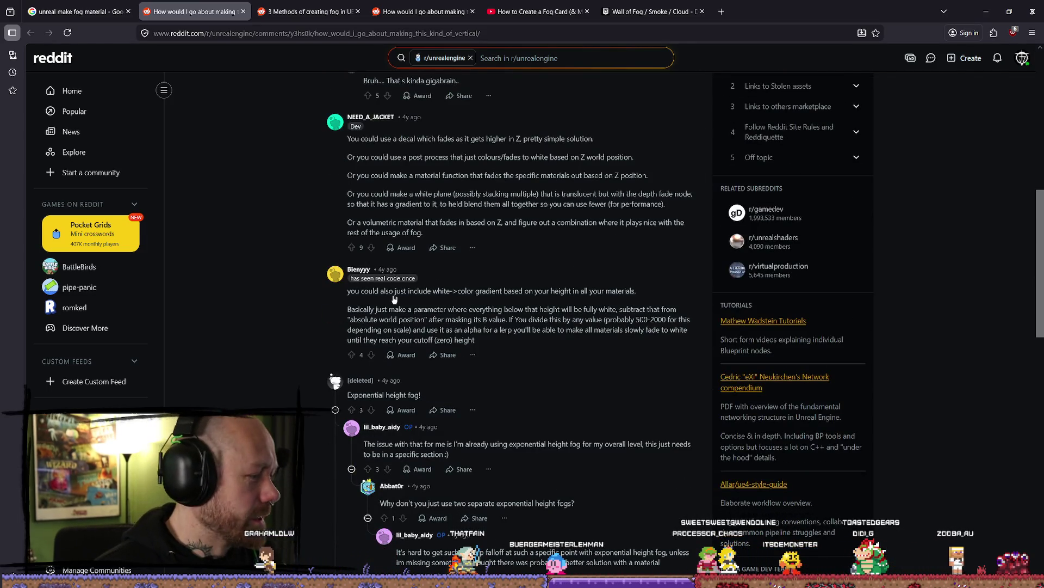
pyautogui.scroll(-5, 395, 299)
pyautogui.scroll(5, 467, 280)
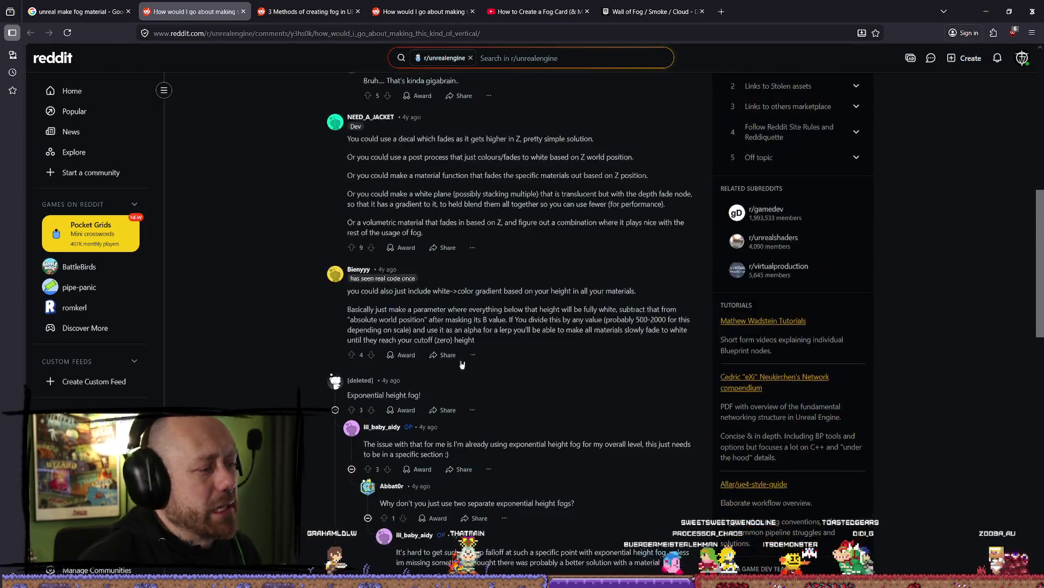
pyautogui.scroll(-7, 438, 332)
pyautogui.scroll(-4, 429, 333)
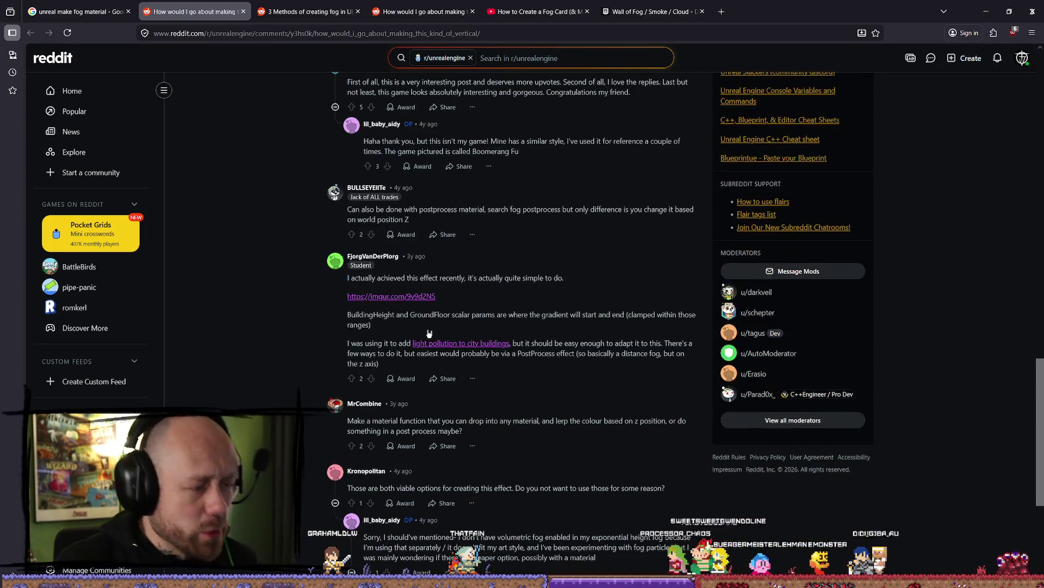
pyautogui.scroll(12, 429, 333)
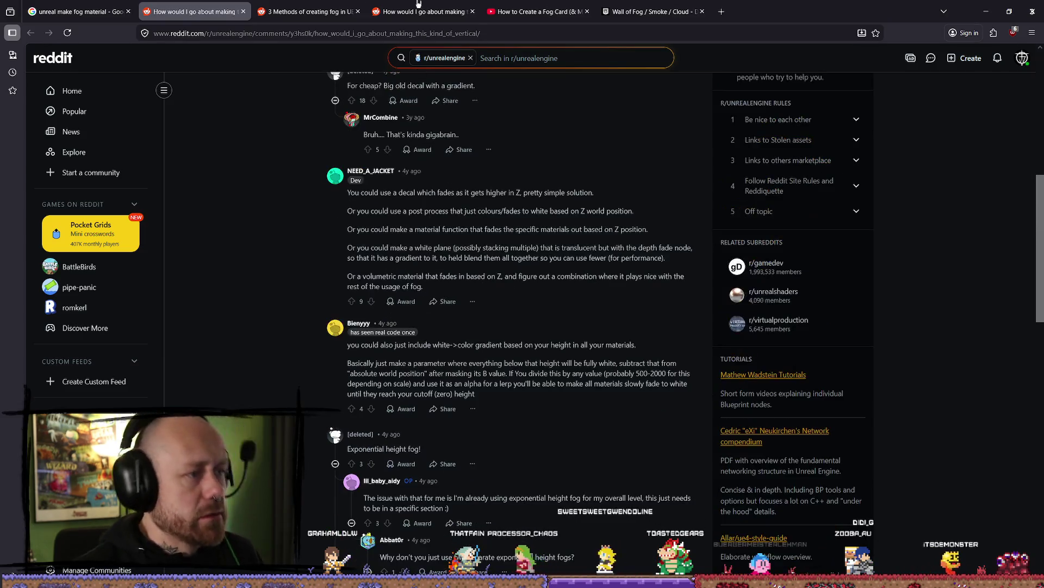
pyautogui.click(335, 3)
pyautogui.click(633, 3)
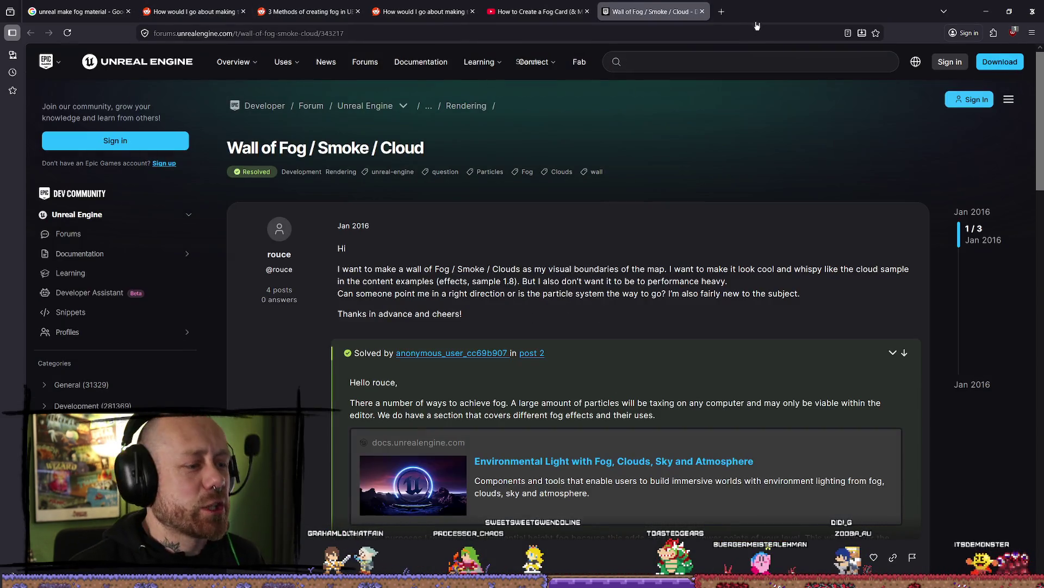
pyautogui.scroll(-3, 671, 159)
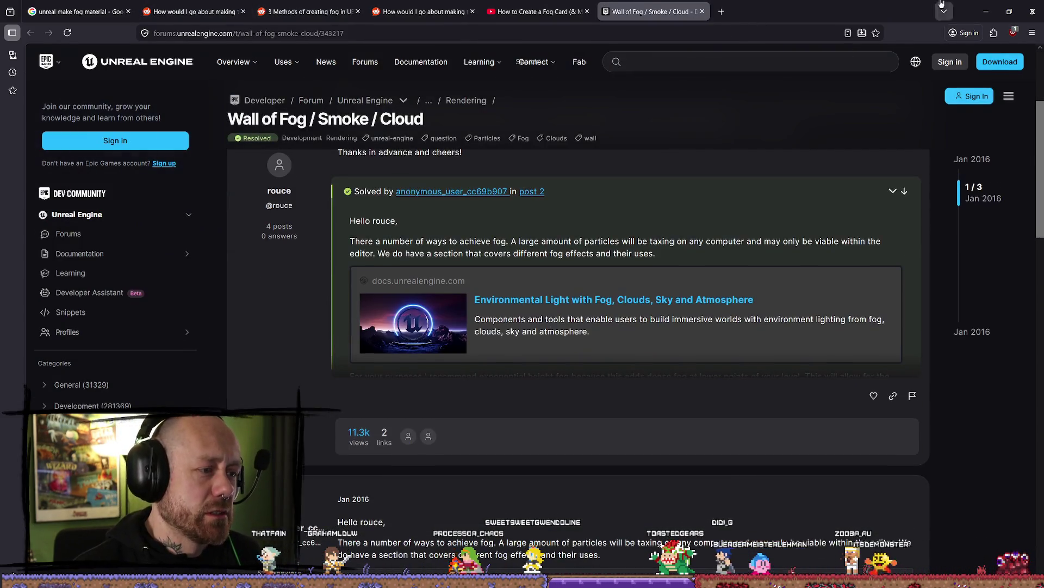
# Step: Return to the Deathmatch_Pillars2 level, inspect the fog plane, and raise Plane2's Z scale from 20,5 to 24,5
pyautogui.click(990, 16)
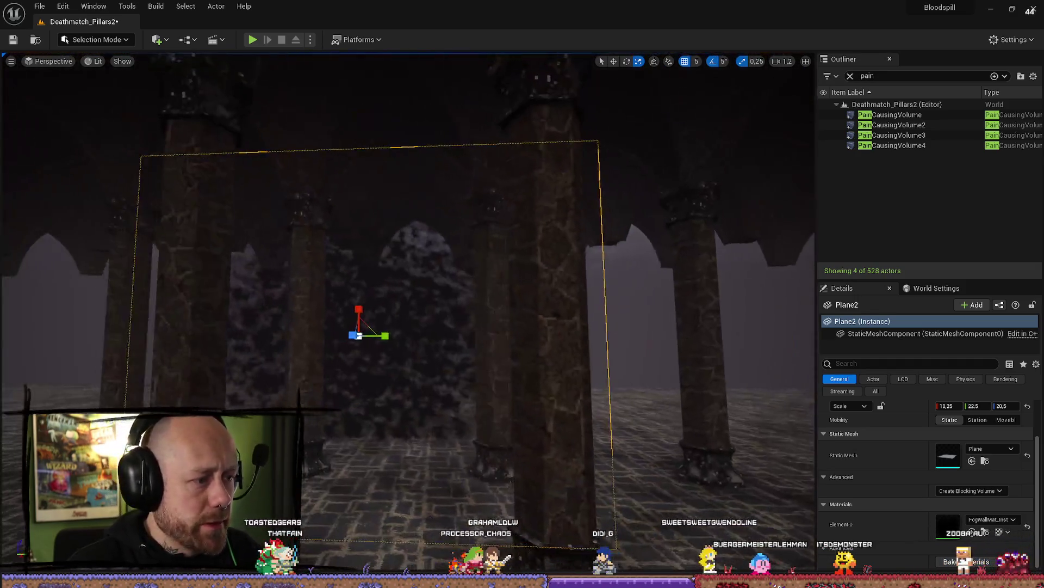
pyautogui.scroll(5, 534, 299)
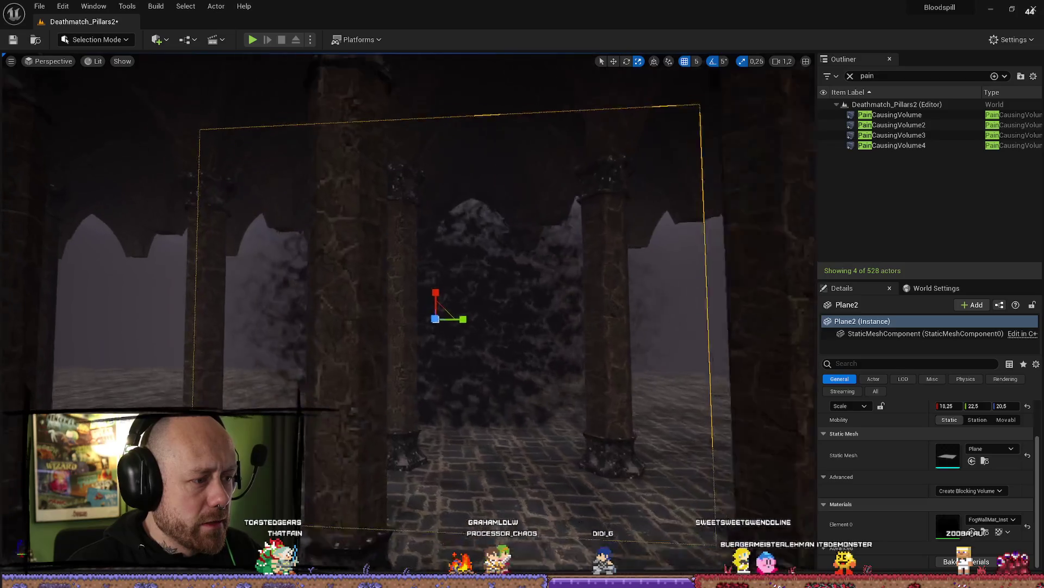
pyautogui.scroll(-5, 534, 300)
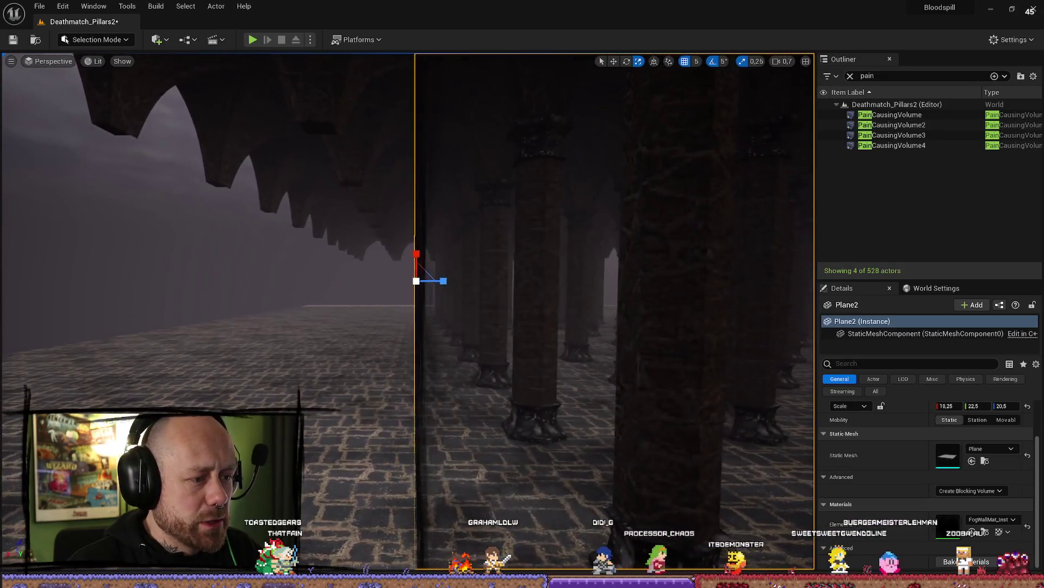
pyautogui.press('Right')
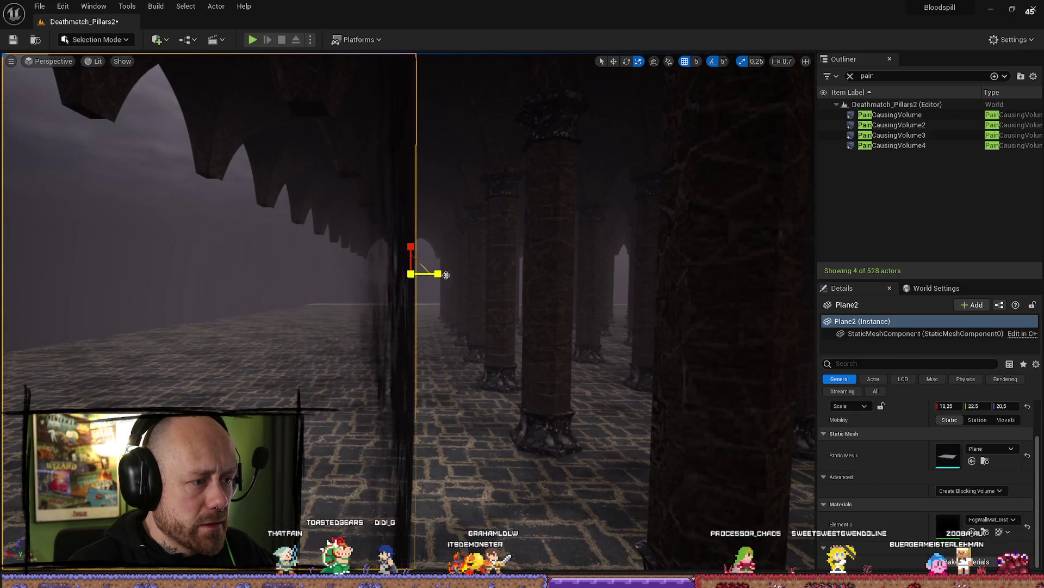
pyautogui.scroll(2, 534, 300)
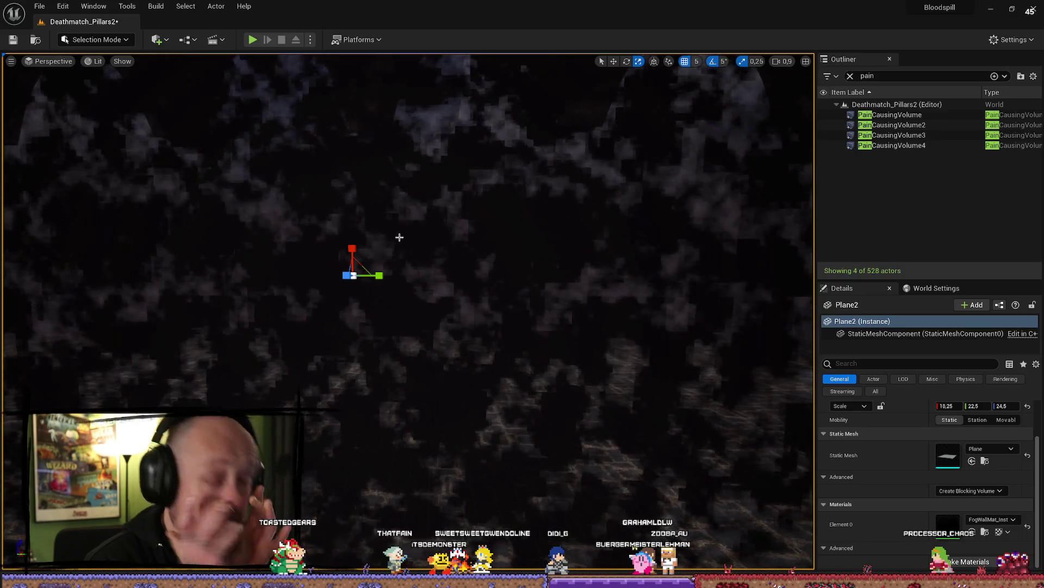
pyautogui.scroll(1, 349, 253)
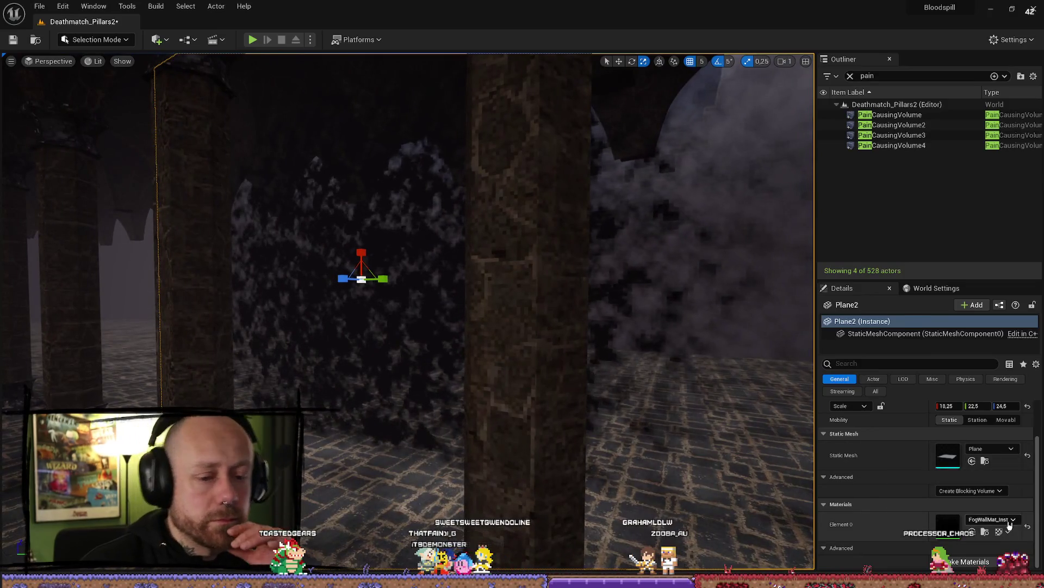
# Step: Try FogWallMat, then FogVolumeMaterial on Plane2, then delete the plane from the level
pyautogui.click(1009, 520)
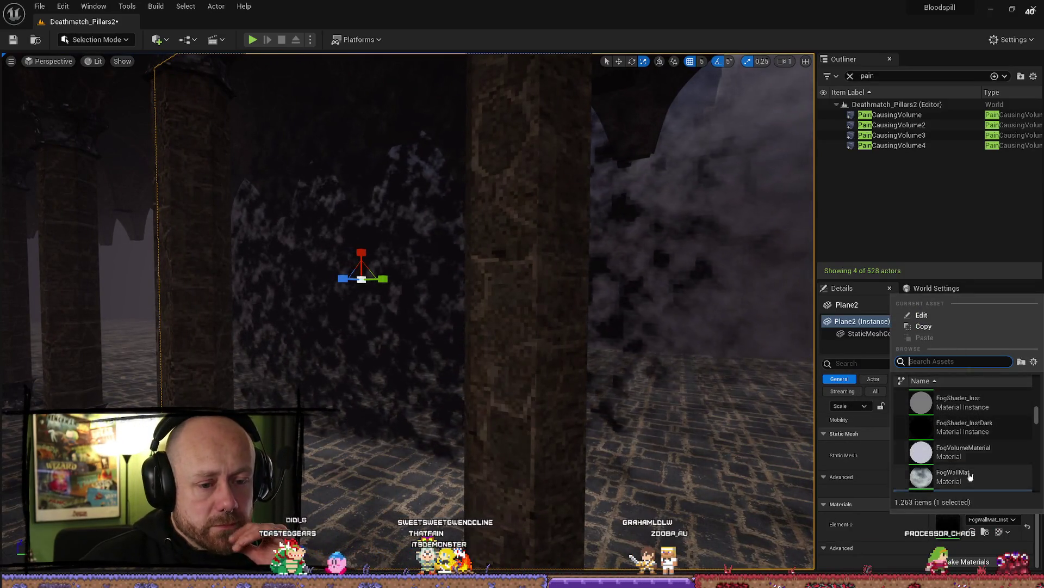
pyautogui.click(979, 429)
pyautogui.click(992, 519)
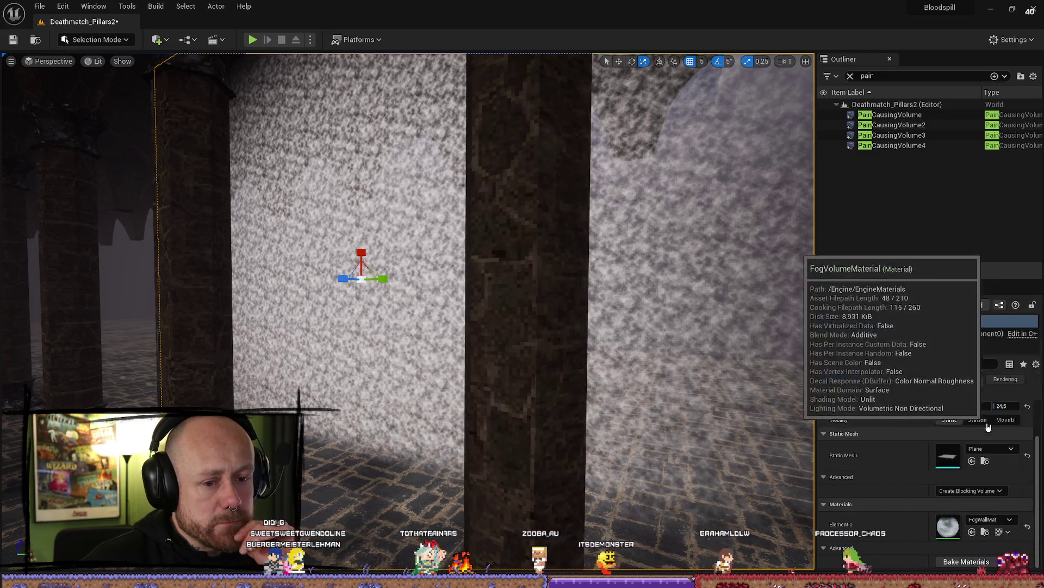
pyautogui.click(989, 425)
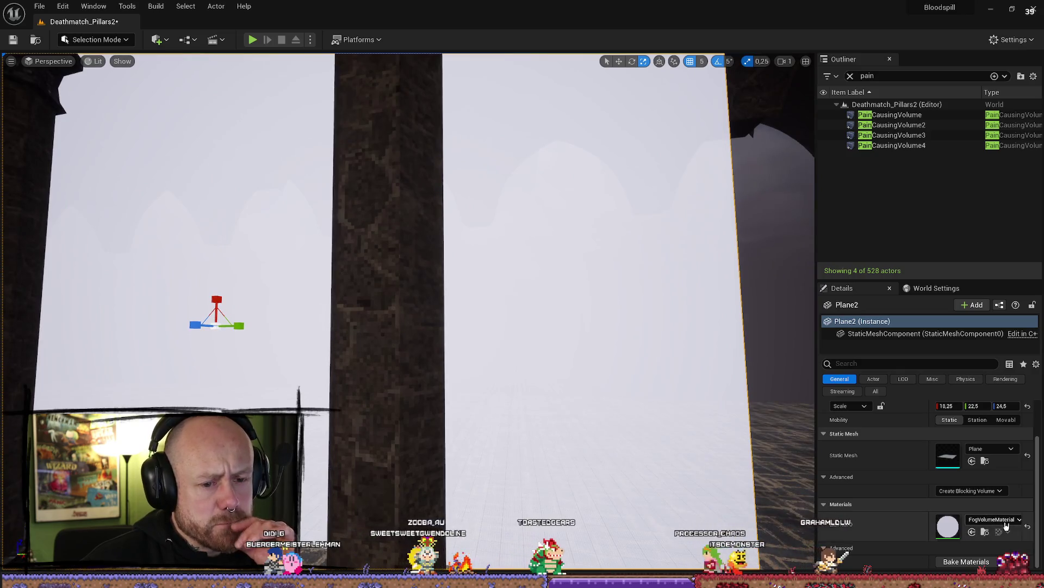
pyautogui.click(985, 532)
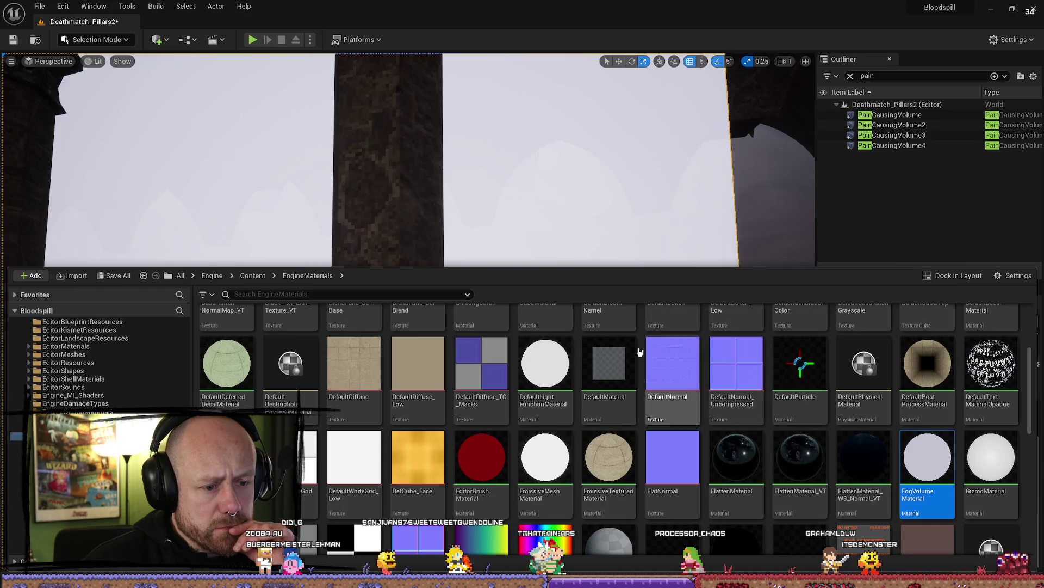
pyautogui.moveTo(599, 218)
pyautogui.mouseDown()
pyautogui.moveTo(544, 223)
pyautogui.moveTo(603, 178)
pyautogui.mouseUp()
pyautogui.press('Delete')
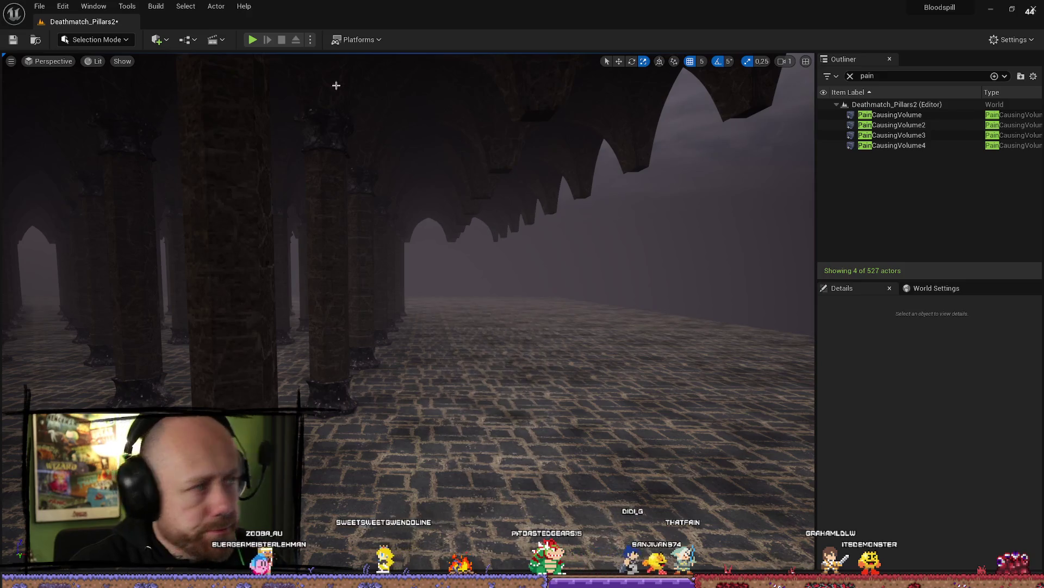
# Step: Place a Cube static mesh in the level
pyautogui.click(163, 40)
pyautogui.moveTo(193, 129)
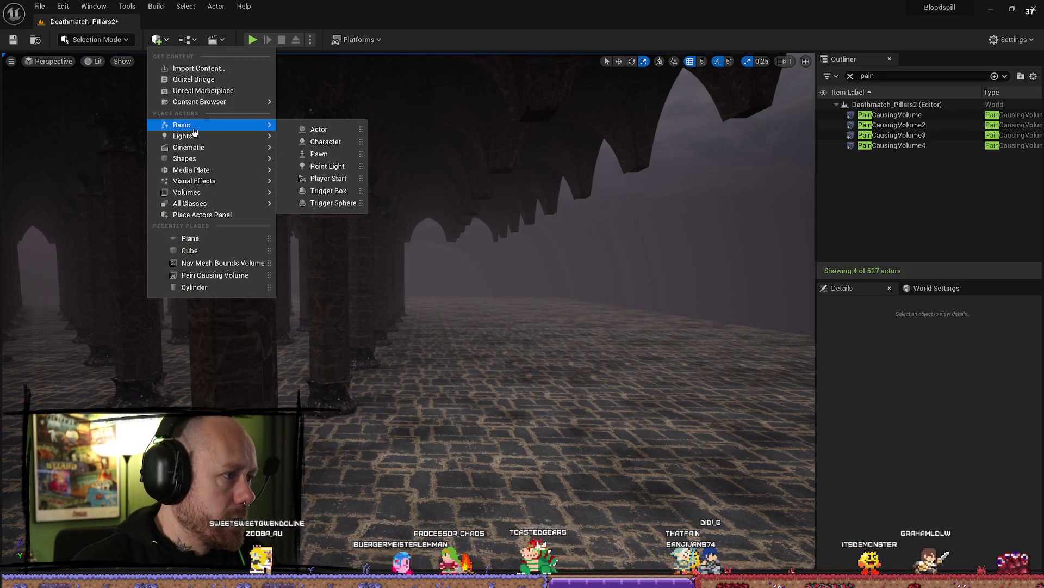
pyautogui.moveTo(201, 161)
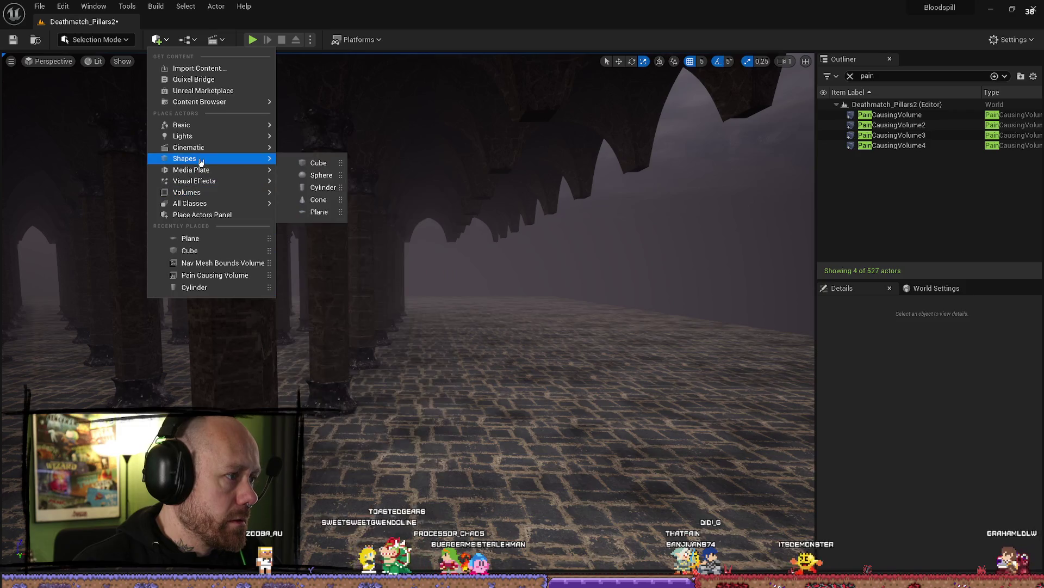
pyautogui.click(319, 163)
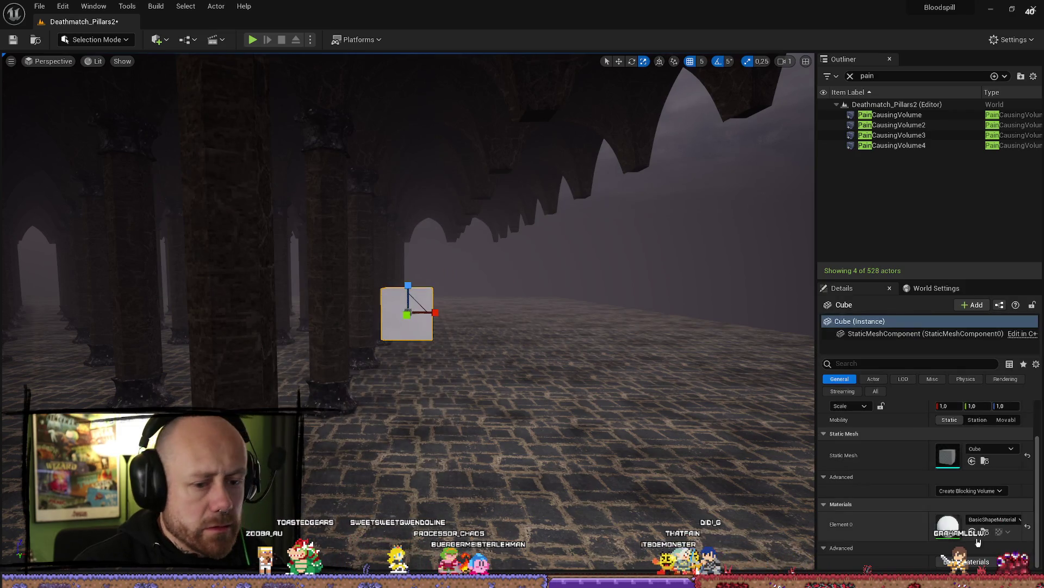
# Step: Search the cube's Element 0 material list for 'fog', keeping FogVolumeMaterial unchanged
pyautogui.click(999, 526)
pyautogui.write('fog')
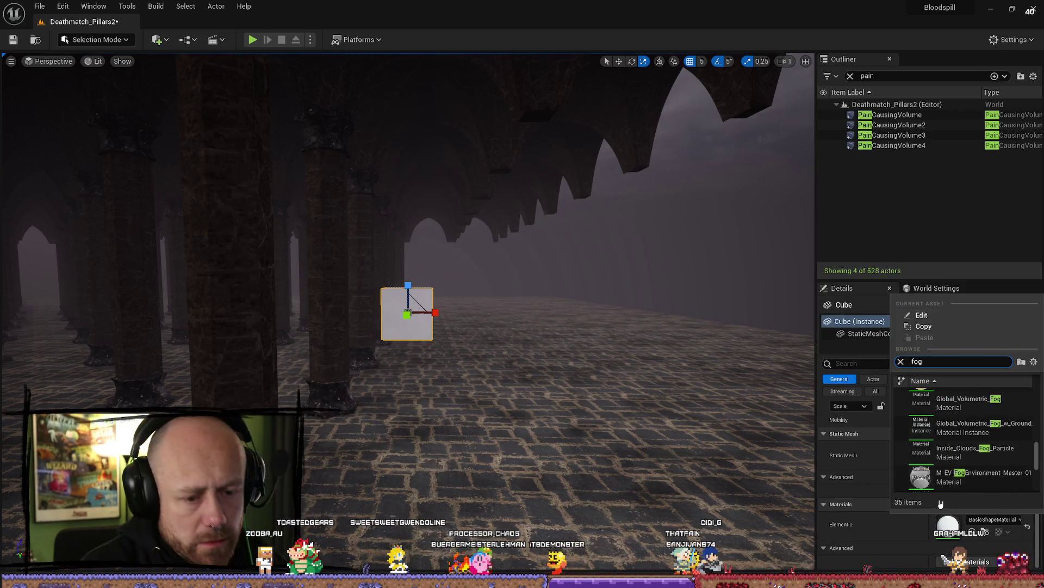
pyautogui.scroll(2, 976, 415)
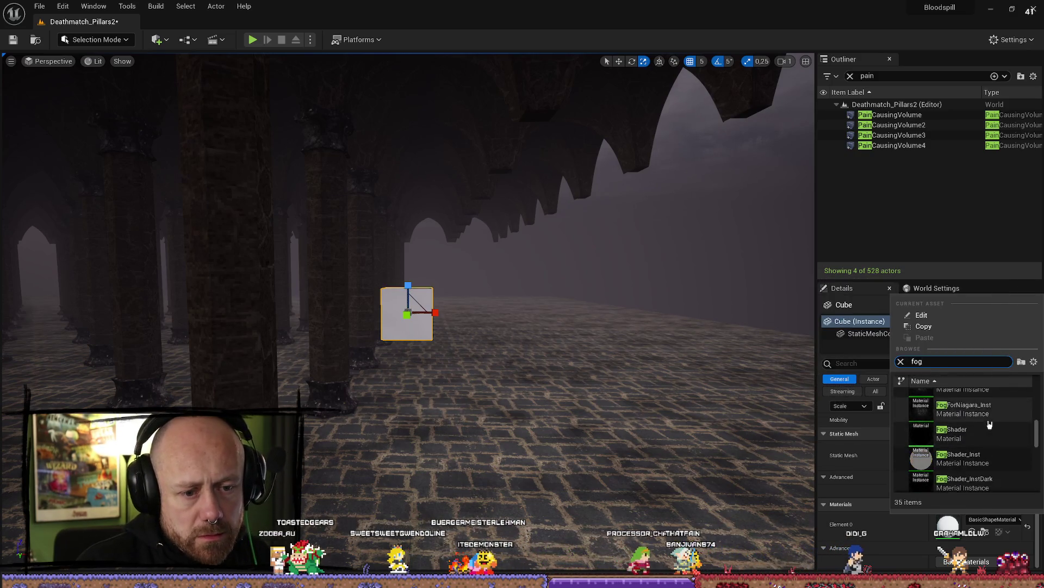
pyautogui.scroll(-3, 995, 408)
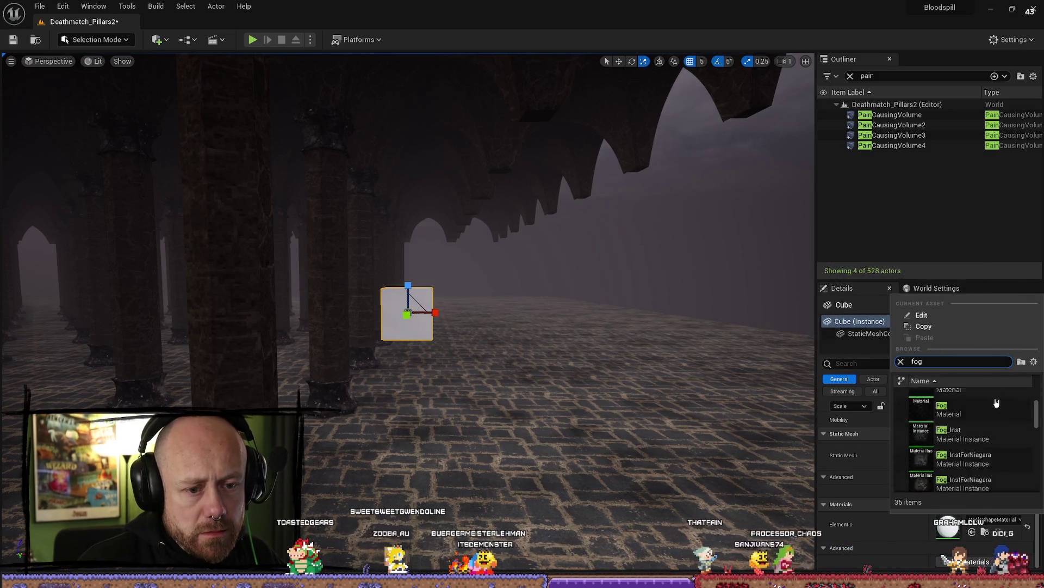
pyautogui.scroll(2, 995, 435)
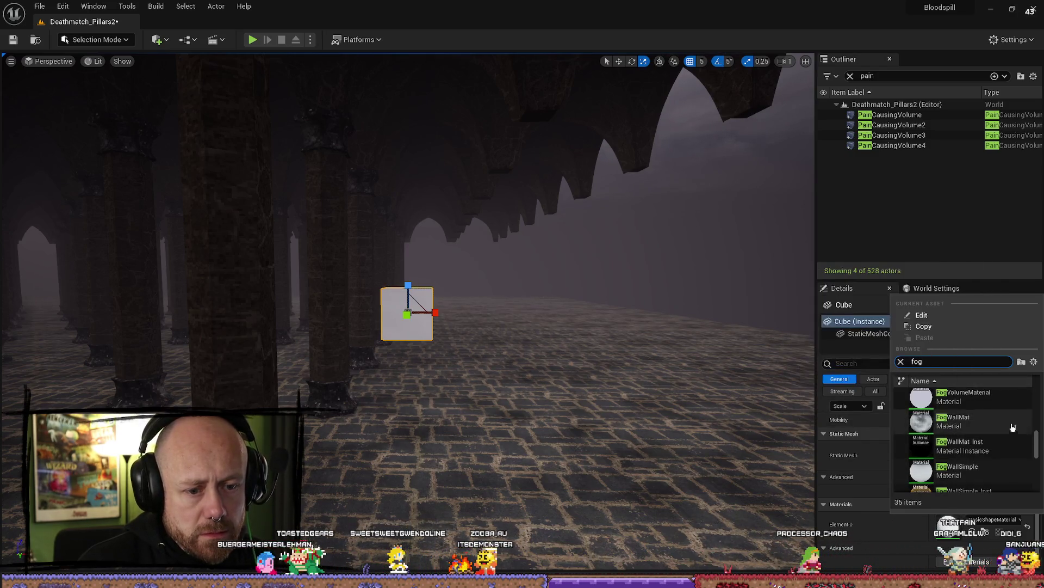
pyautogui.scroll(-3, 986, 428)
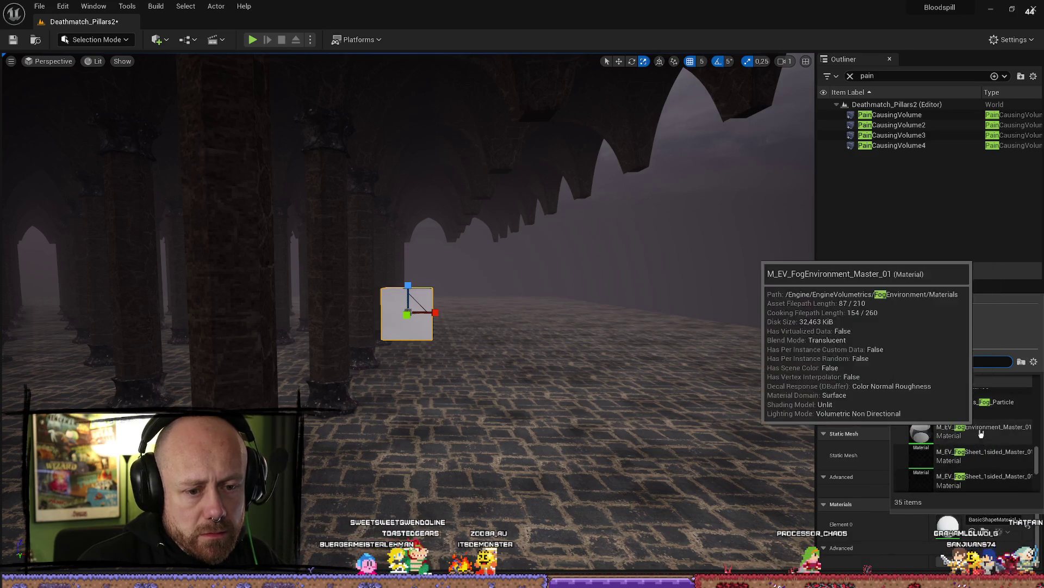
pyautogui.scroll(-1, 1006, 416)
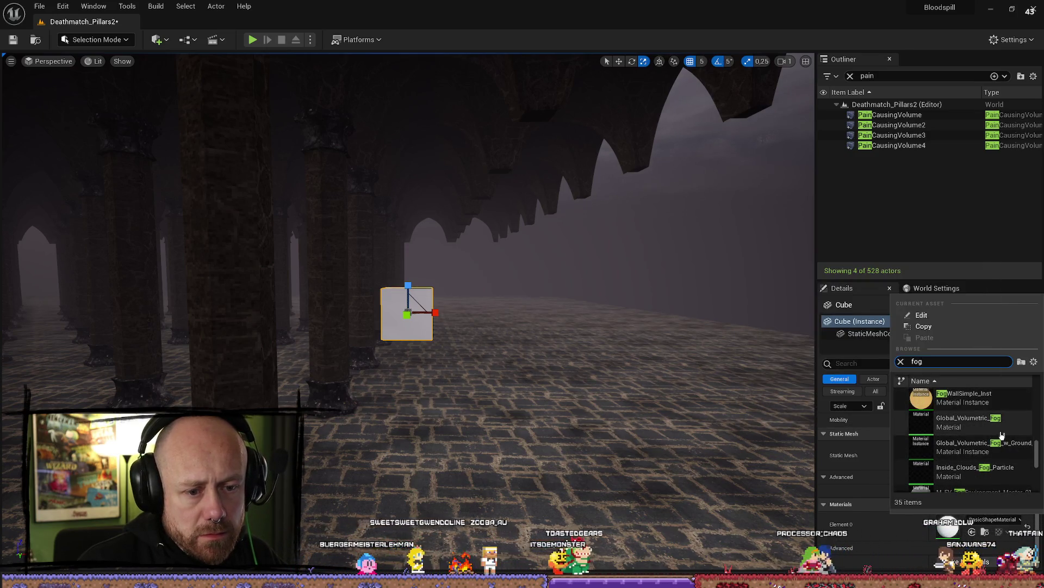
pyautogui.scroll(-2, 1007, 435)
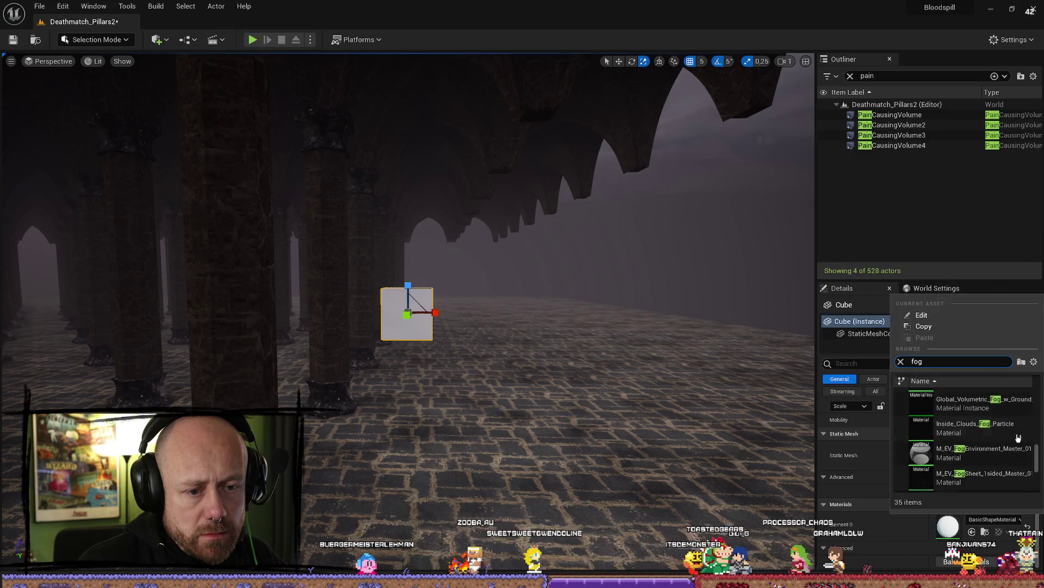
pyautogui.scroll(5, 1023, 438)
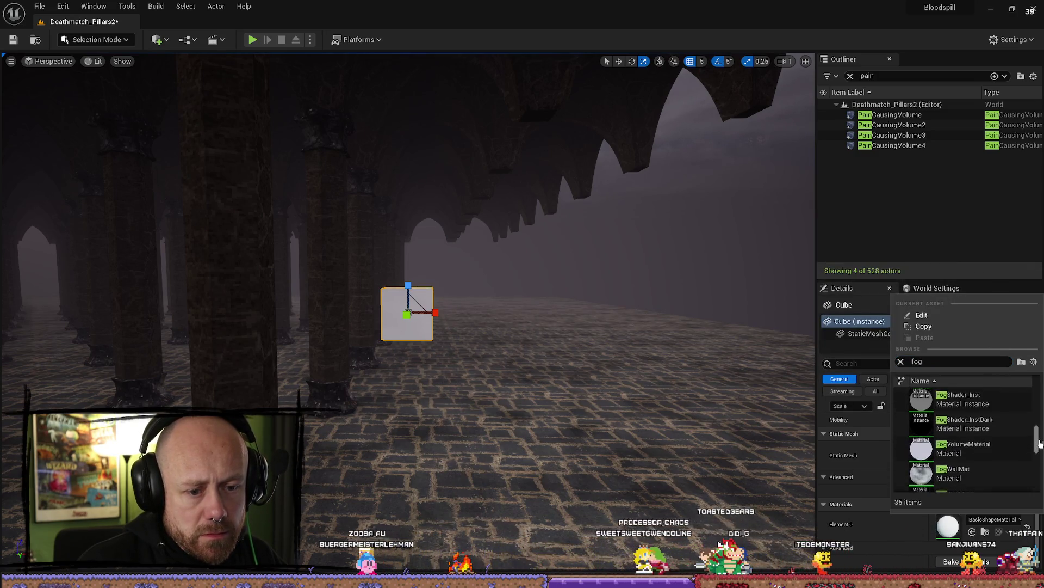
pyautogui.press('Escape')
# Step: Scale the new cube uniformly to 12.75
pyautogui.press('w')
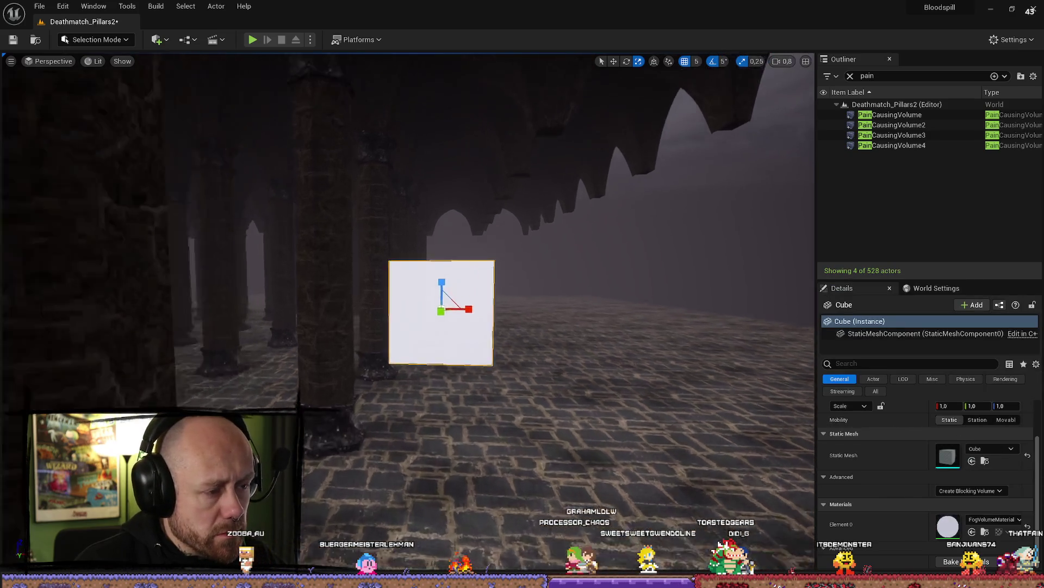
pyautogui.press('s')
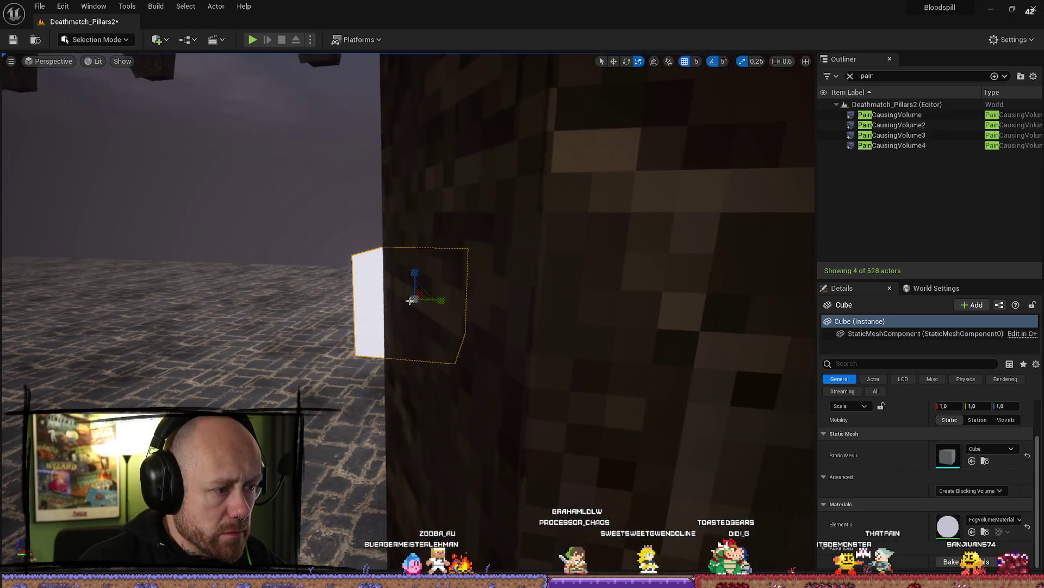
pyautogui.moveTo(410, 300); pyautogui.dragTo(385, 283)
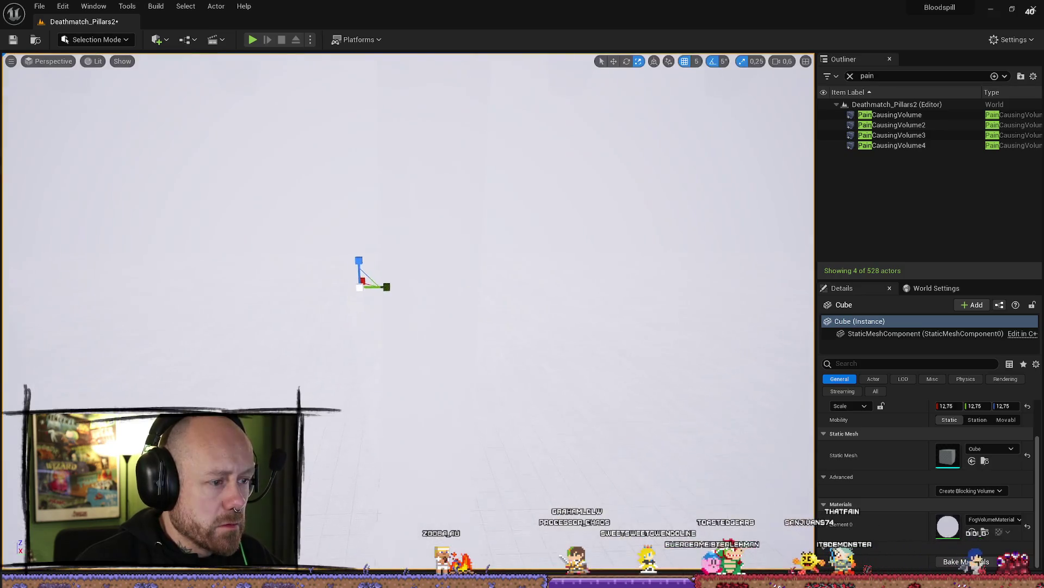
# Step: Try FogWallMat, then assign FogWallSimple_Inst and locate it in the Content Browser
pyautogui.click(993, 519)
pyautogui.scroll(-2, 980, 429)
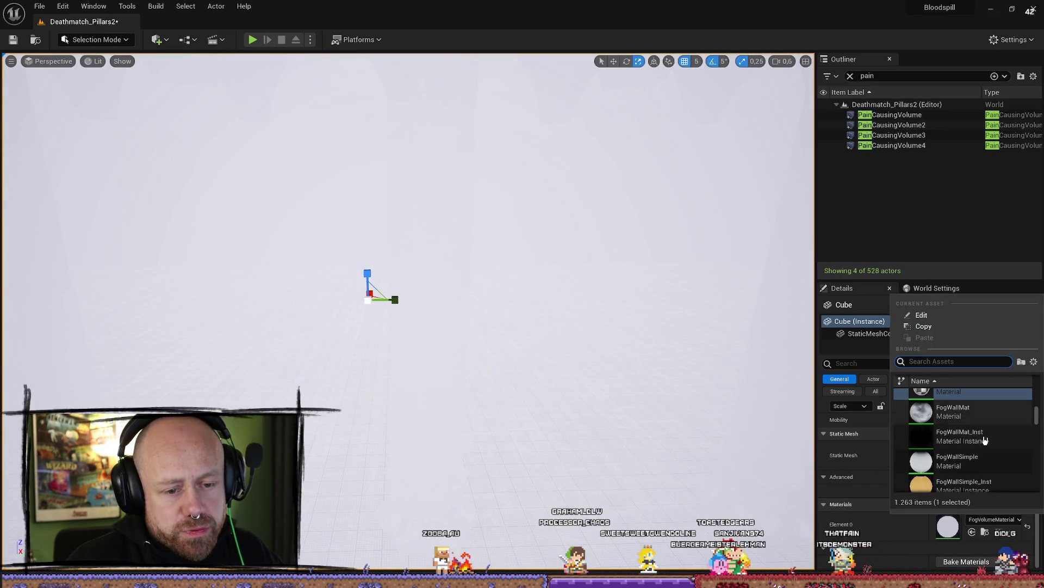
pyautogui.click(984, 417)
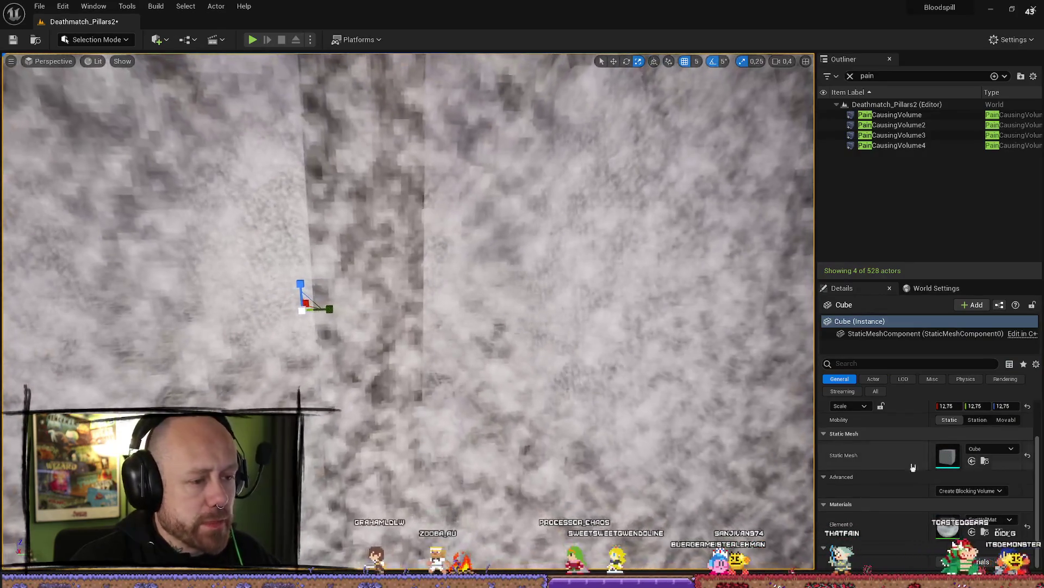
pyautogui.click(993, 519)
pyautogui.scroll(-1, 973, 435)
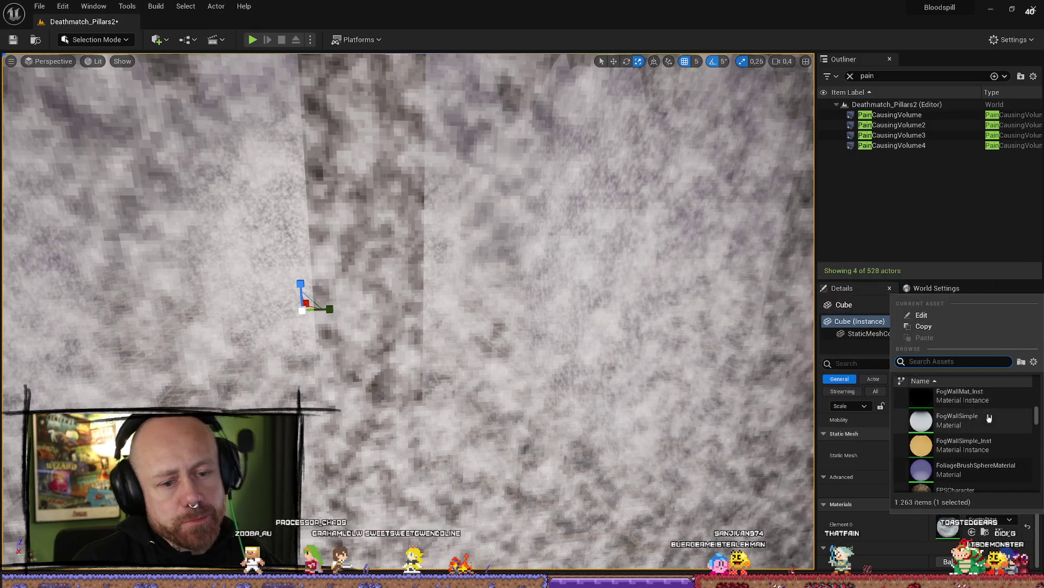
pyautogui.click(963, 445)
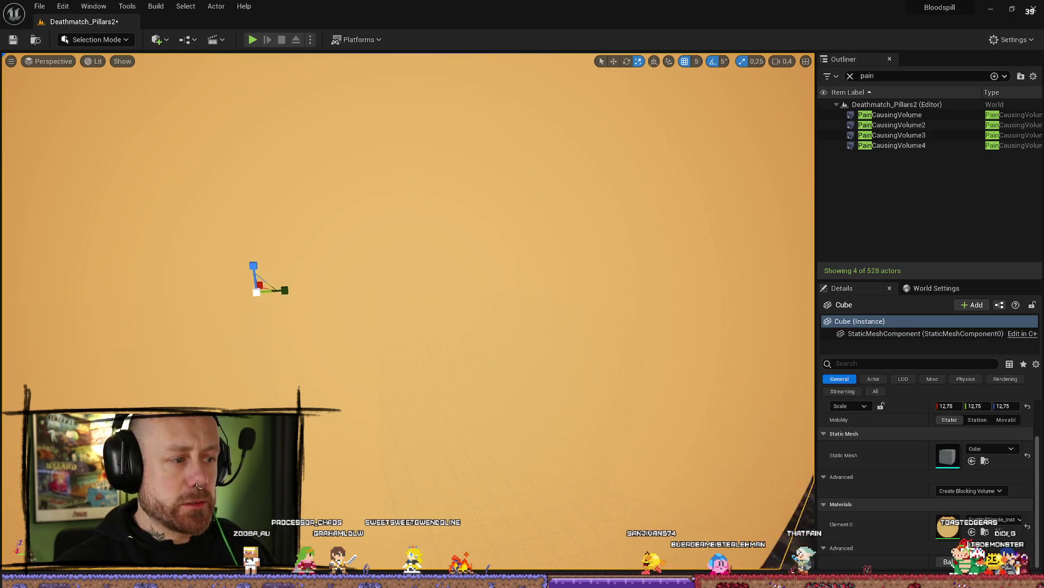
pyautogui.scroll(-5, 408, 305)
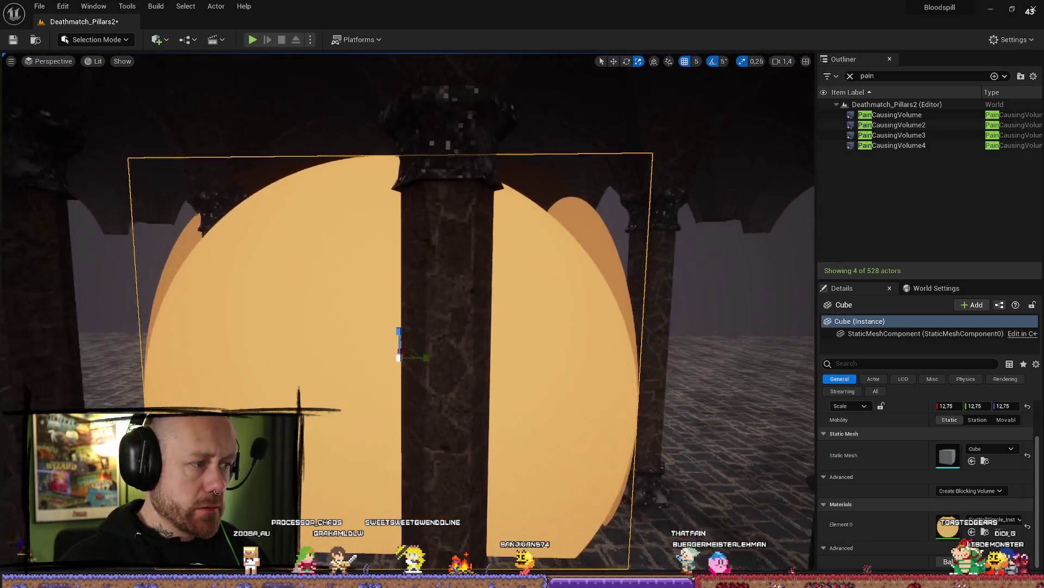
pyautogui.click(985, 532)
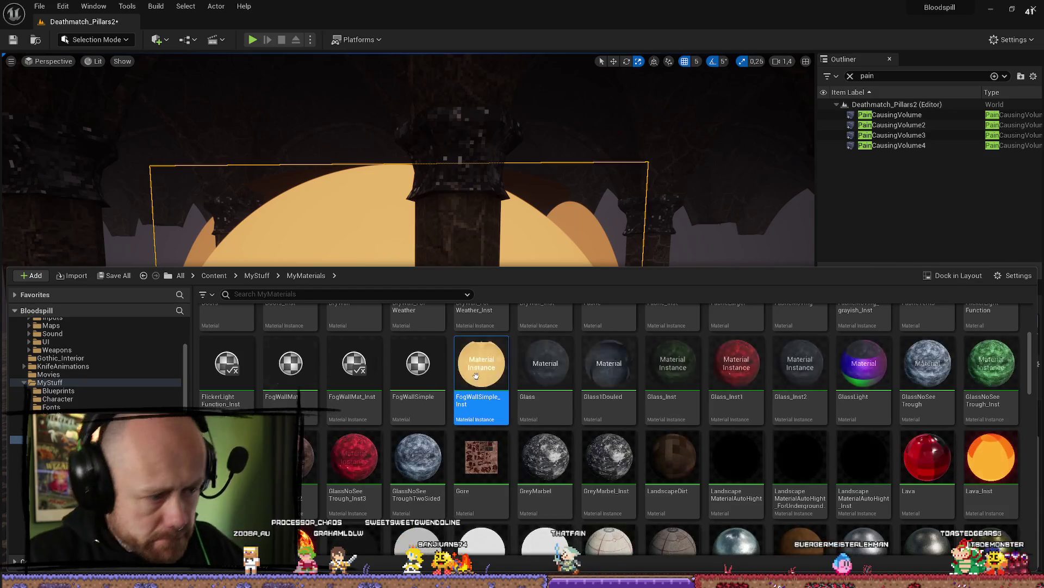
# Step: Close the Content Drawer so the cube shows as dark, see-through fog
pyautogui.hotkey('ctrl', 'space')
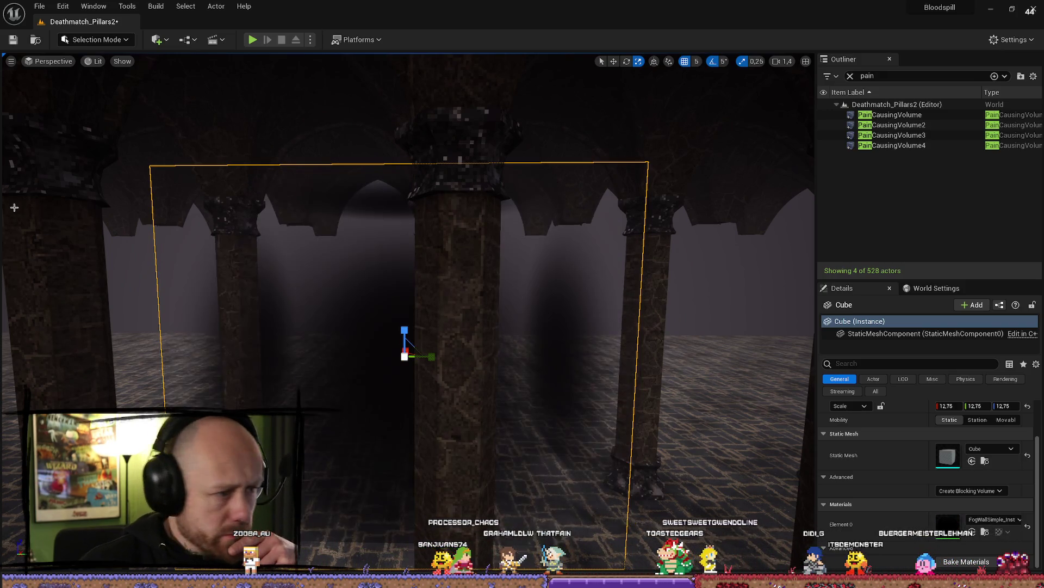
# Step: Stretch the fog cube to a 12.75 × 61.0 × 24.0 scale
pyautogui.moveTo(436, 357)
pyautogui.mouseDown()
pyautogui.moveTo(380, 338)
pyautogui.moveTo(405, 336)
pyautogui.moveTo(407, 309)
pyautogui.mouseUp()
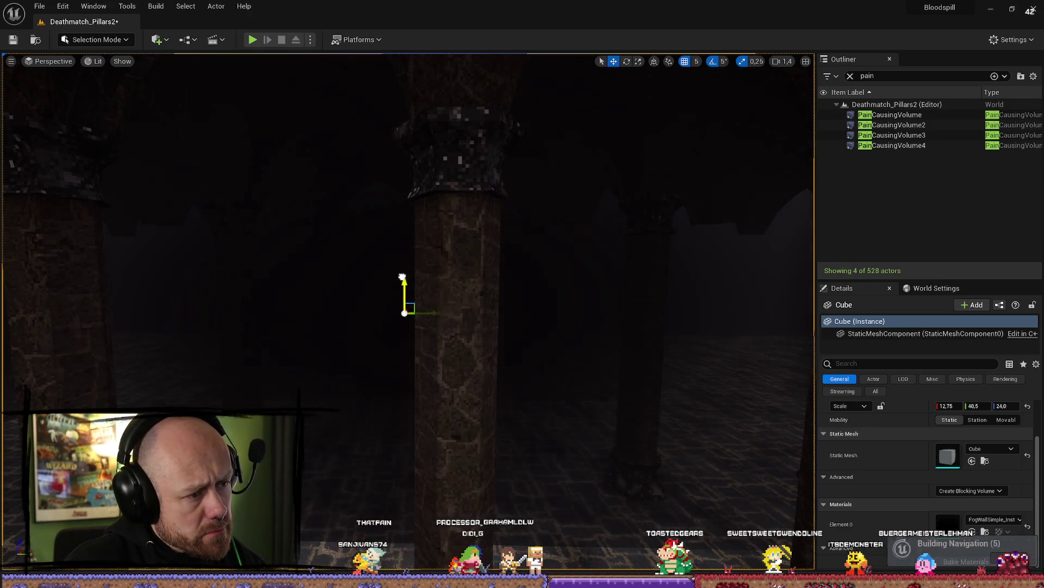
pyautogui.moveTo(403, 302); pyautogui.dragTo(381, 337)
pyautogui.moveTo(486, 315)
pyautogui.mouseDown()
pyautogui.moveTo(474, 313)
pyautogui.moveTo(544, 303)
pyautogui.mouseUp()
pyautogui.press('r')
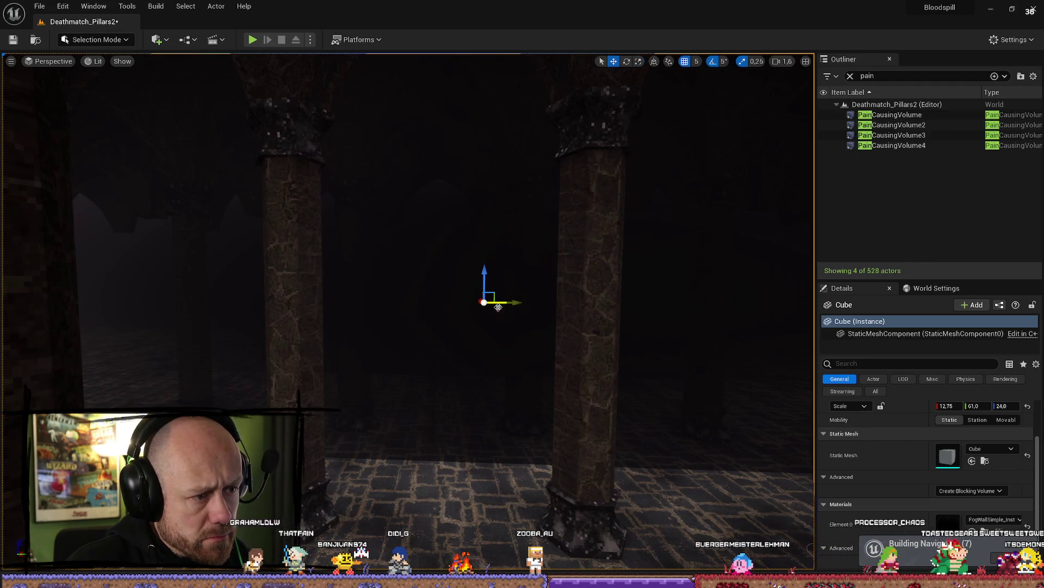
# Step: Duplicate the fog cube and move the copy, Cube2, to the next pillar gap
pyautogui.hotkey('ctrl', 'd')
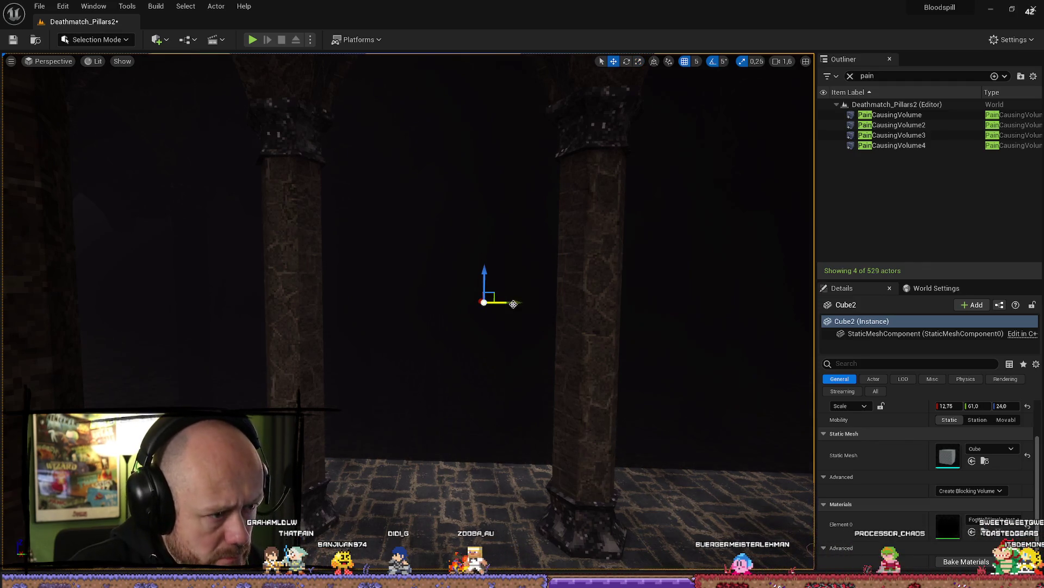
pyautogui.moveTo(405, 300); pyautogui.dragTo(119, 297)
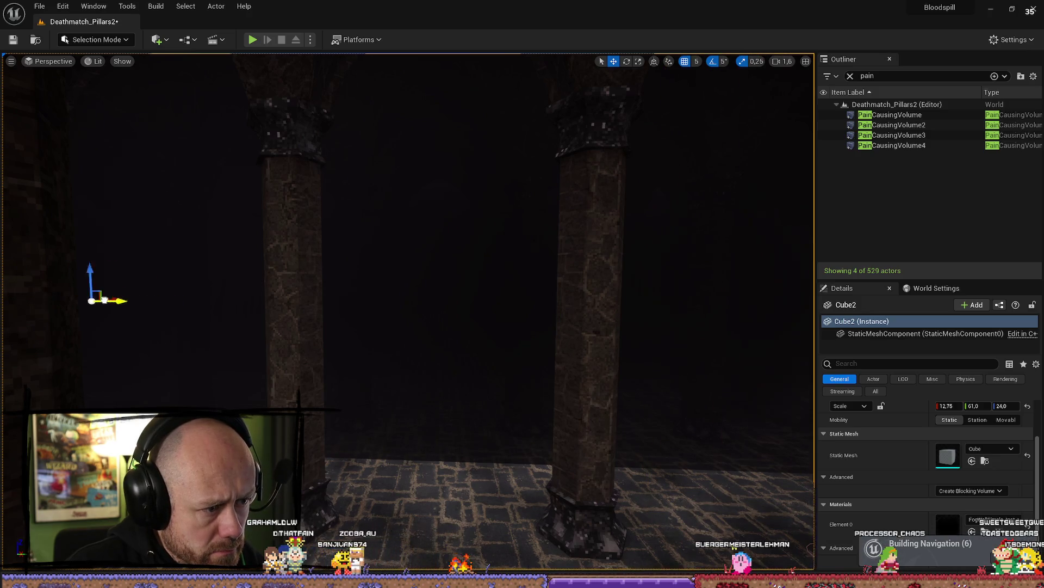
pyautogui.scroll(-2, 105, 300)
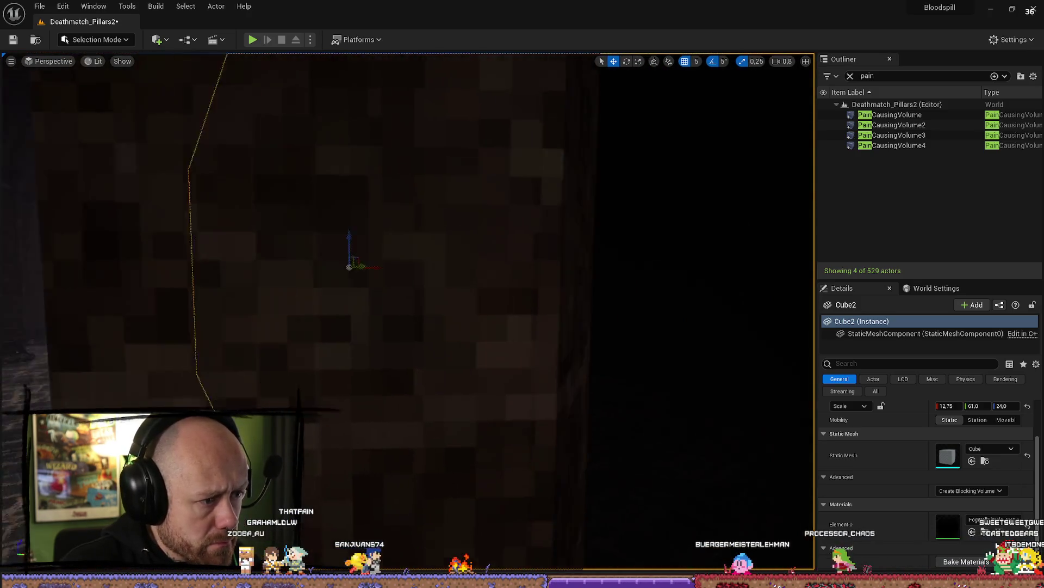
pyautogui.scroll(-3, 408, 310)
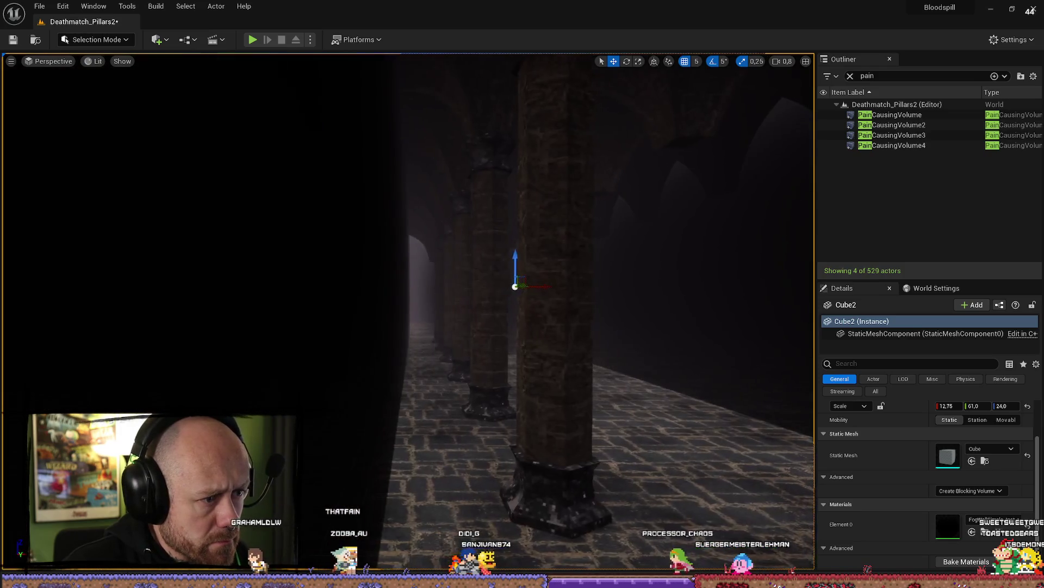
pyautogui.scroll(2, 408, 310)
pyautogui.scroll(-2, 408, 310)
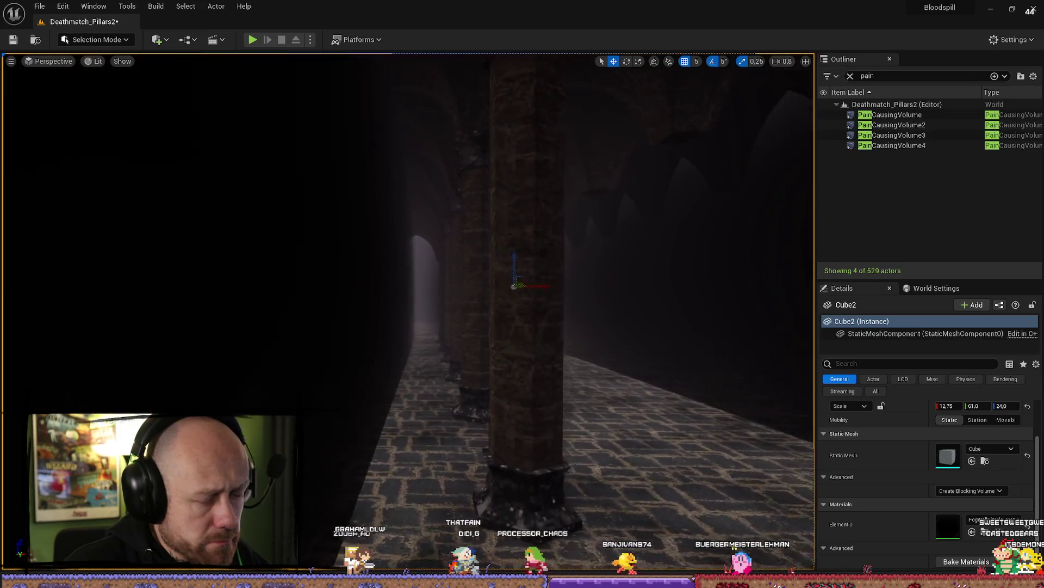
pyautogui.scroll(1, 408, 310)
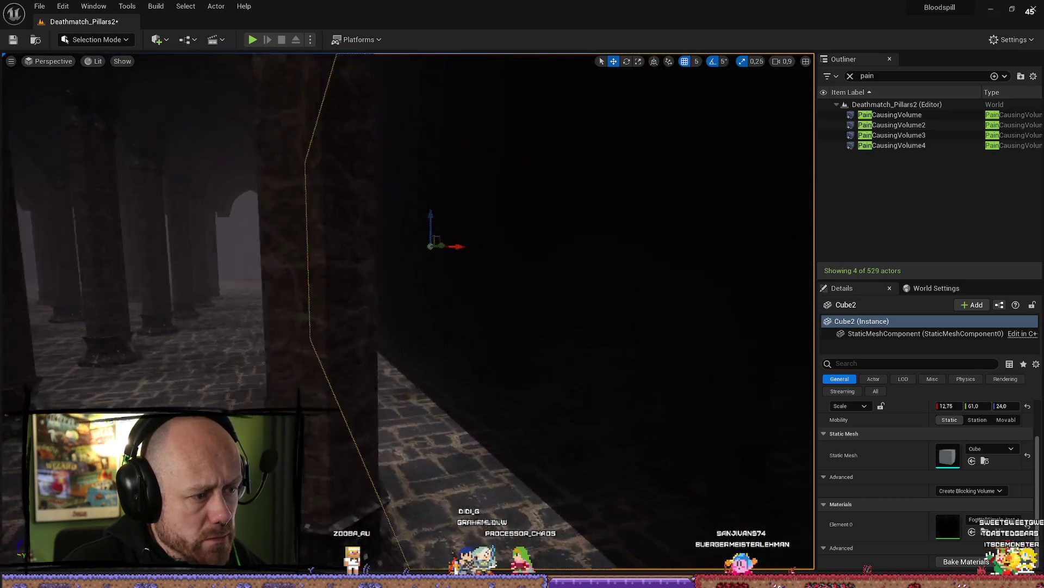
pyautogui.press('a')
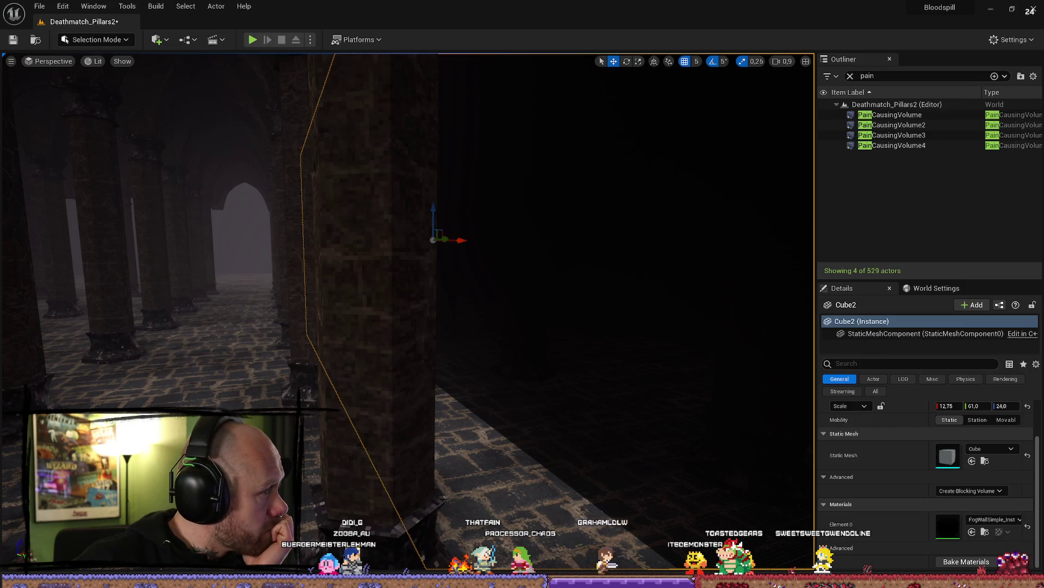
pyautogui.hotkey('alt', 'Tab')
# Step: Open a new Firefox tab and load the Google homepage
pyautogui.click(722, 11)
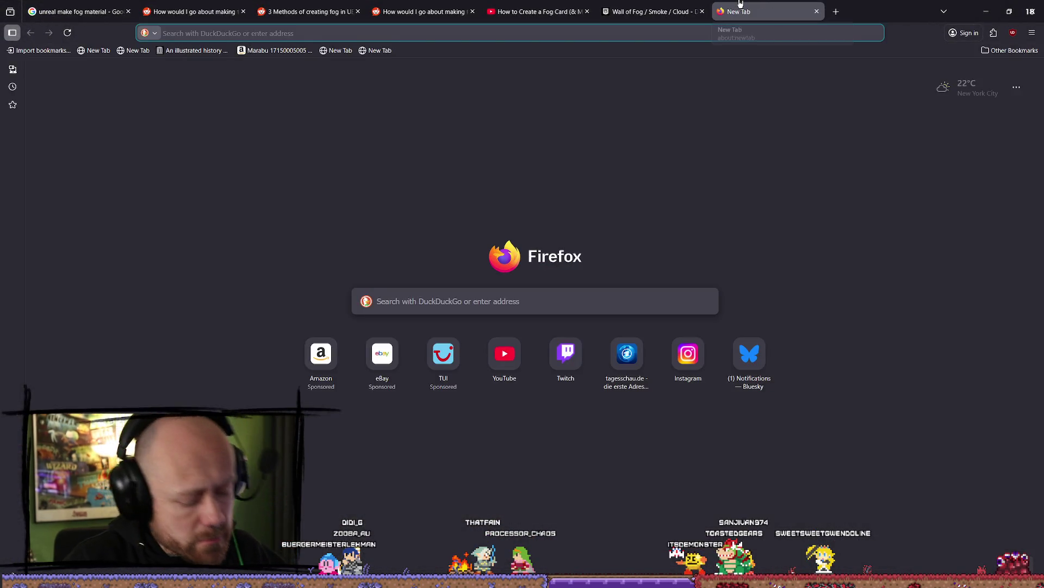
pyautogui.write('google.com')
pyautogui.press('Return')
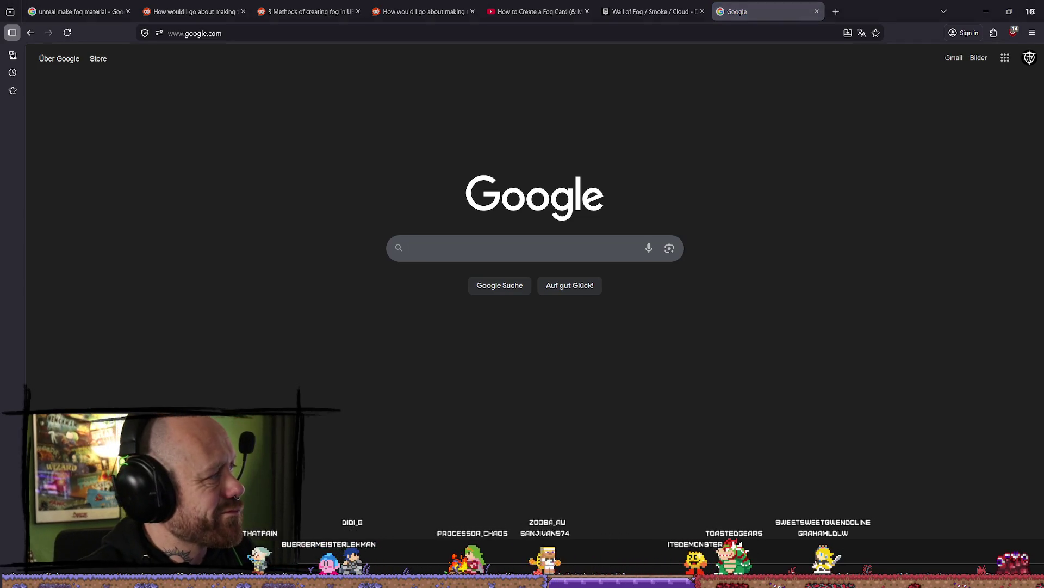
pyautogui.hotkey('alt', 'Tab')
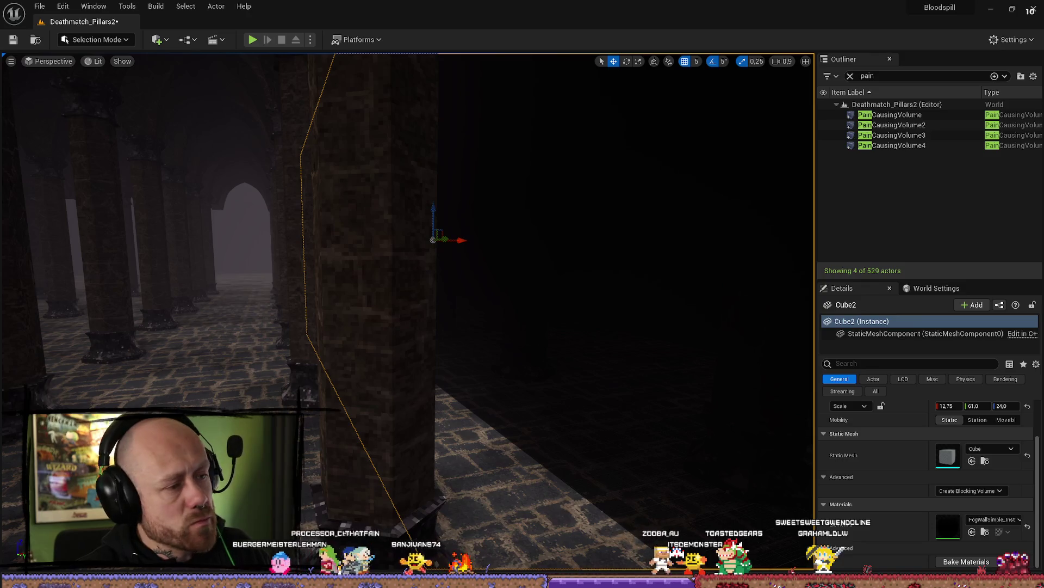
pyautogui.hotkey('alt', 'Tab')
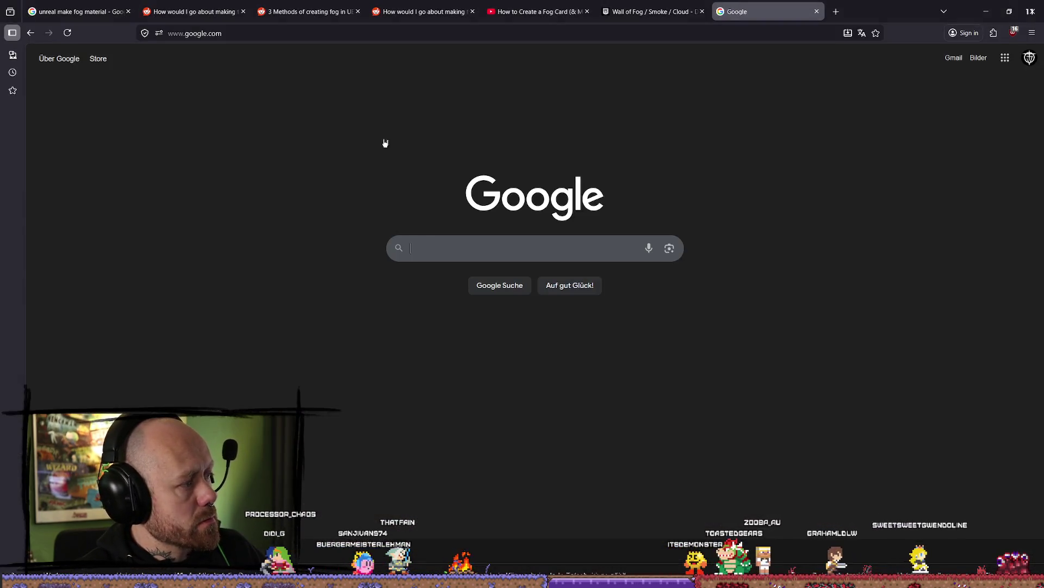
# Step: Search Google for 'unreal fill a cube with fog'
pyautogui.click(422, 246)
pyautogui.write('unre')
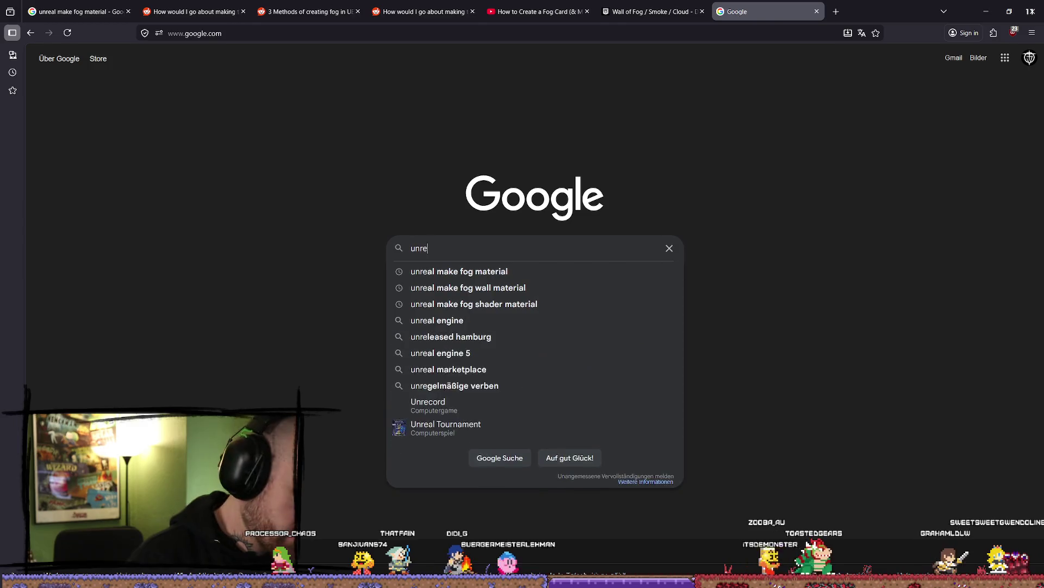
pyautogui.write('al fill a ')
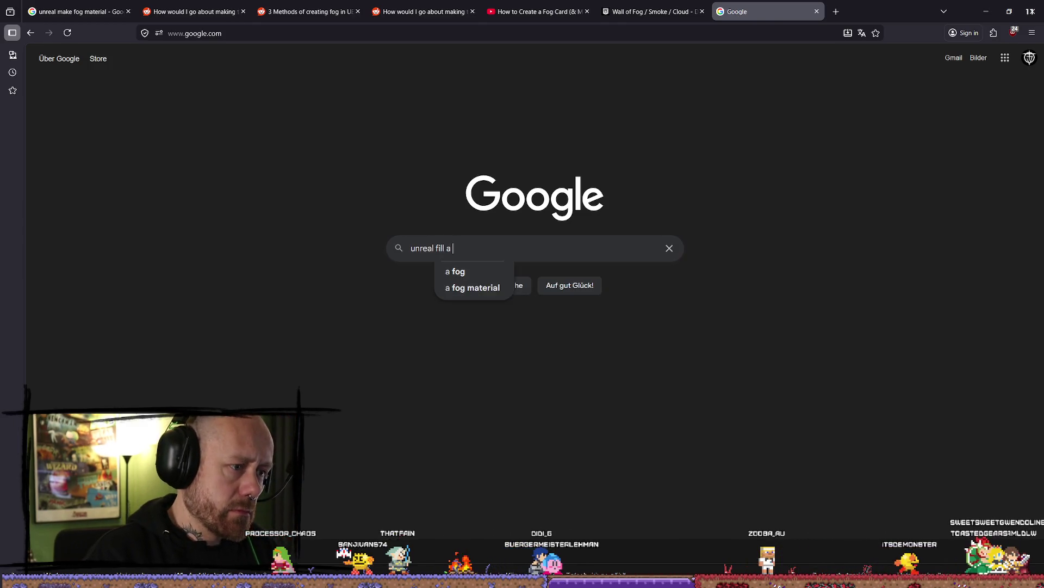
pyautogui.write('qu')
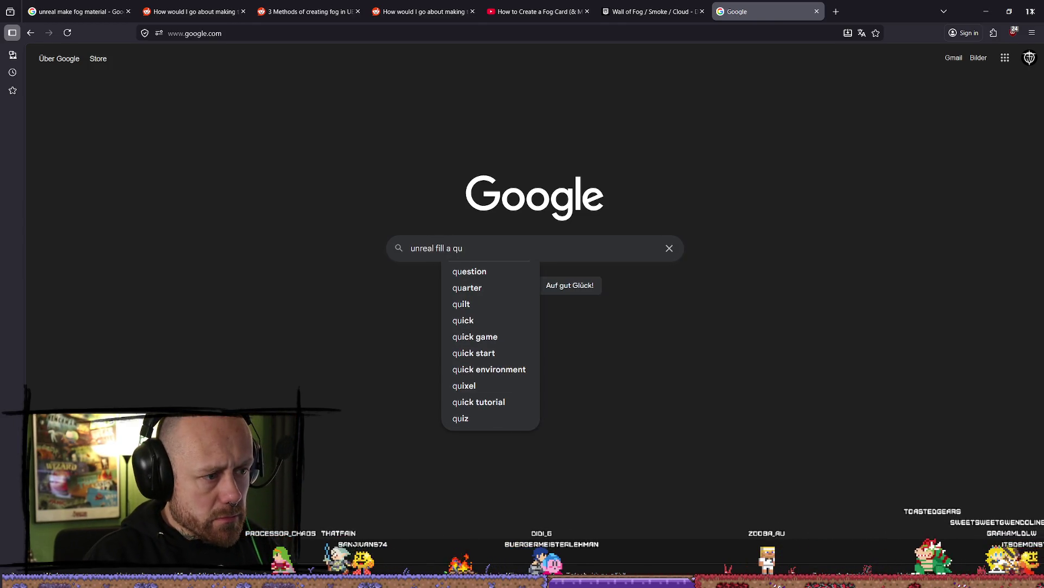
pyautogui.write('b')
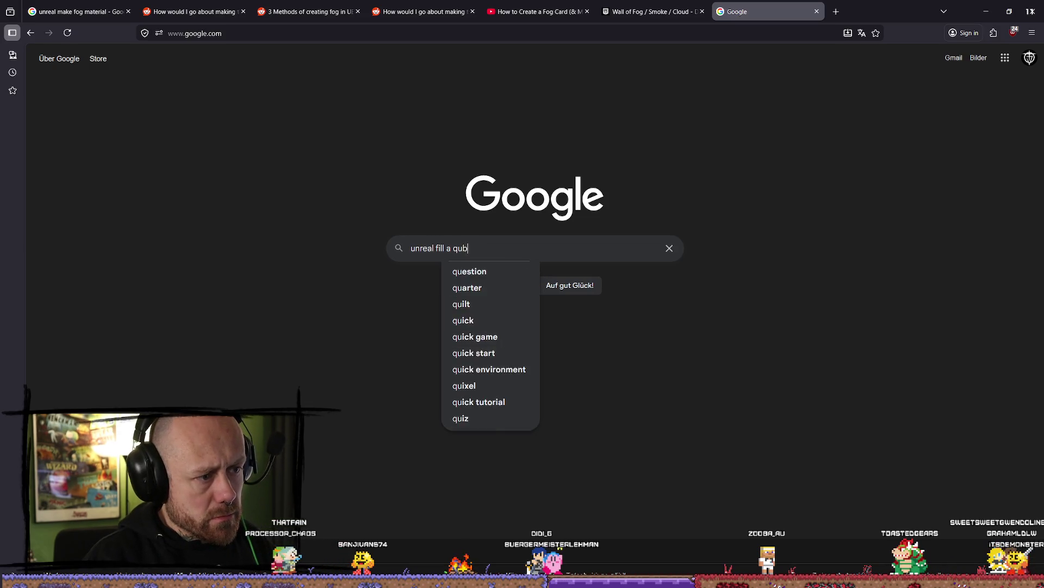
pyautogui.write('e')
pyautogui.press('BackSpace')
pyautogui.press('BackSpace')
pyautogui.press('BackSpace')
pyautogui.write('cube witrh')
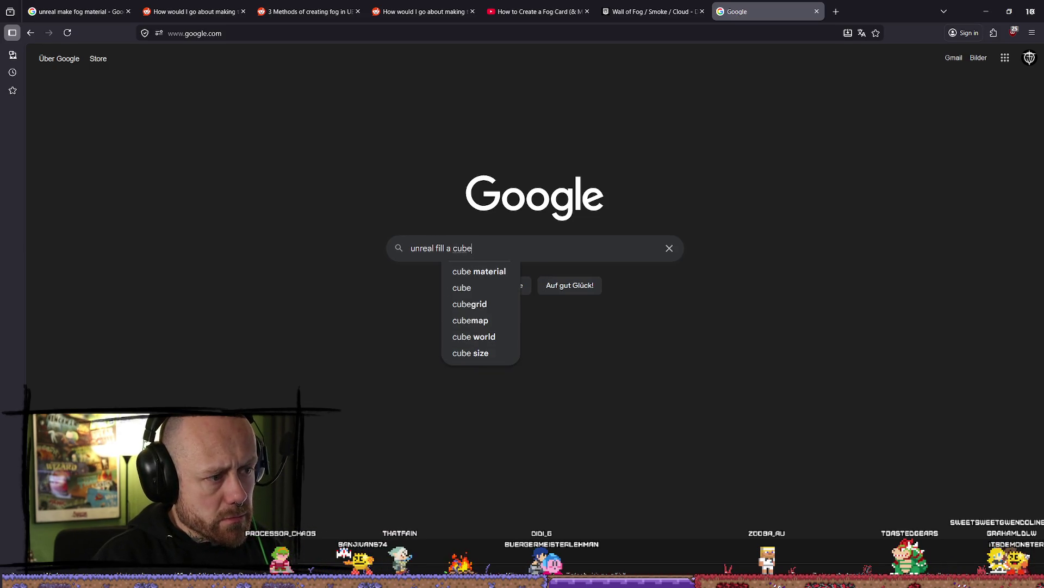
pyautogui.press('BackSpace')
pyautogui.press('BackSpace')
pyautogui.press('BackSpace')
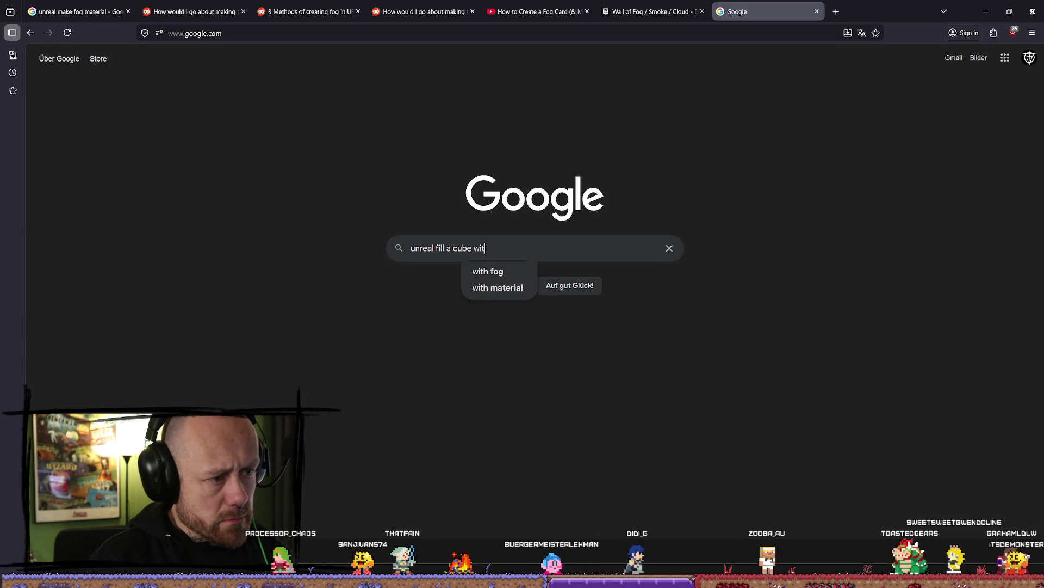
pyautogui.press('Down')
pyautogui.press('Return')
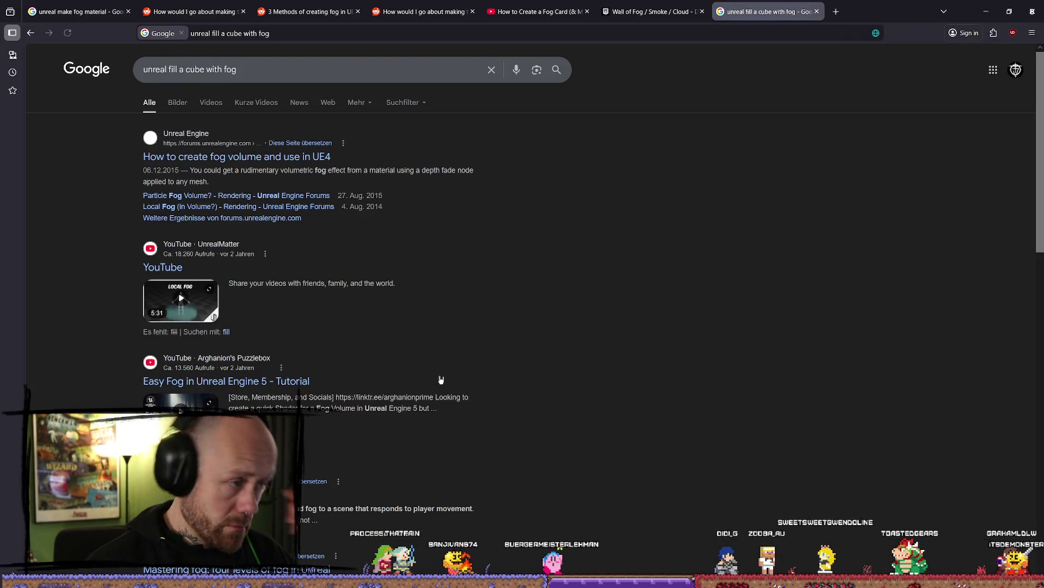
# Step: Open the Unreal forum fog volume thread and read down to the depth fade answer
pyautogui.click(255, 162)
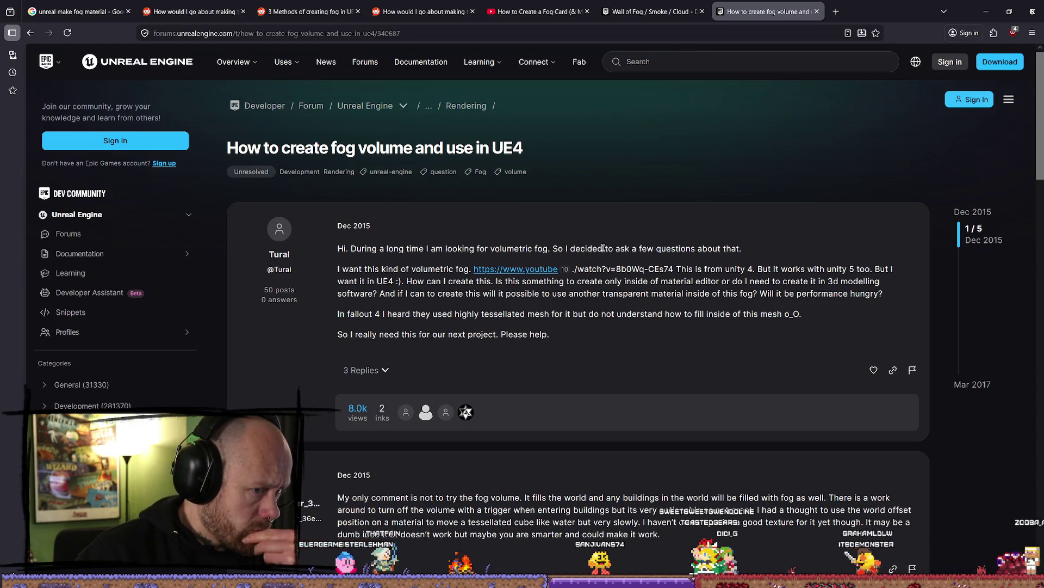
pyautogui.moveTo(607, 248); pyautogui.dragTo(858, 250)
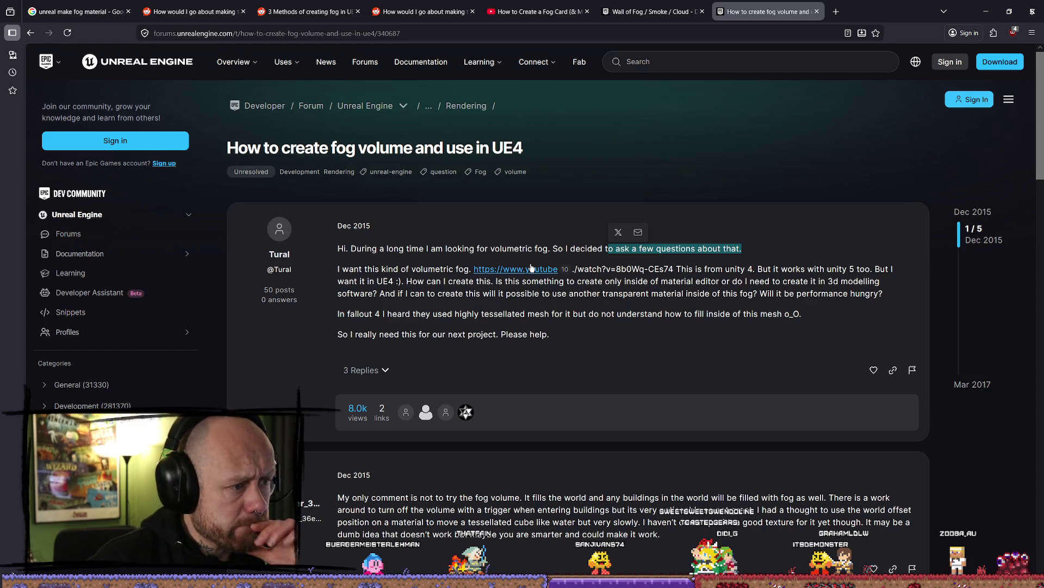
pyautogui.scroll(-8, 518, 273)
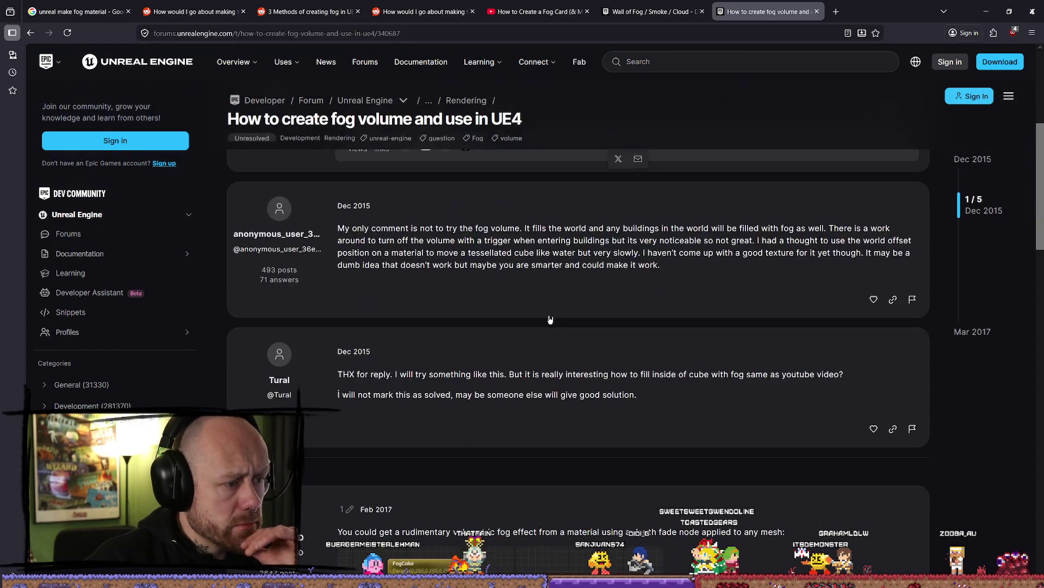
pyautogui.scroll(-3, 548, 329)
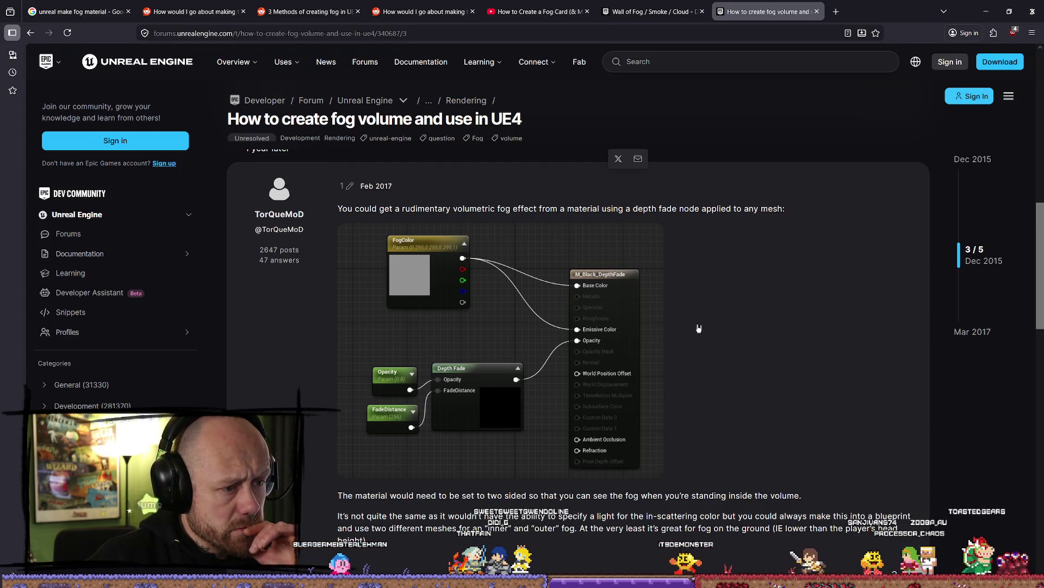
pyautogui.scroll(-5, 697, 327)
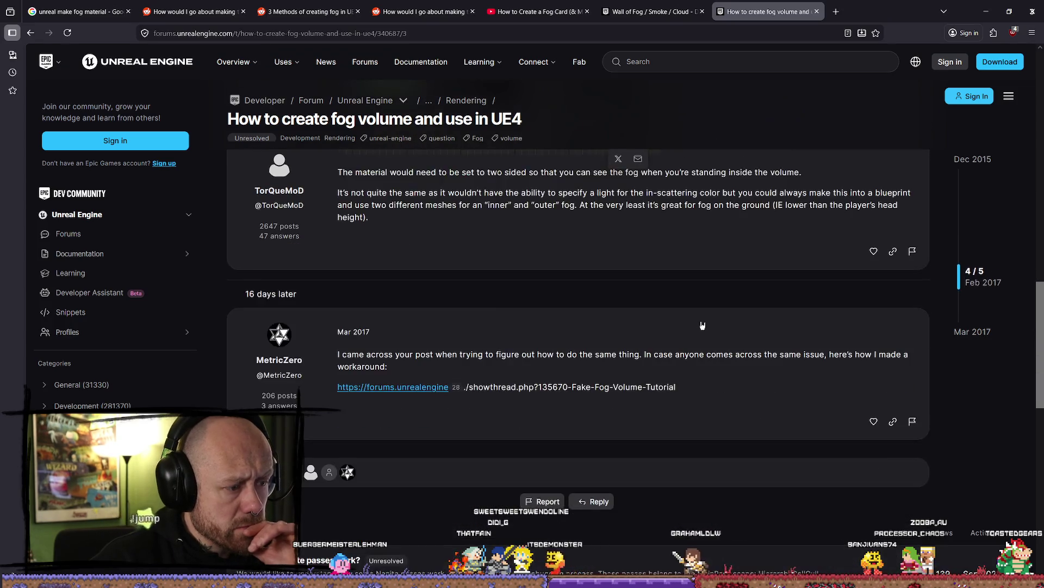
pyautogui.scroll(4, 687, 324)
# Step: Minimize Firefox and return to the editor's pillar hall with the Content Drawer showing
pyautogui.click(986, 11)
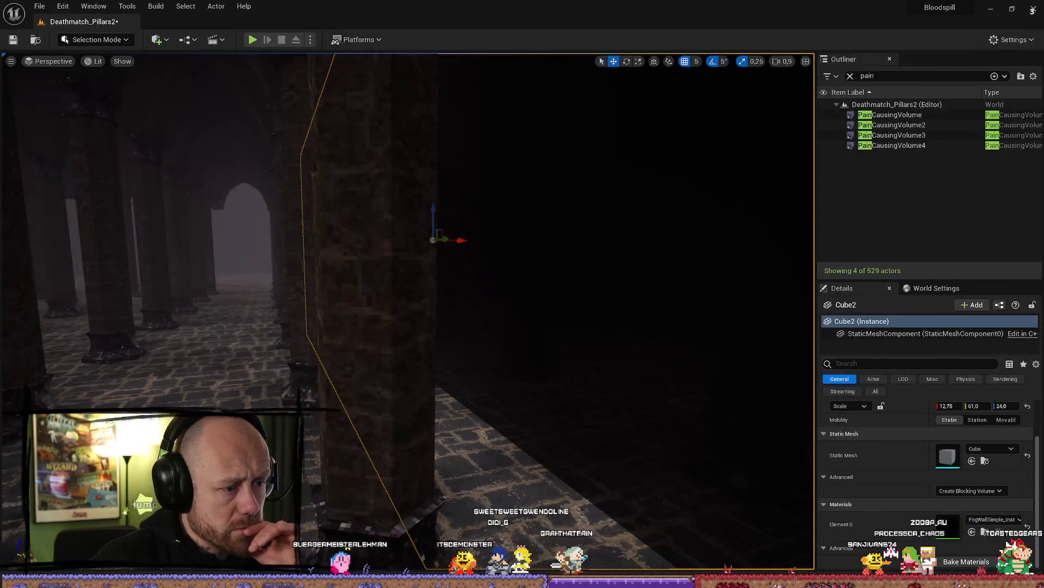
pyautogui.moveTo(513, 316); pyautogui.dragTo(487, 279)
pyautogui.hotkey('ctrl', 'space')
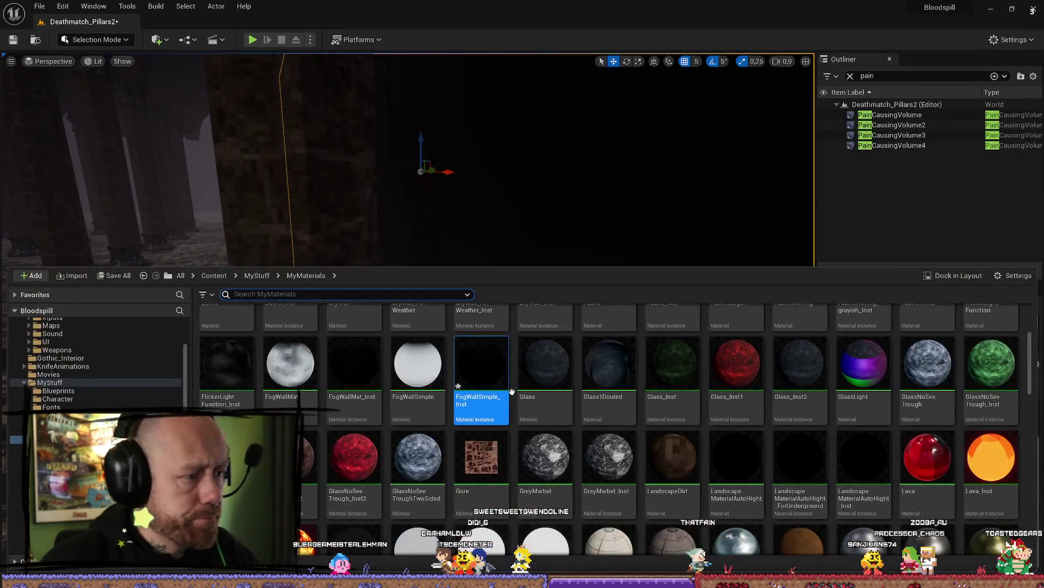
pyautogui.moveTo(425, 377); pyautogui.dragTo(433, 454)
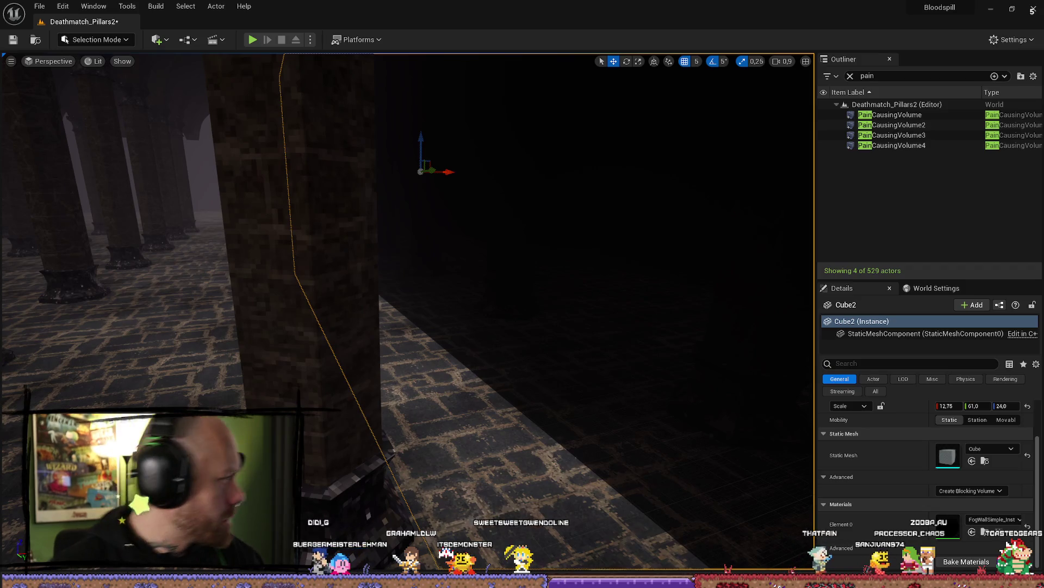
# Step: Bring up the FogWallSimple material graph and inspect the Opacity and DepthFadeLength nodes
pyautogui.hotkey('alt', 'Tab')
pyautogui.scroll(-3, 484, 334)
pyautogui.scroll(1, 484, 334)
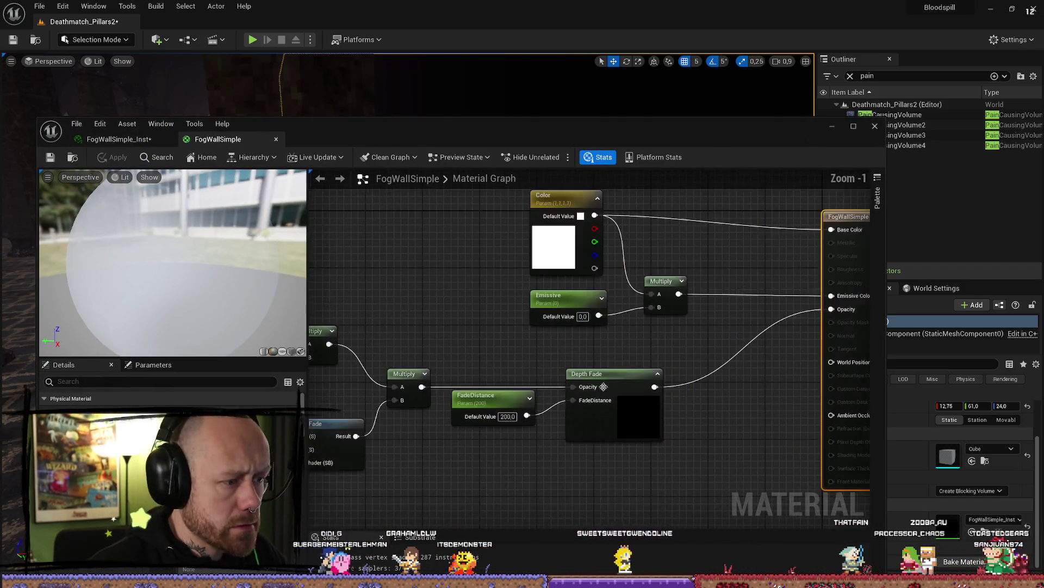
pyautogui.moveTo(630, 301)
pyautogui.mouseDown()
pyautogui.moveTo(642, 259)
pyautogui.moveTo(600, 301)
pyautogui.moveTo(605, 377)
pyautogui.mouseUp()
pyautogui.scroll(3, 604, 377)
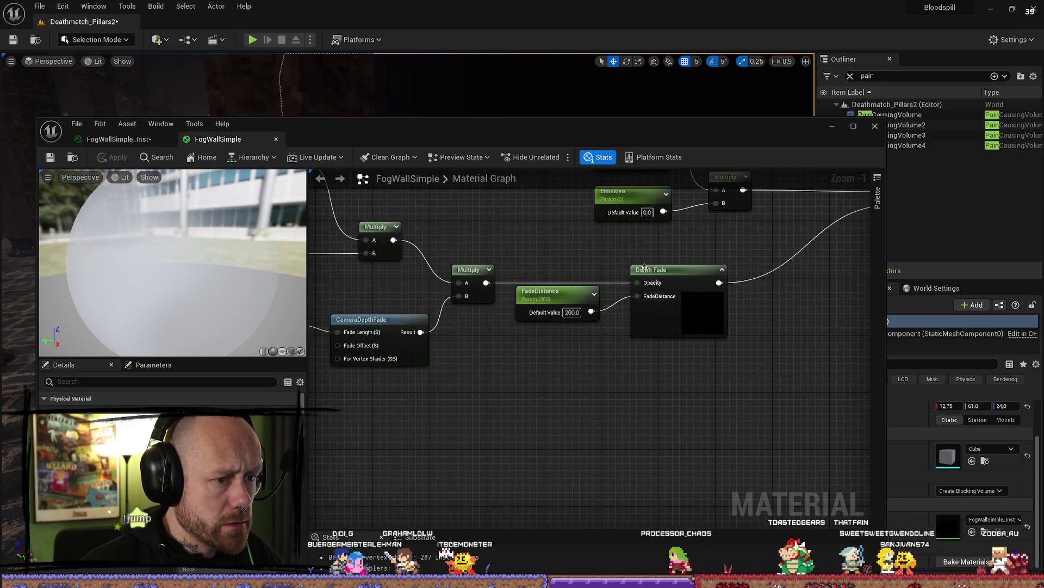
pyautogui.moveTo(513, 387)
pyautogui.mouseDown()
pyautogui.moveTo(618, 423)
pyautogui.moveTo(614, 412)
pyautogui.mouseUp()
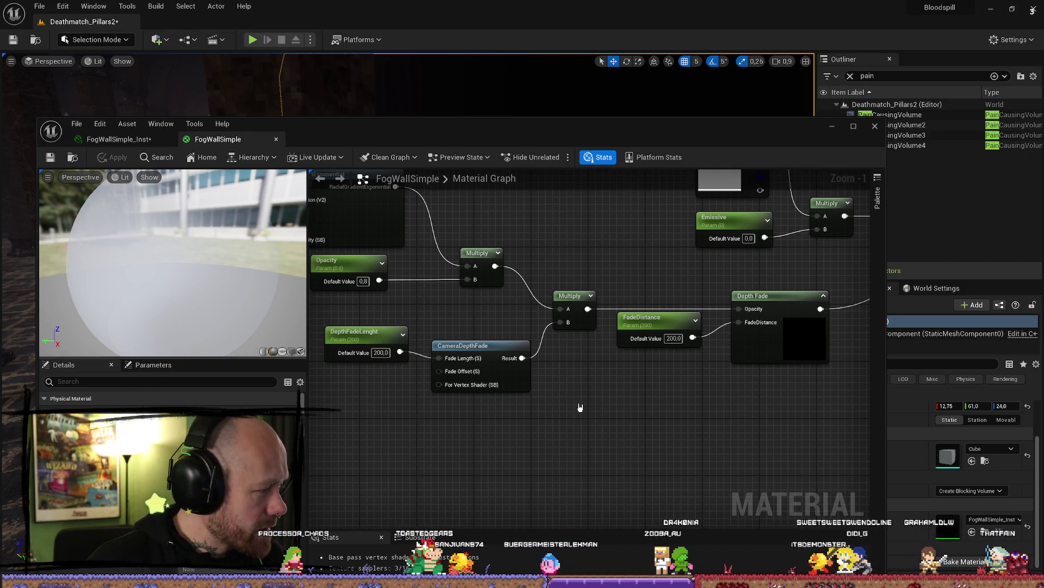
# Step: Arrange the CameraDepthFade and FadeDistance nodes, then apply, save and close FogWallSimple
pyautogui.scroll(-3, 552, 380)
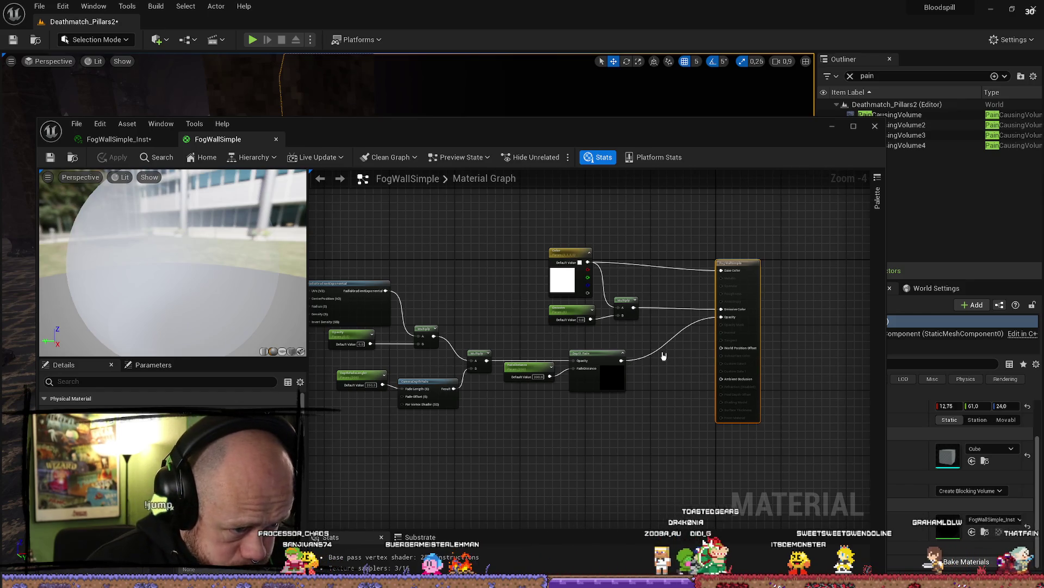
pyautogui.moveTo(634, 351); pyautogui.dragTo(681, 329)
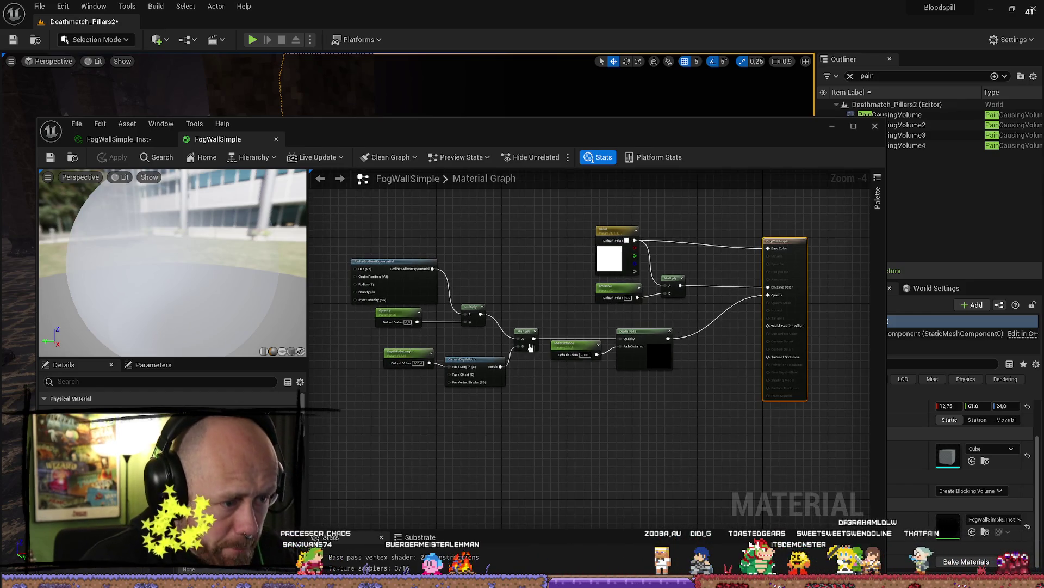
pyautogui.scroll(2, 653, 356)
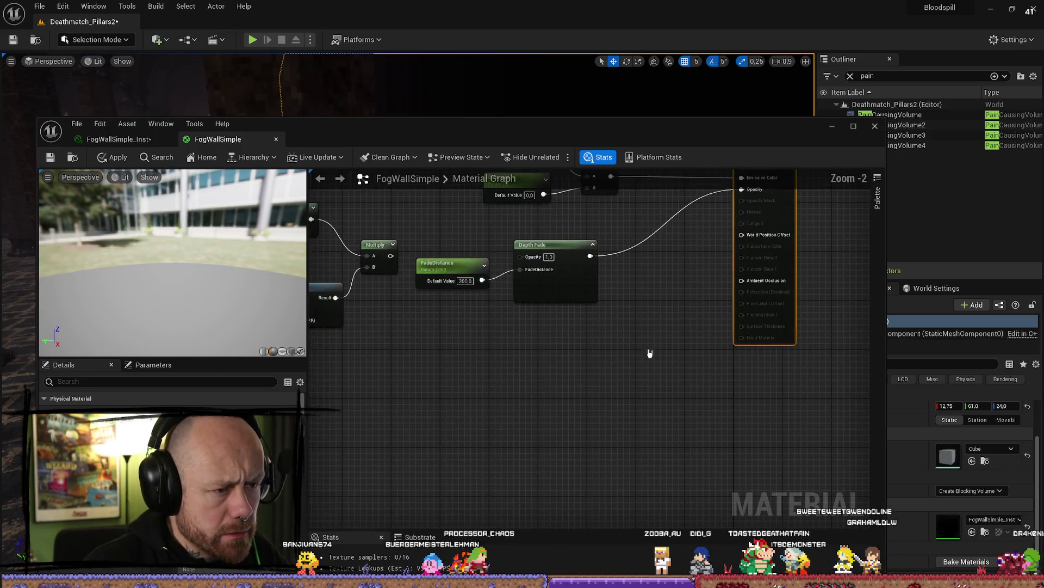
pyautogui.moveTo(650, 353); pyautogui.dragTo(712, 391)
pyautogui.moveTo(532, 293)
pyautogui.mouseDown()
pyautogui.moveTo(544, 275)
pyautogui.moveTo(560, 275)
pyautogui.moveTo(552, 305)
pyautogui.mouseUp()
pyautogui.moveTo(167, 281); pyautogui.dragTo(114, 262)
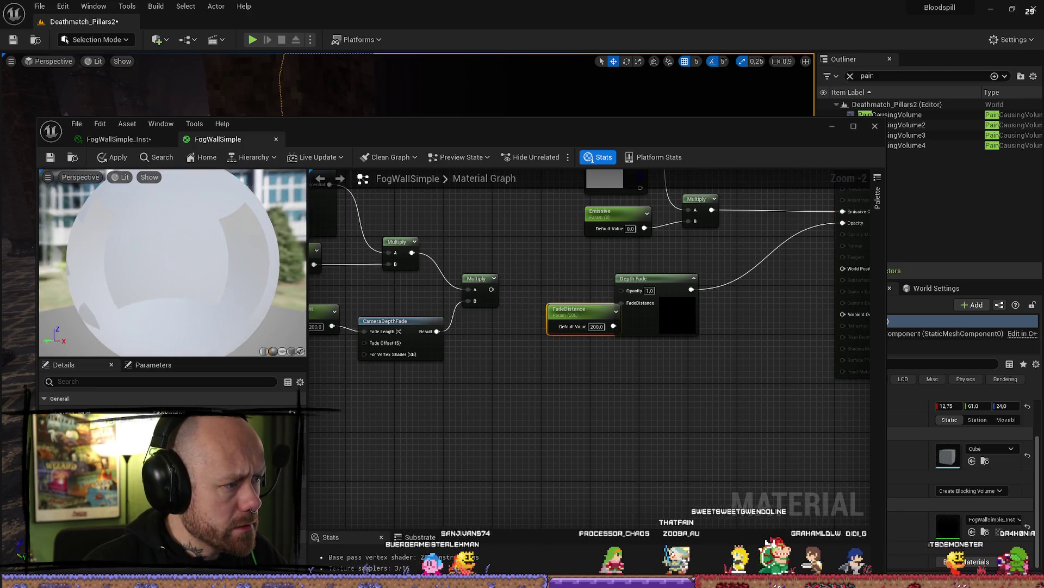
pyautogui.click(51, 157)
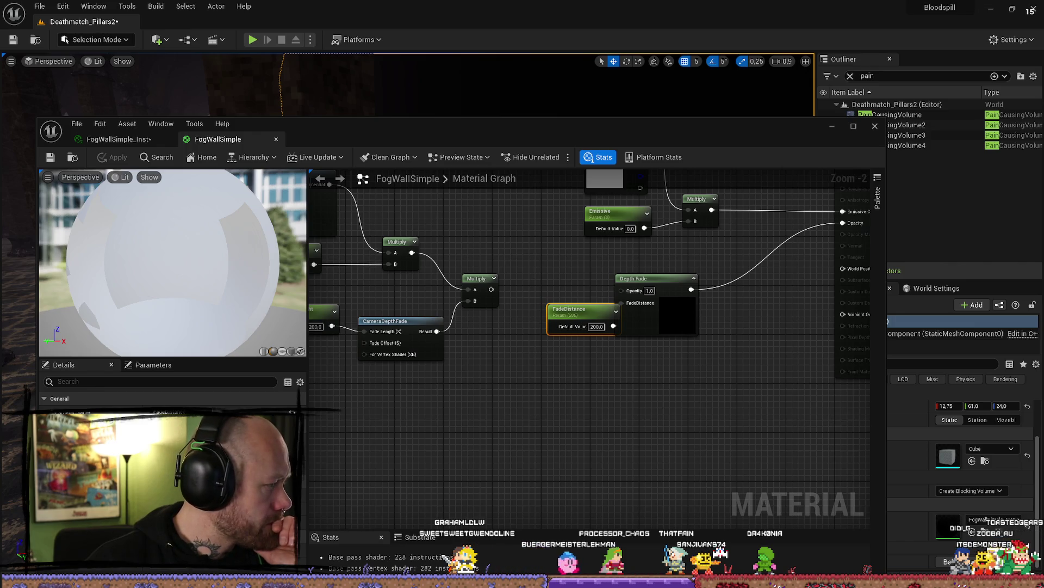
pyautogui.click(874, 127)
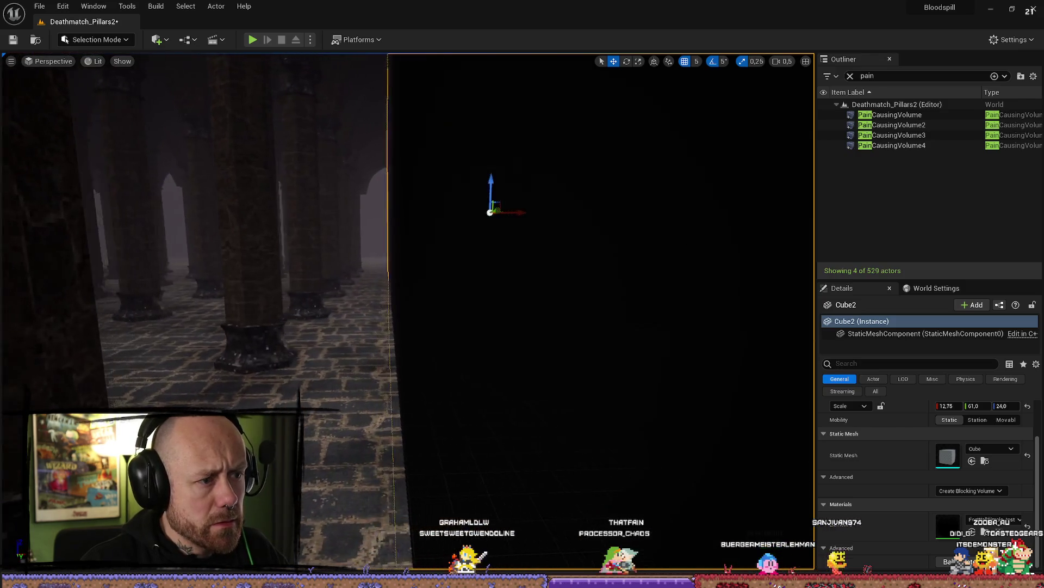
# Step: Fly through the pillar hall to the Cube2 fog wall and delete it
pyautogui.press('w')
pyautogui.scroll(2, 408, 310)
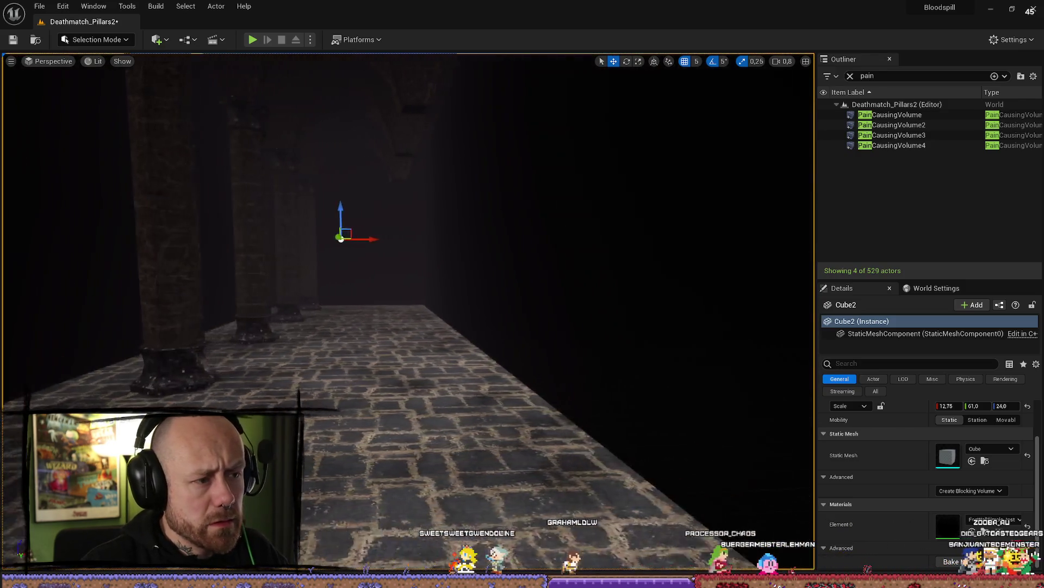
pyautogui.press('w')
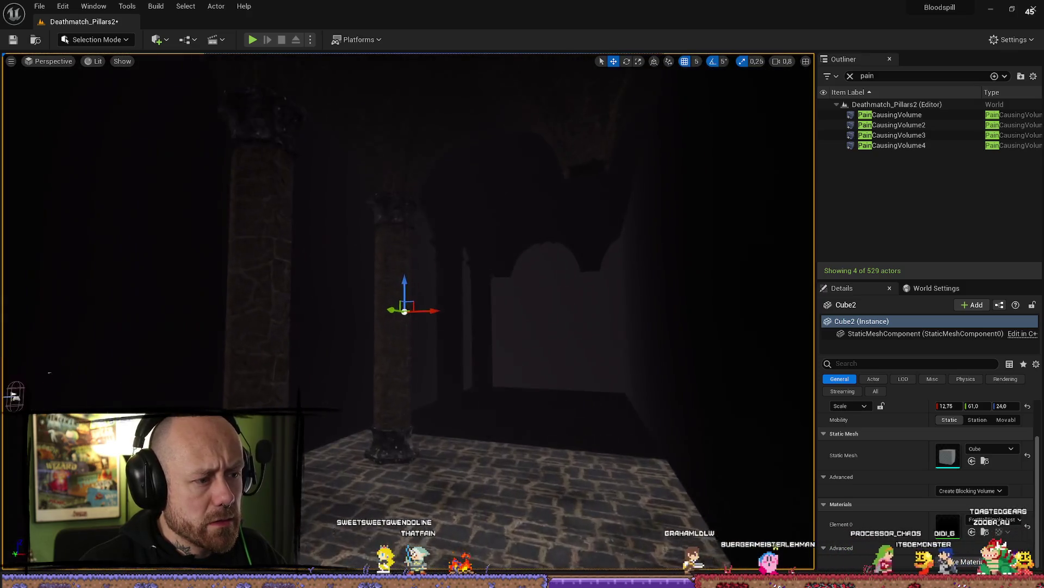
pyautogui.press('w')
pyautogui.scroll(1, 408, 310)
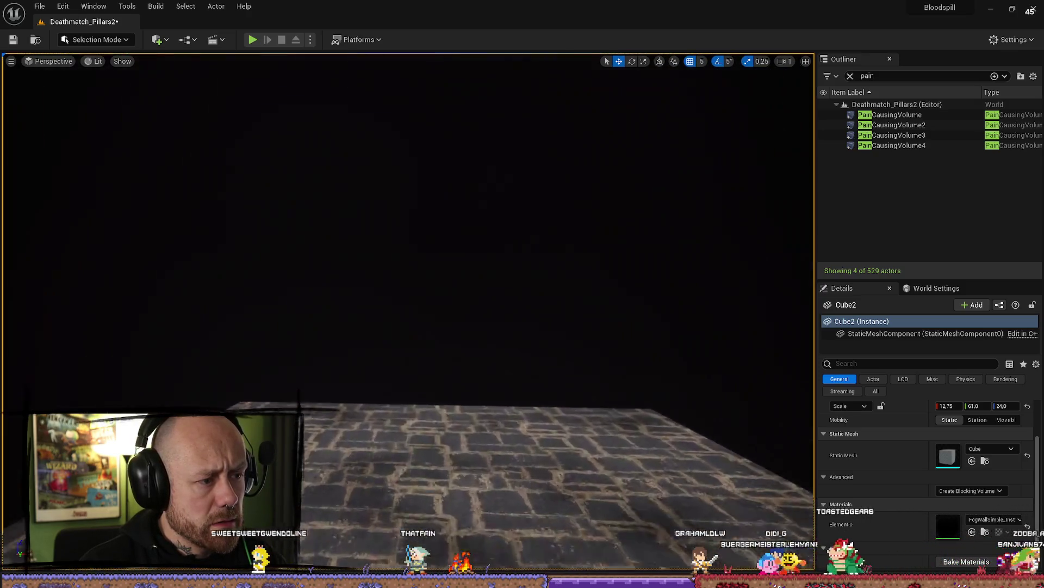
pyautogui.press('w')
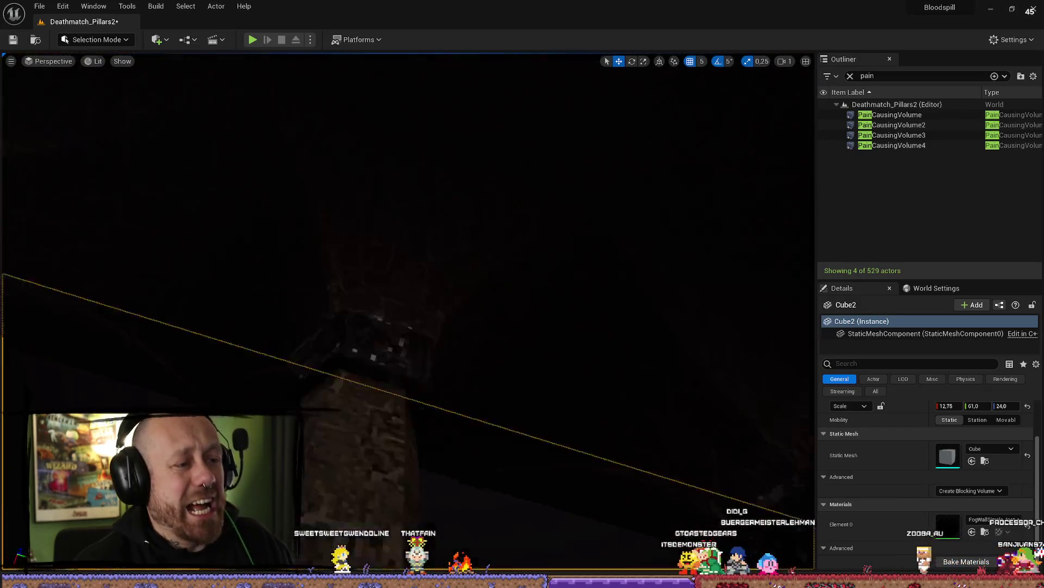
pyautogui.press('w')
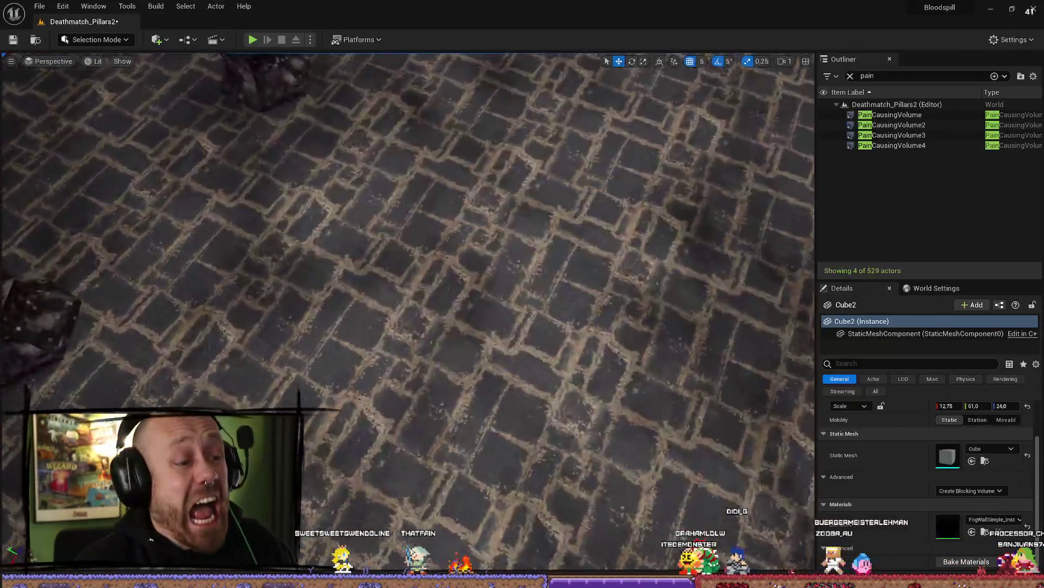
pyautogui.press('s')
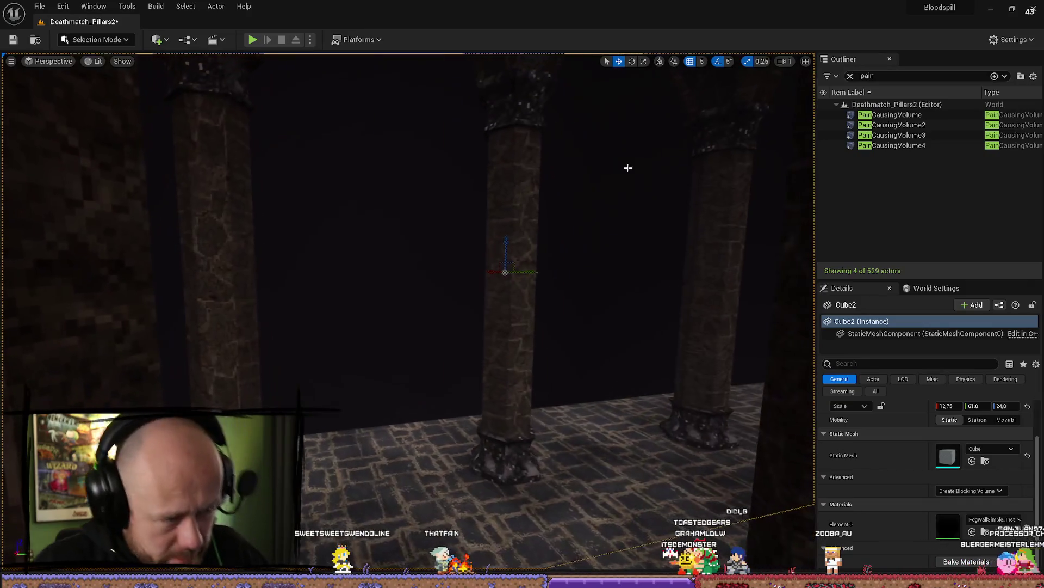
pyautogui.press('Delete')
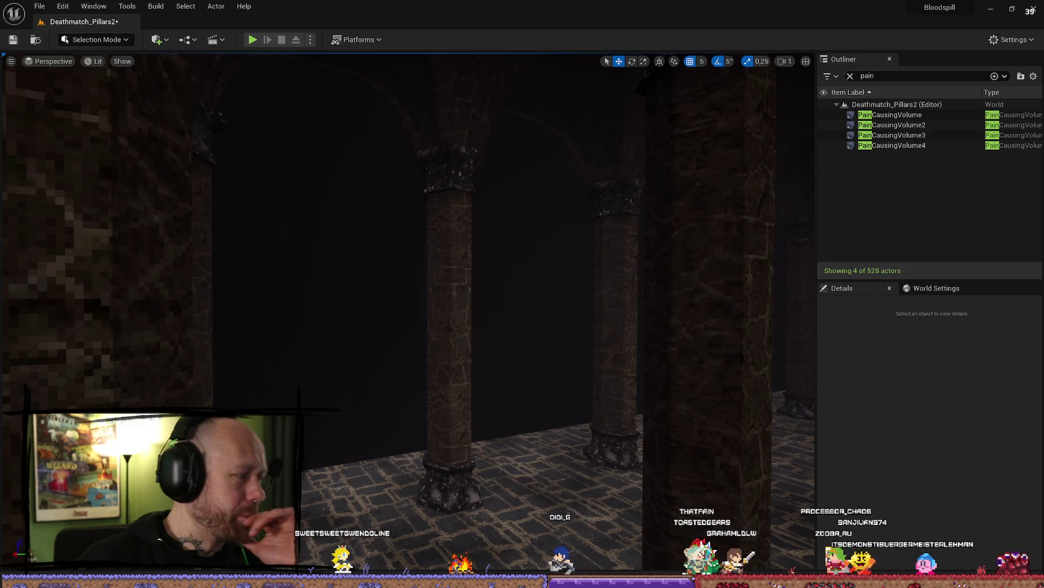
pyautogui.hotkey('alt', 'Tab')
# Step: Move FadeDistance, wire Multiply into the Depth Fade Opacity pin, and snap the editor aside
pyautogui.moveTo(583, 310); pyautogui.dragTo(552, 323)
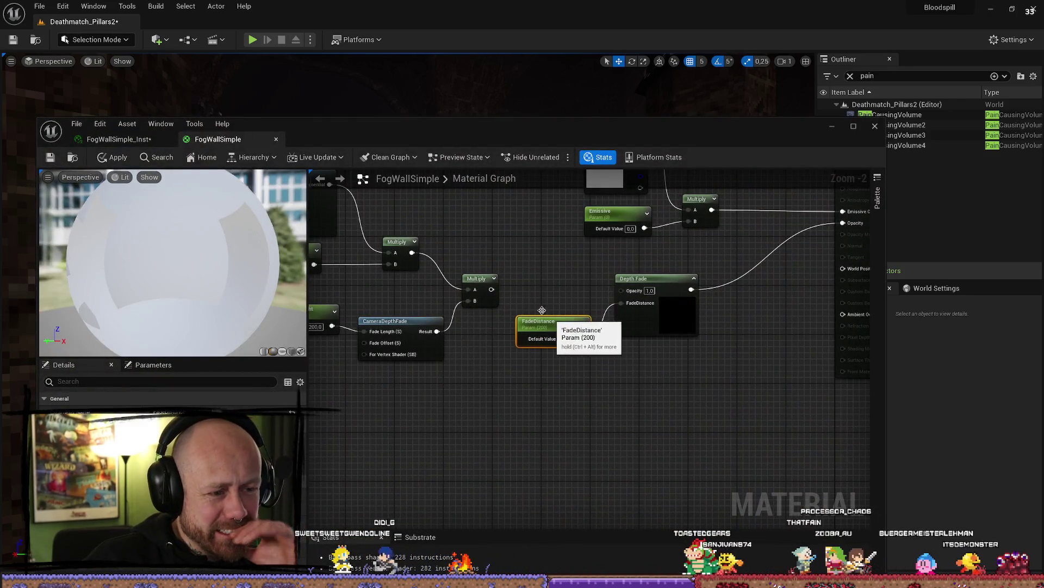
pyautogui.moveTo(493, 291); pyautogui.dragTo(631, 293)
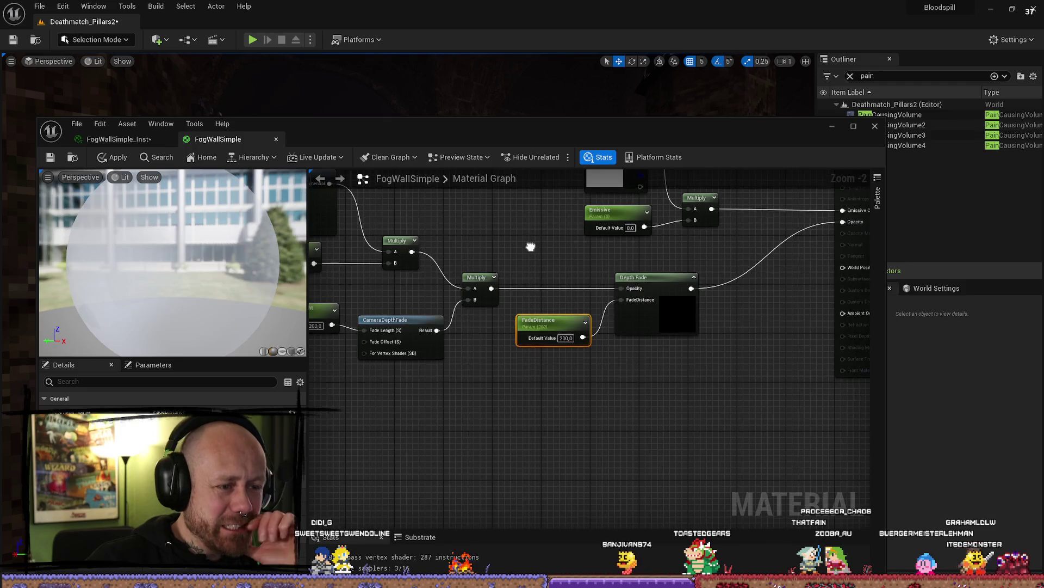
pyautogui.moveTo(531, 242)
pyautogui.mouseDown()
pyautogui.moveTo(548, 256)
pyautogui.moveTo(687, 258)
pyautogui.moveTo(731, 364)
pyautogui.moveTo(583, 262)
pyautogui.mouseUp()
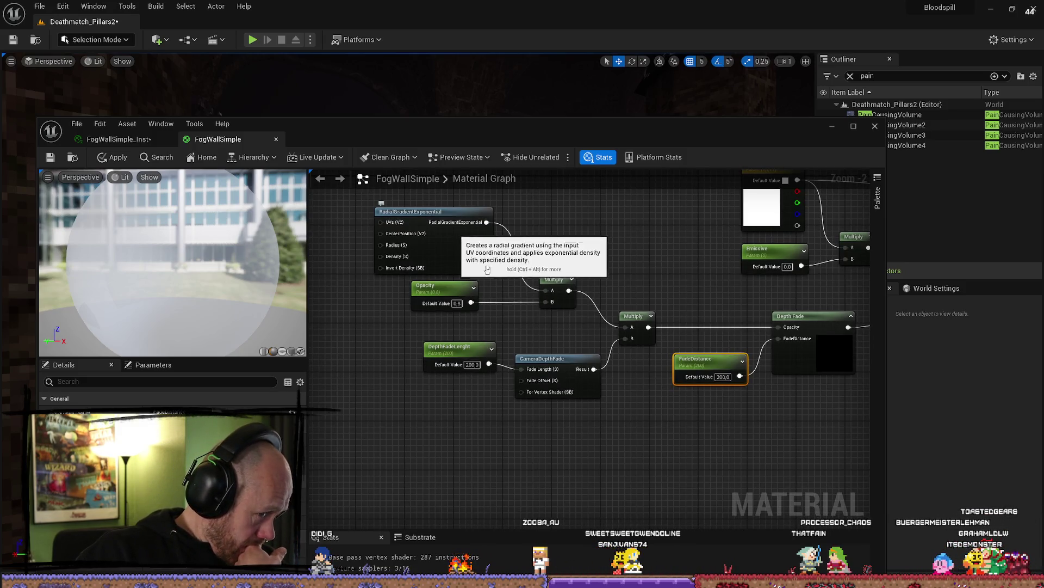
pyautogui.moveTo(507, 352); pyautogui.dragTo(374, 304)
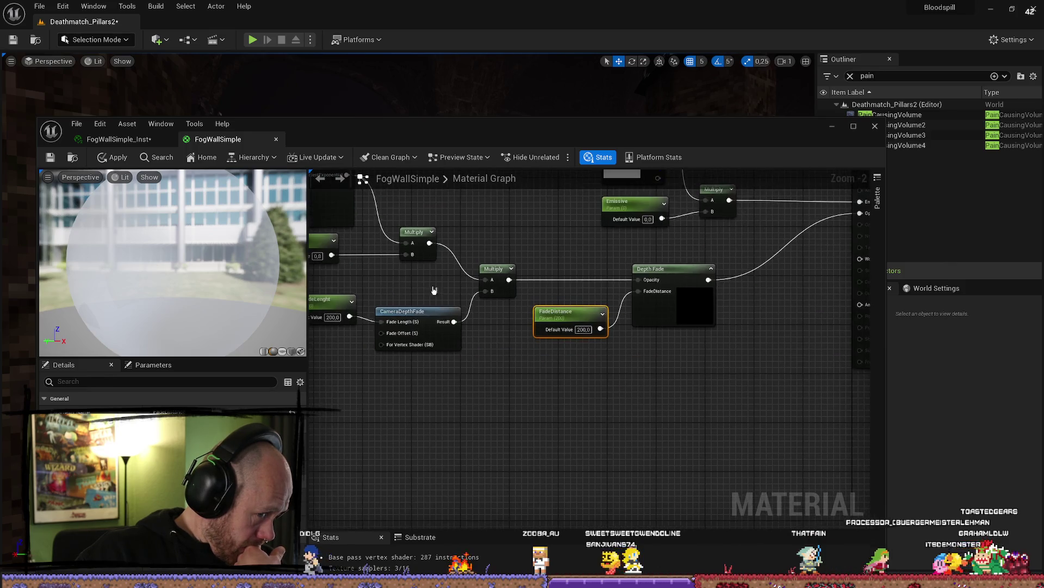
pyautogui.moveTo(504, 413); pyautogui.dragTo(581, 416)
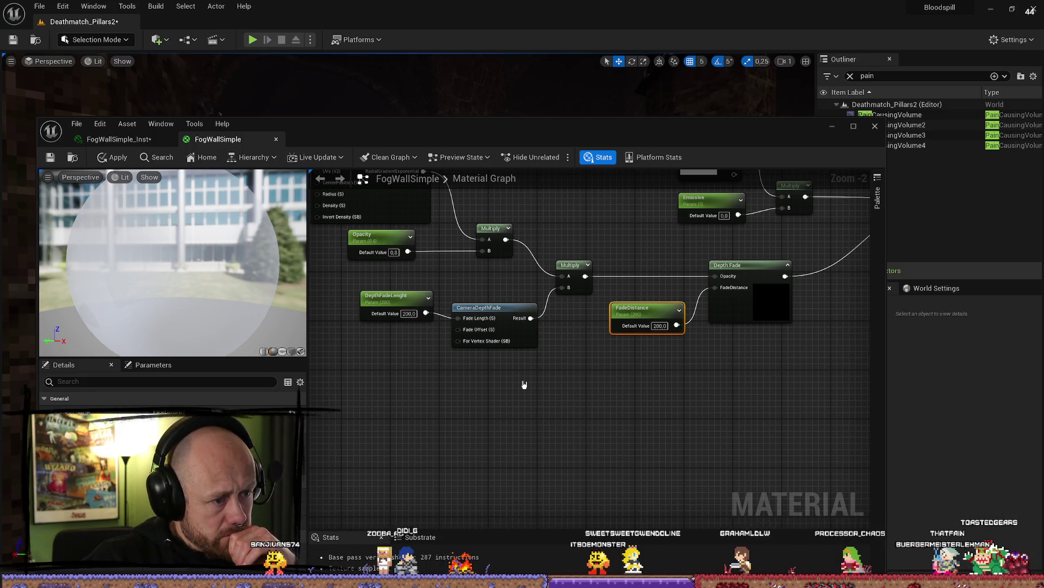
pyautogui.moveTo(491, 137)
pyautogui.mouseDown()
pyautogui.moveTo(646, 221)
pyautogui.moveTo(2, 180)
pyautogui.mouseUp()
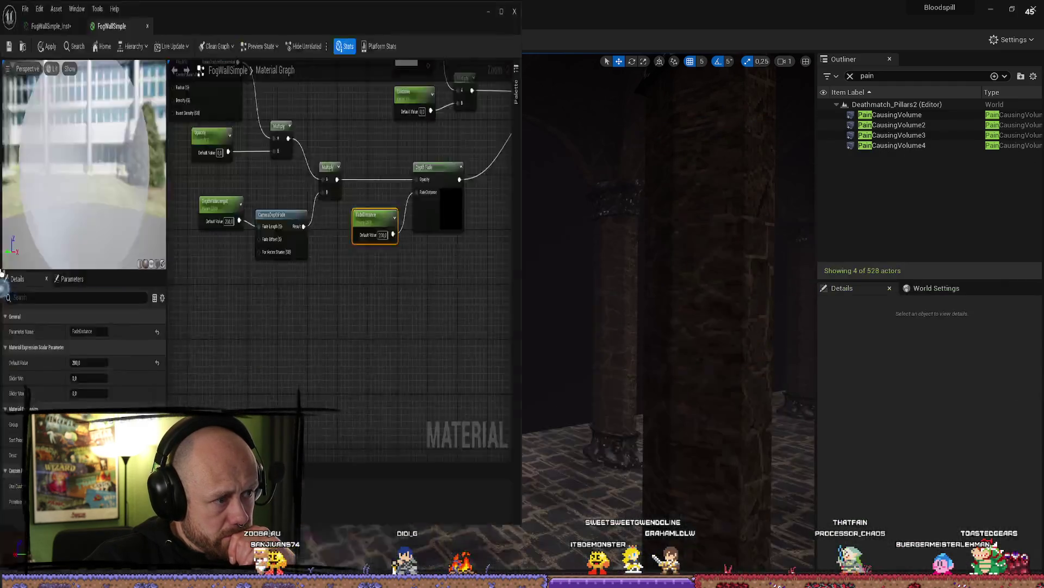
pyautogui.click(625, 179)
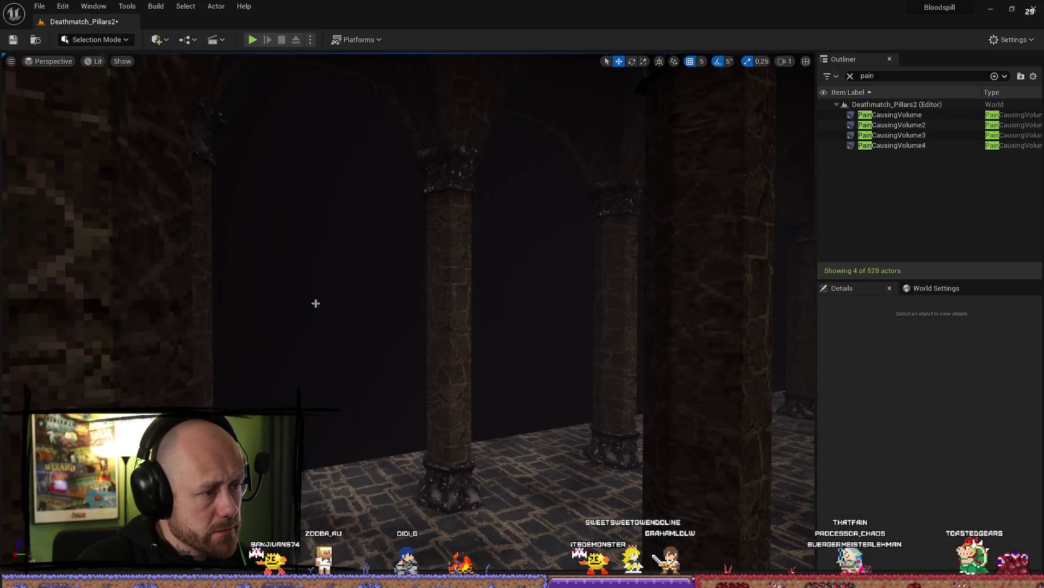
# Step: Save the FogWallSimple material and fly the camera toward a gap between pillars
pyautogui.moveTo(316, 303)
pyautogui.mouseDown()
pyautogui.moveTo(326, 261)
pyautogui.moveTo(348, 239)
pyautogui.moveTo(299, 239)
pyautogui.mouseUp()
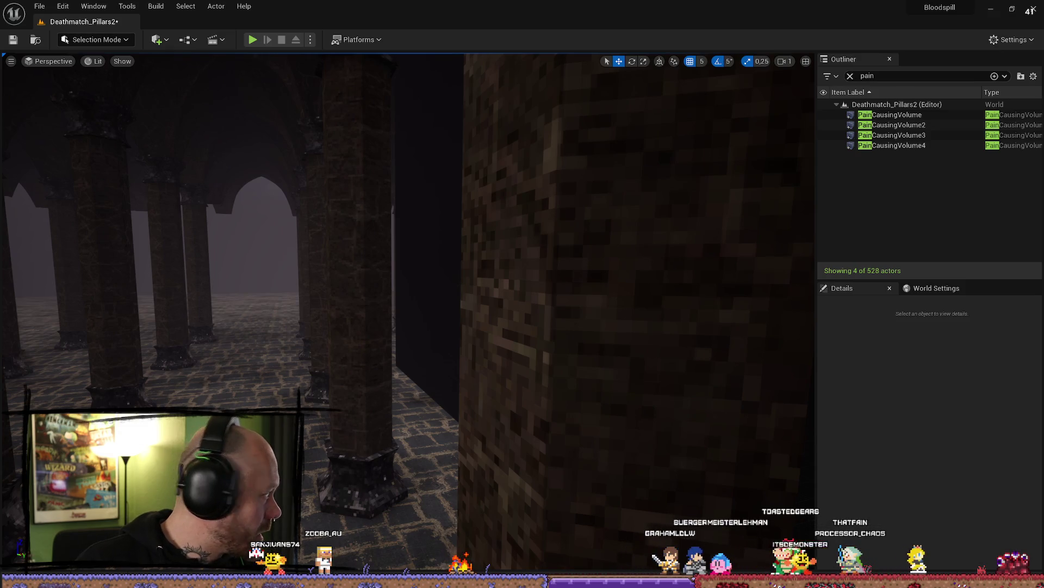
pyautogui.hotkey('ctrl', 's')
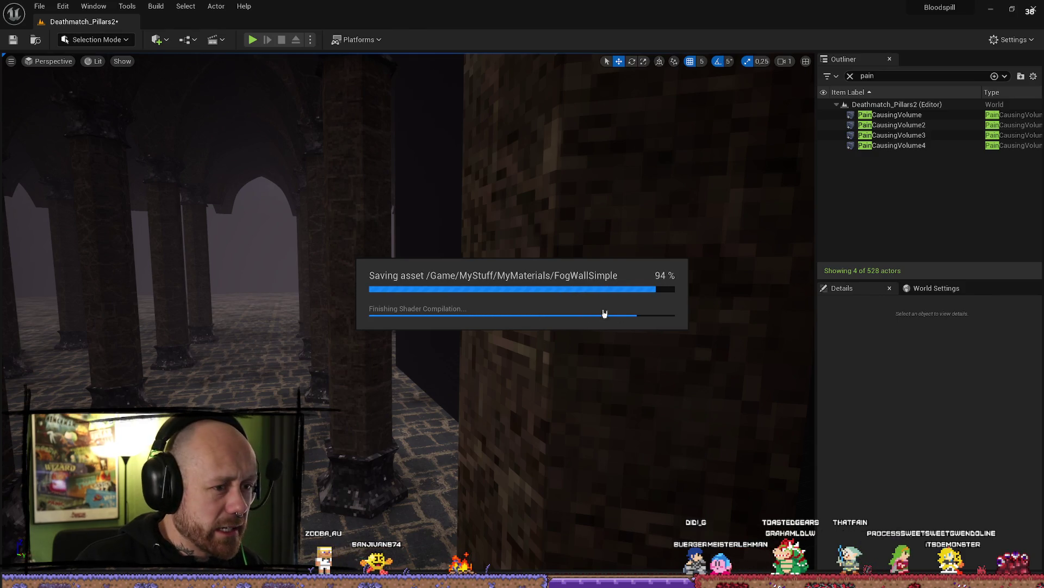
pyautogui.moveTo(583, 343)
pyautogui.mouseDown()
pyautogui.moveTo(750, 342)
pyautogui.moveTo(669, 342)
pyautogui.mouseUp()
pyautogui.moveTo(363, 329)
pyautogui.mouseDown()
pyautogui.moveTo(363, 313)
pyautogui.moveTo(363, 329)
pyautogui.mouseUp()
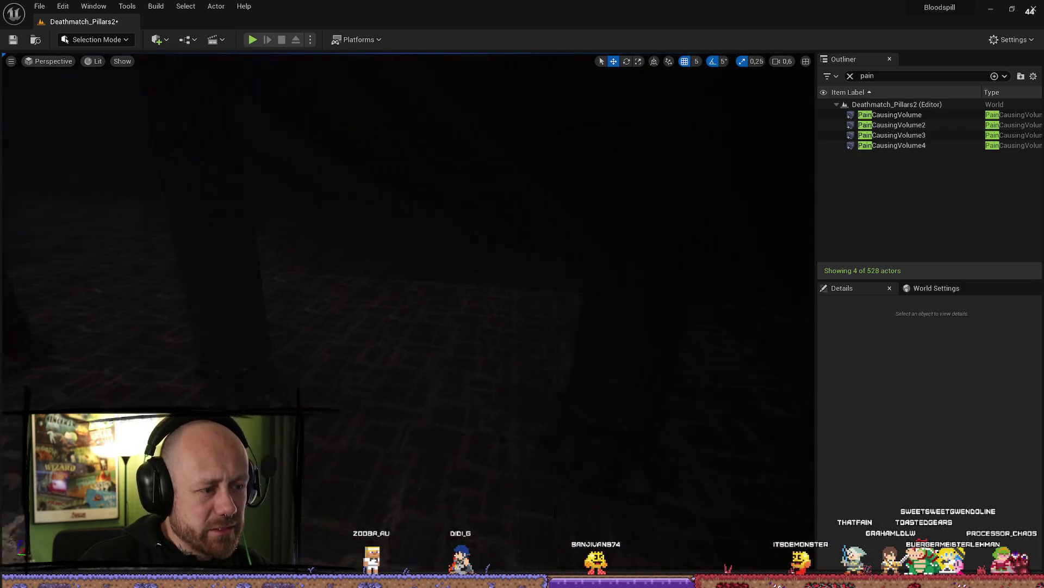
# Step: Delete the selected actor in the pillar gap, leaving 527, and open the MyMaterials folder
pyautogui.click(491, 343)
pyautogui.press('Delete')
pyautogui.moveTo(527, 345); pyautogui.dragTo(544, 343)
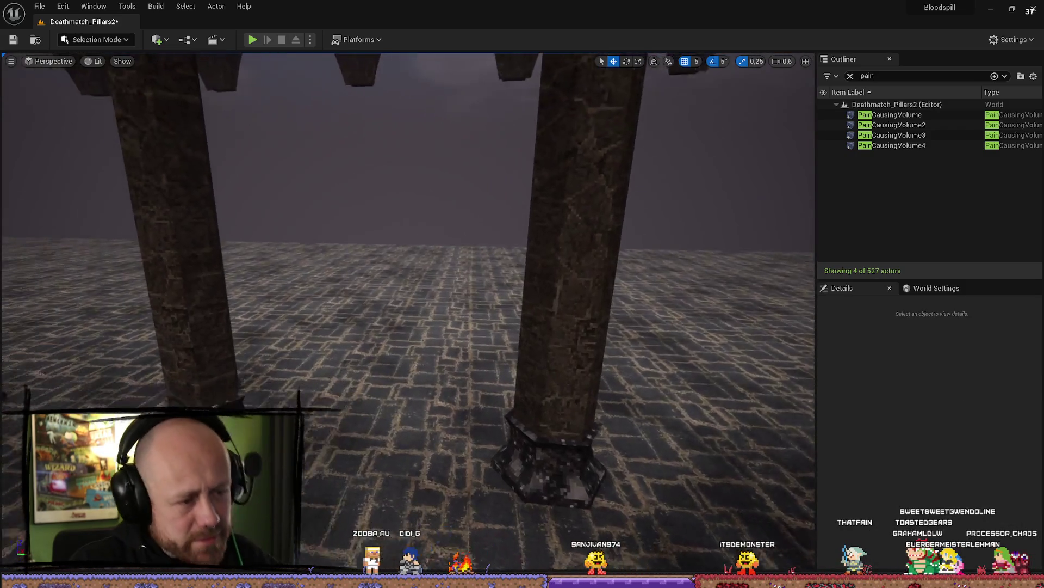
pyautogui.hotkey('ctrl', 'space')
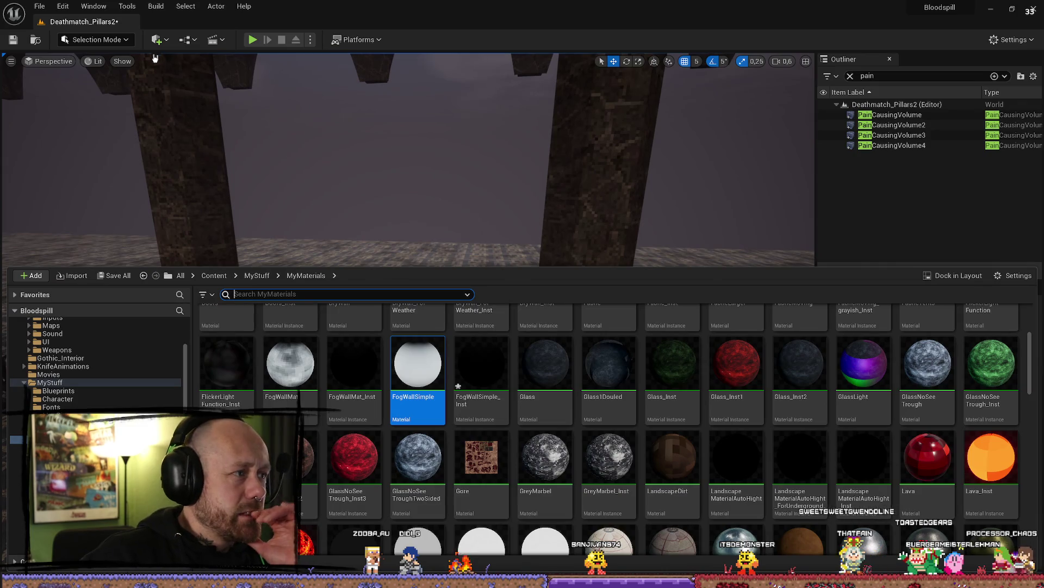
# Step: Place a new Plane from Quick Add and set its rotation to Y 90 so it stands upright
pyautogui.click(169, 40)
pyautogui.click(190, 250)
pyautogui.press('e')
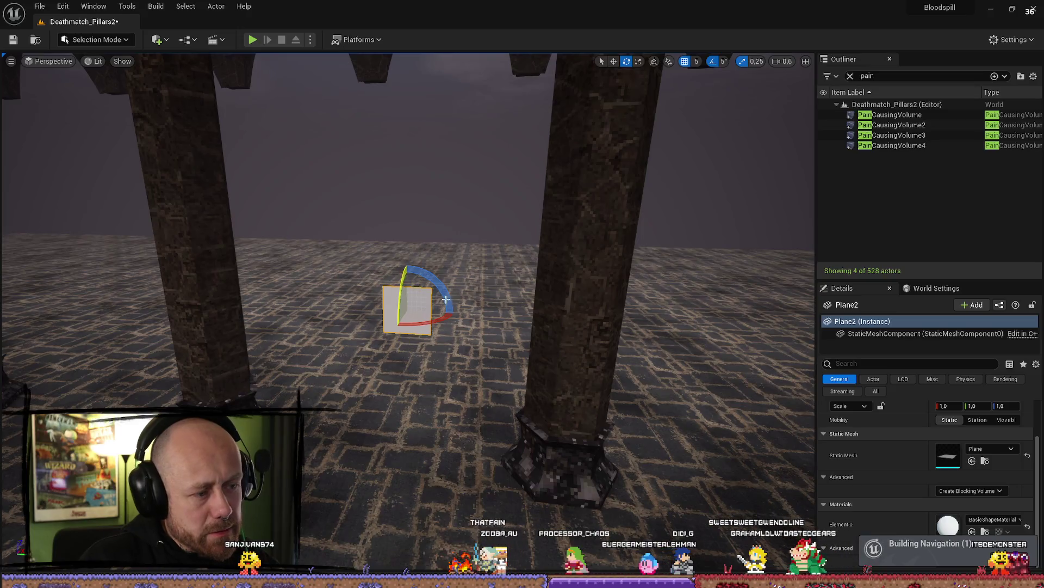
pyautogui.scroll(1, 924, 424)
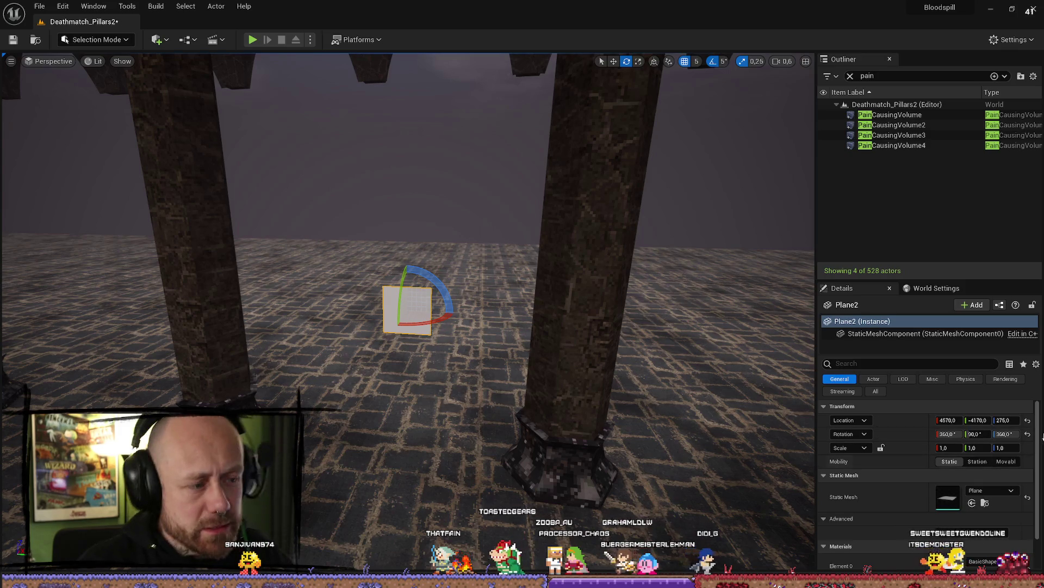
pyautogui.click(1027, 433)
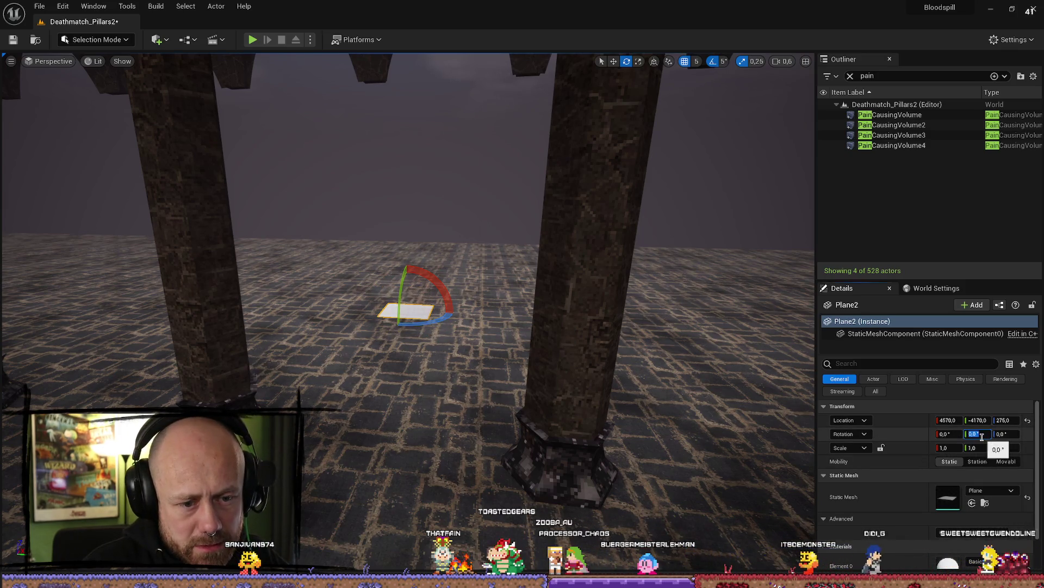
pyautogui.write('90')
pyautogui.press('Return')
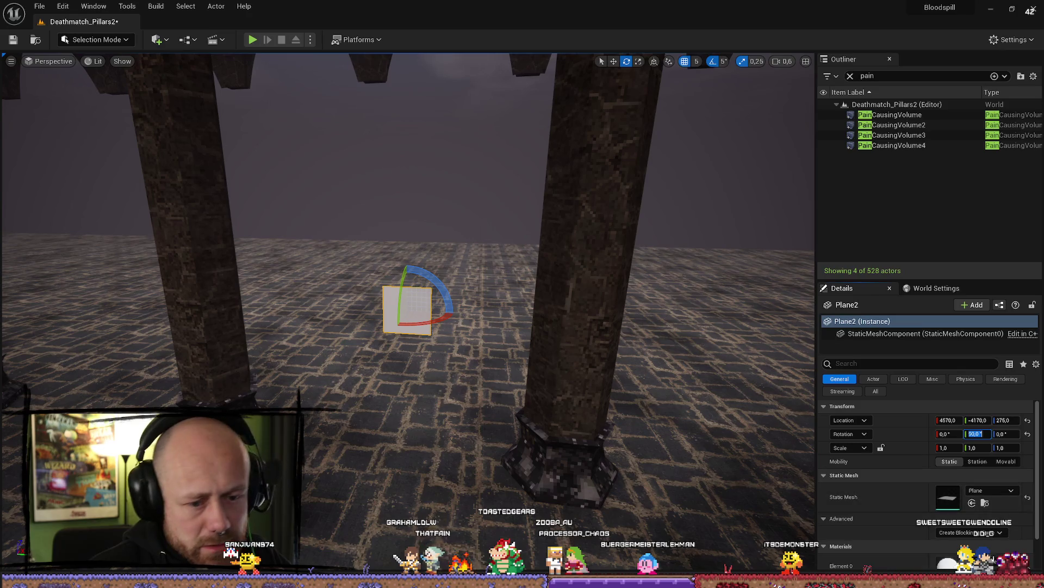
# Step: Assign the fog wall material to Element 0 and scale the plane to 13.75 × 25.5 × 1
pyautogui.click(985, 565)
pyautogui.write('fogwall')
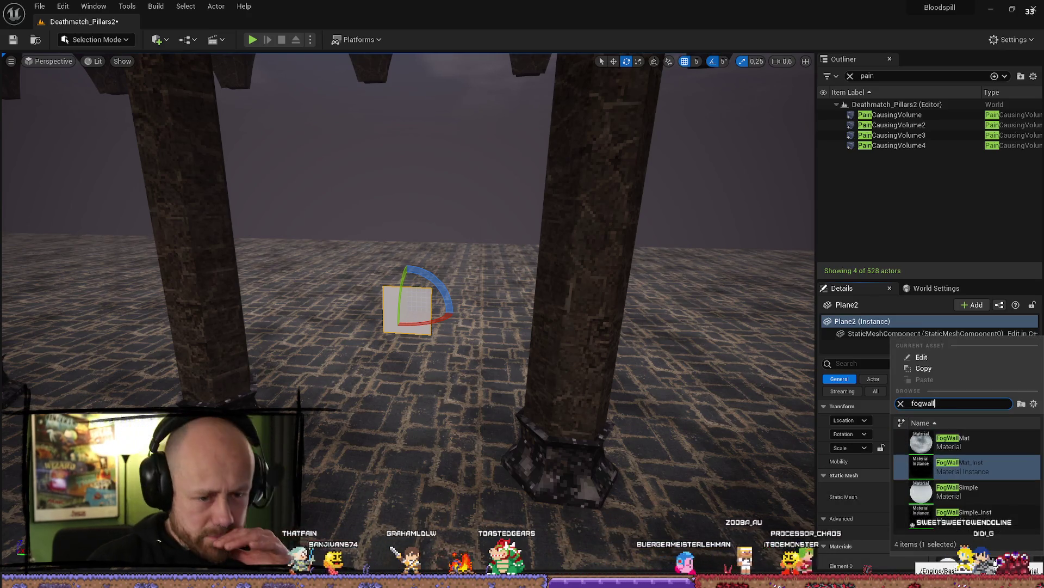
pyautogui.press('Return')
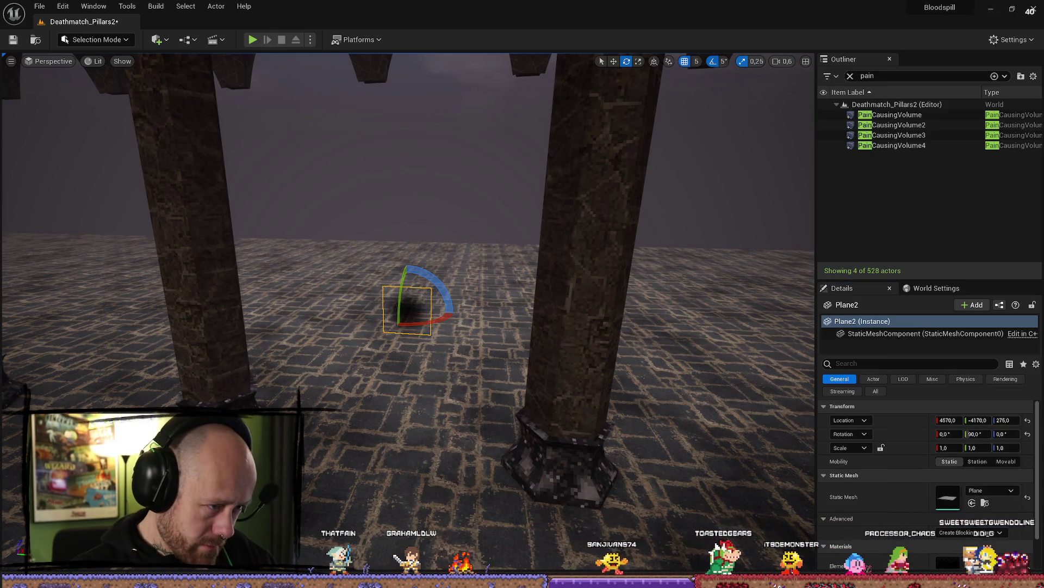
pyautogui.click(408, 310)
pyautogui.hotkey('ctrl', 'z')
pyautogui.press('r')
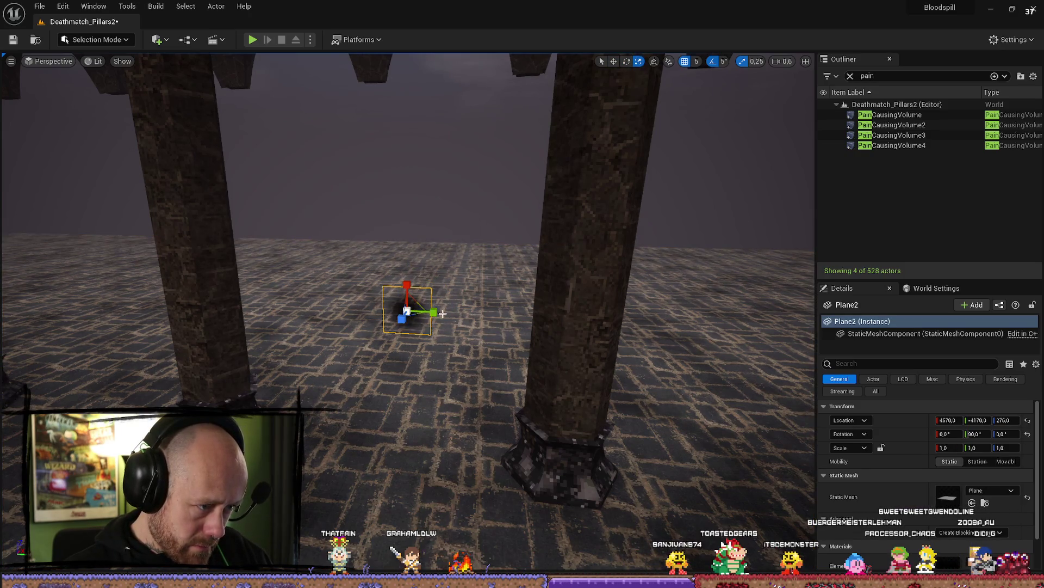
pyautogui.moveTo(442, 313); pyautogui.dragTo(577, 274)
pyautogui.moveTo(500, 311); pyautogui.dragTo(522, 293)
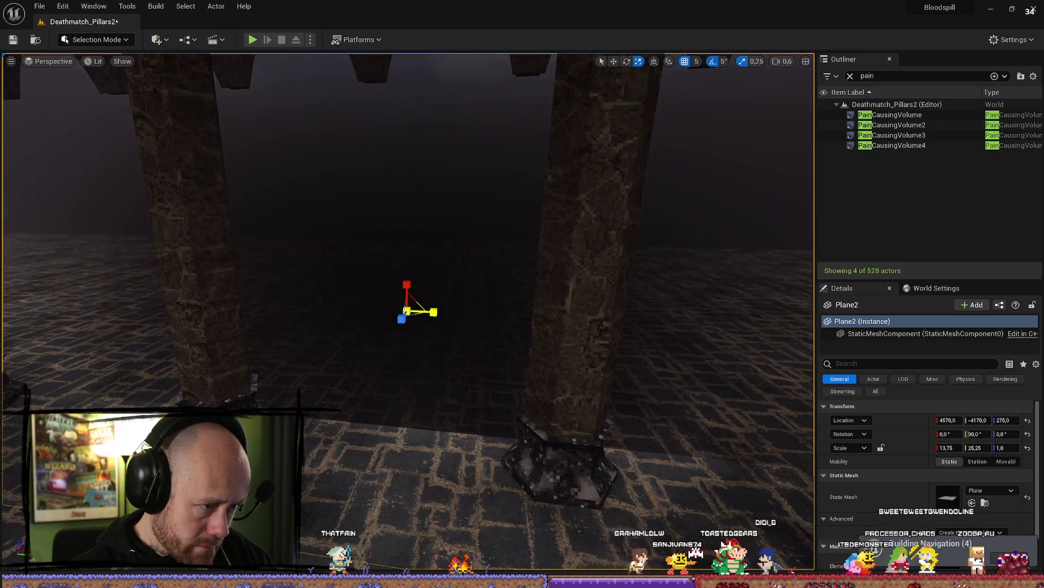
pyautogui.scroll(1, 500, 311)
# Step: Inspect Plane2 between the pillars, save the level and fog material, then fly through the gaps
pyautogui.press('s')
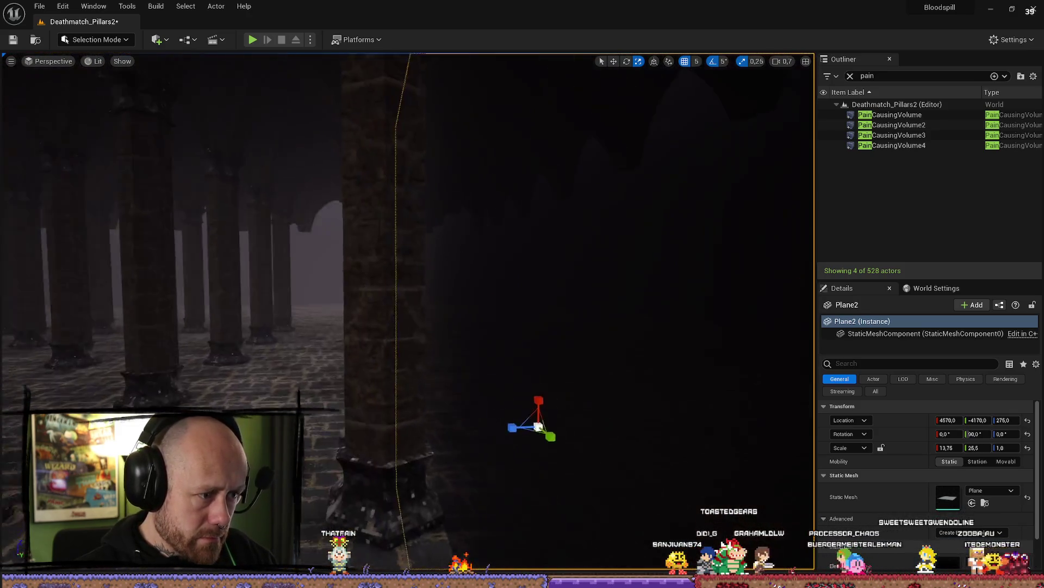
pyautogui.press('a')
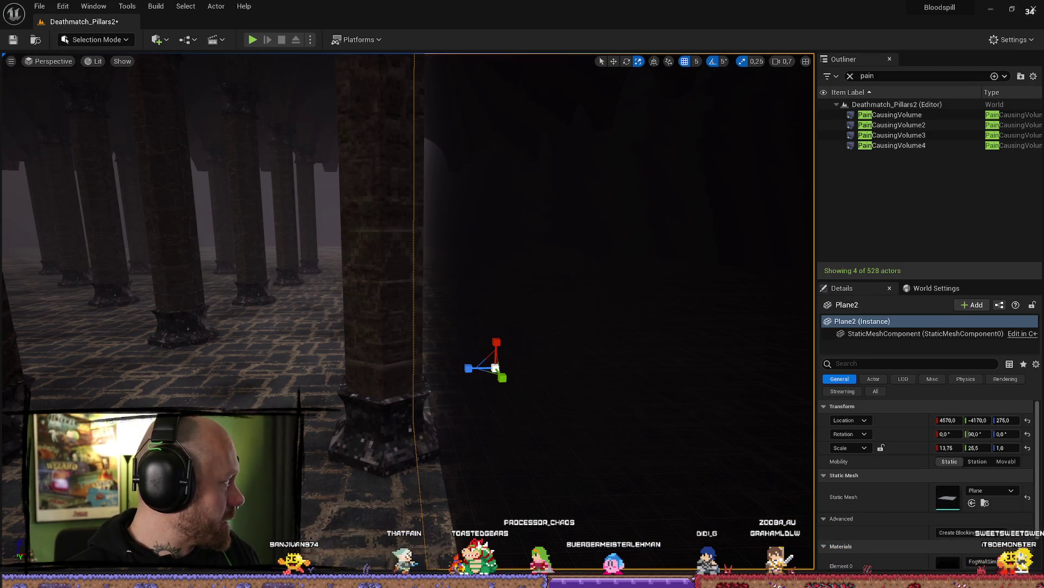
pyautogui.scroll(-1, 456, 336)
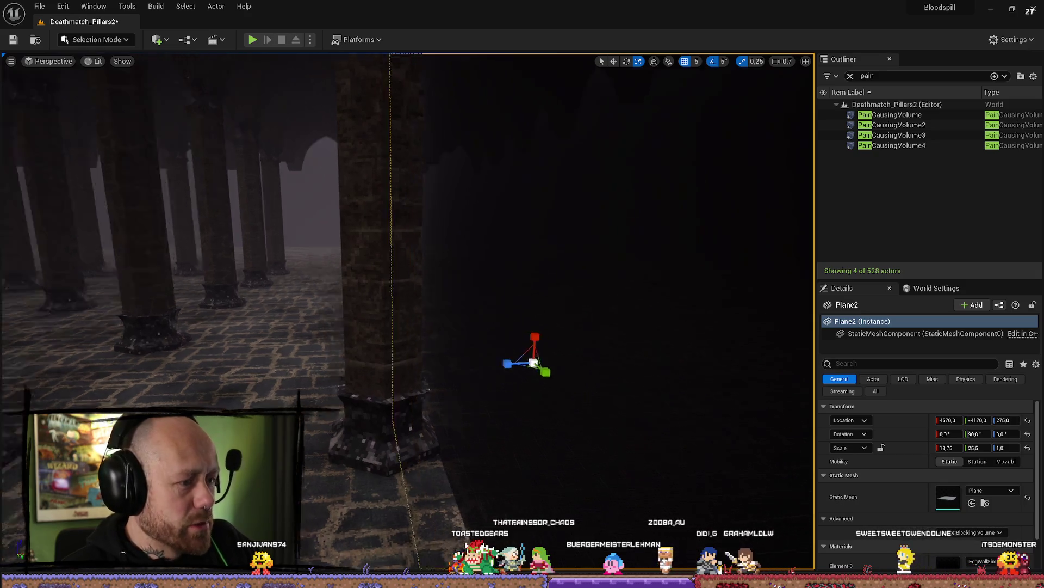
pyautogui.press('d')
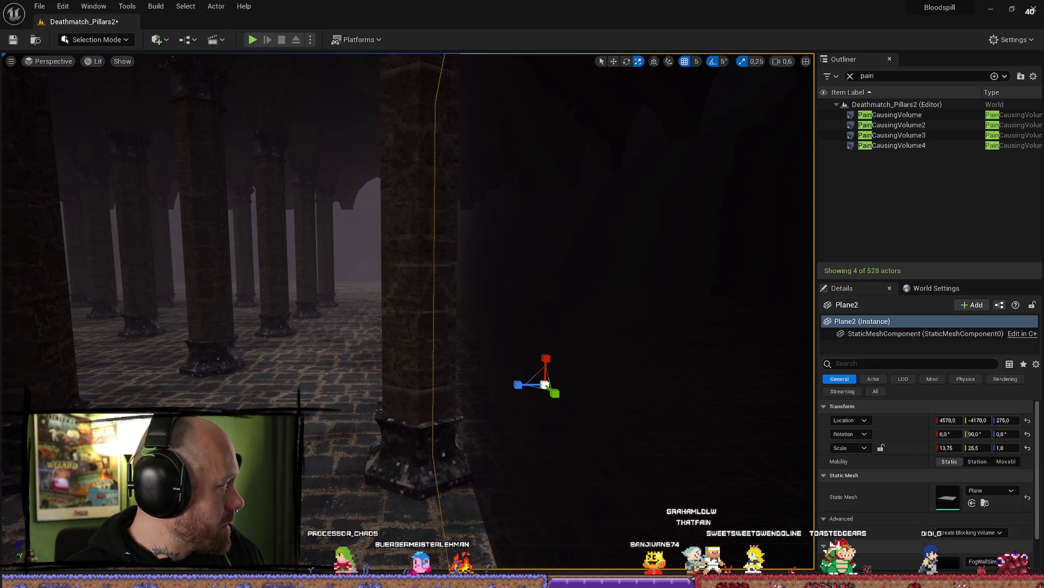
pyautogui.hotkey('ctrl', 'shift', 's')
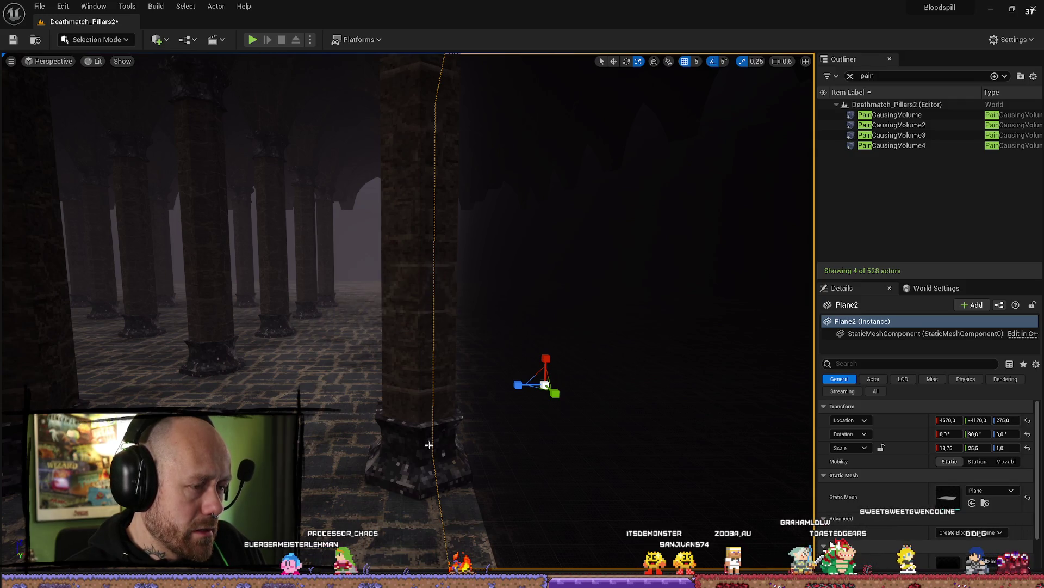
pyautogui.moveTo(428, 444)
pyautogui.mouseDown()
pyautogui.moveTo(462, 440)
pyautogui.moveTo(451, 435)
pyautogui.moveTo(479, 391)
pyautogui.moveTo(438, 397)
pyautogui.mouseUp()
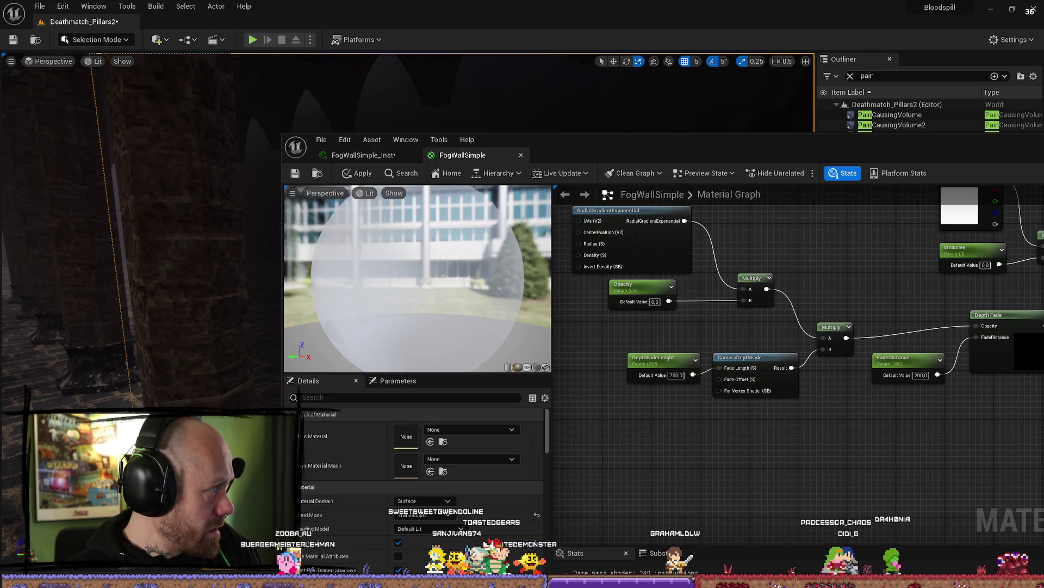
# Step: Bring the Firefox window with the YouTube fog card tutorial in front of the FogWallSimple editor
pyautogui.hotkey('alt', 'Tab')
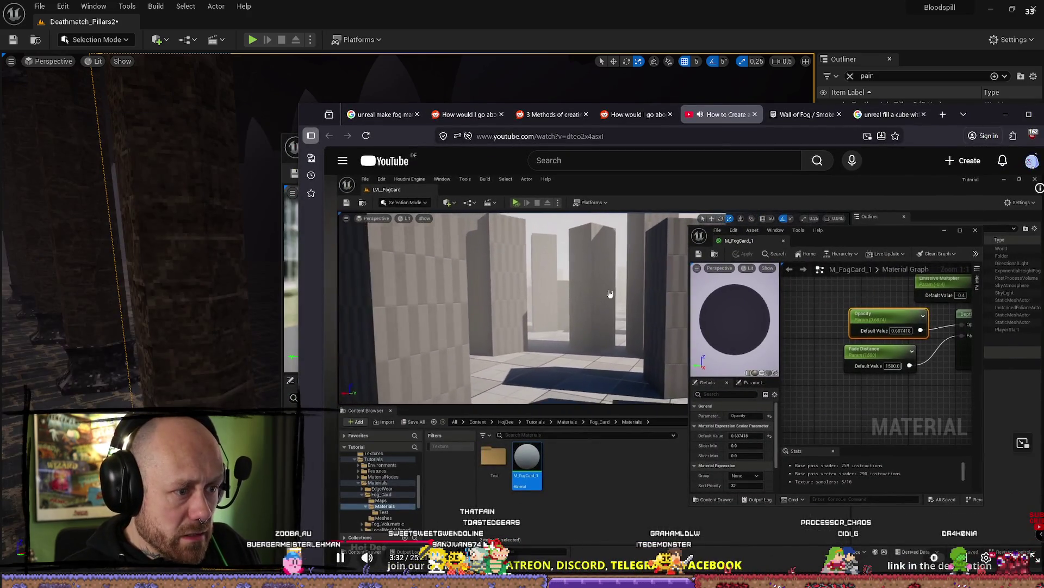
# Step: Maximize Firefox and watch the tutorial's material graph, pausing at the depth-fade constant, then return to Unreal
pyautogui.press('super+Up')
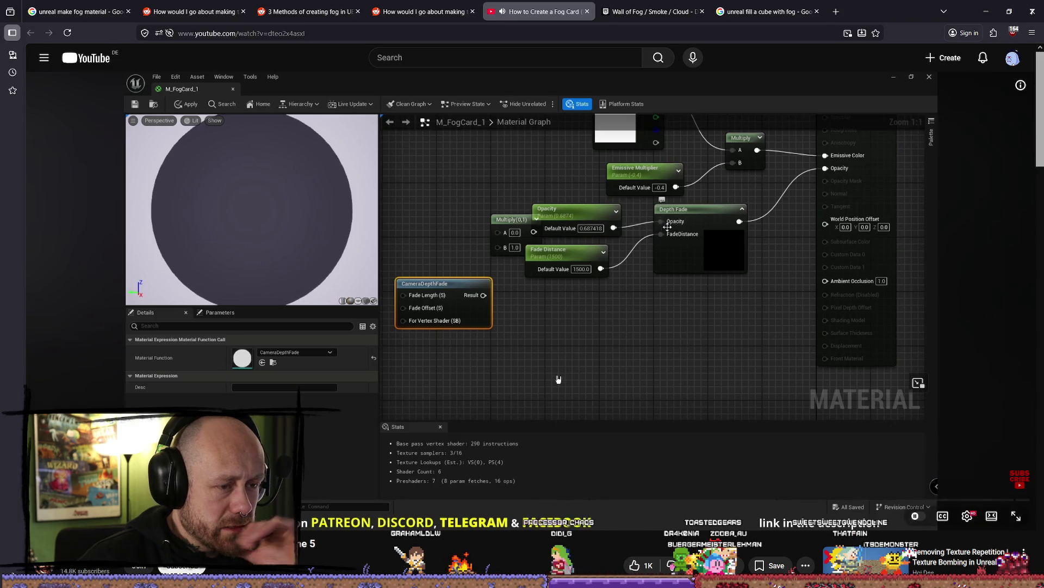
pyautogui.moveTo(559, 379); pyautogui.dragTo(558, 379)
pyautogui.click(613, 409)
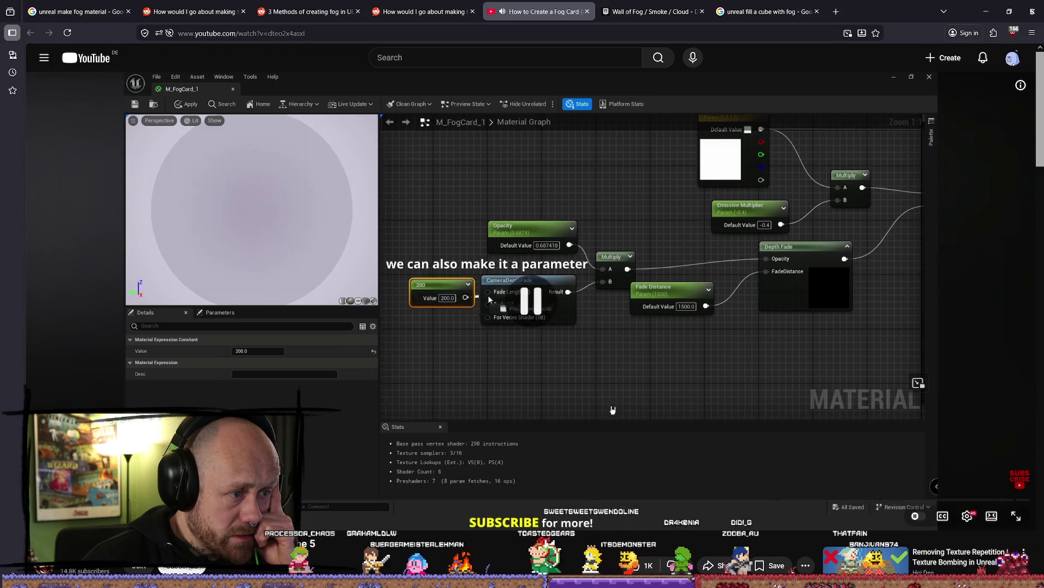
pyautogui.click(626, 410)
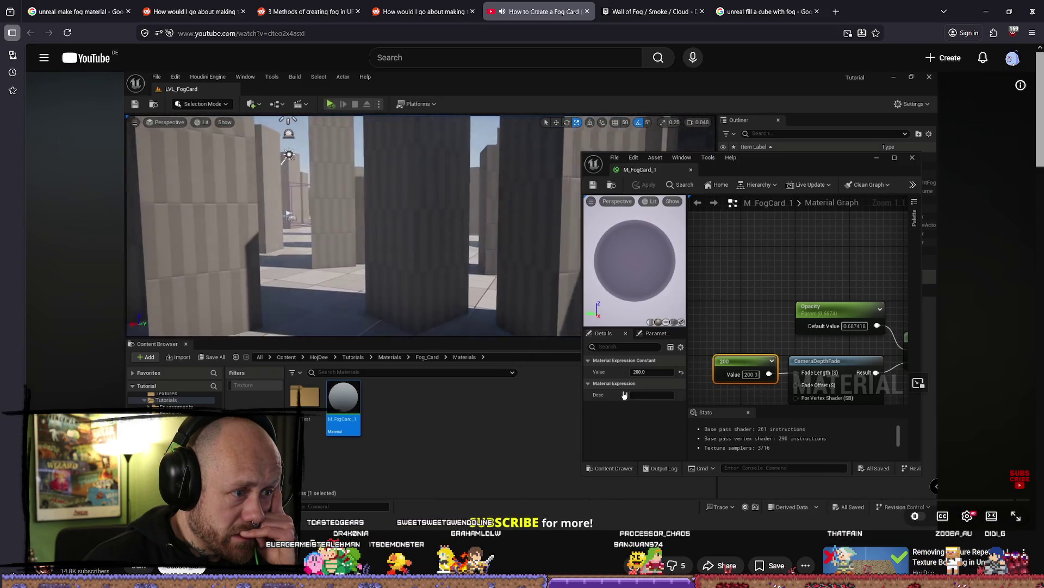
pyautogui.press('space')
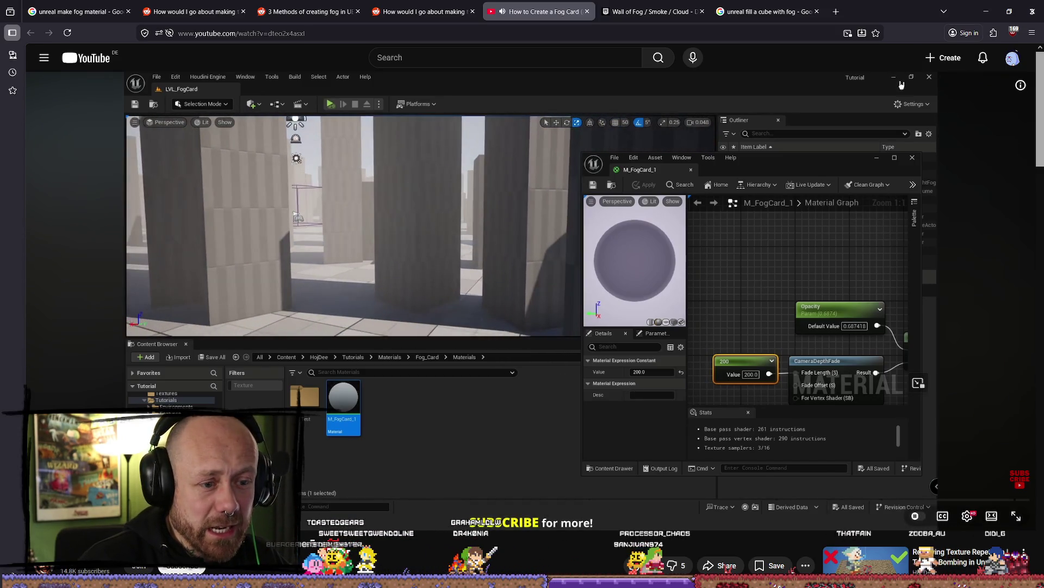
pyautogui.press('space')
pyautogui.press('space')
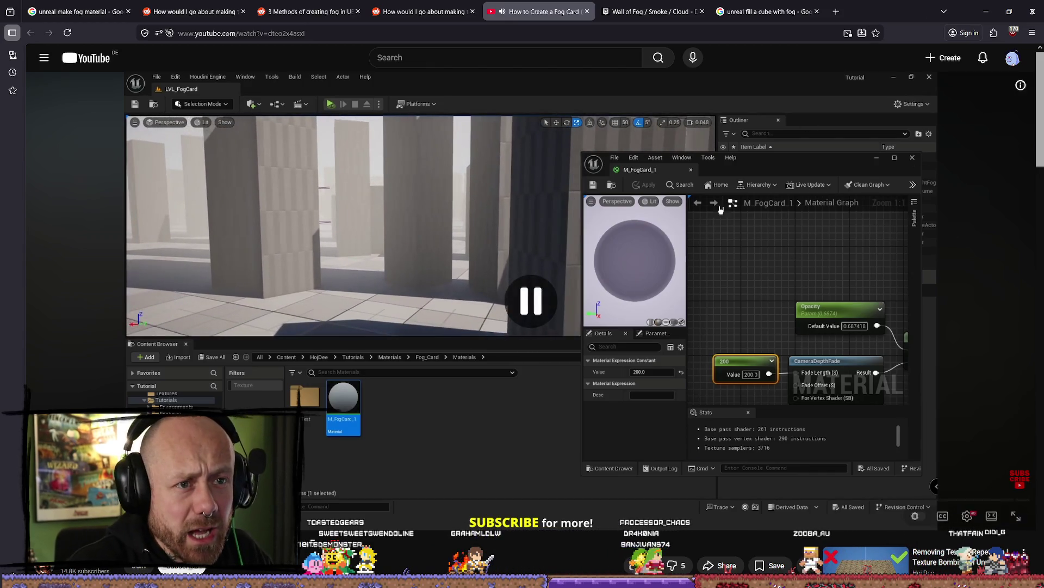
pyautogui.hotkey('alt', 'Tab')
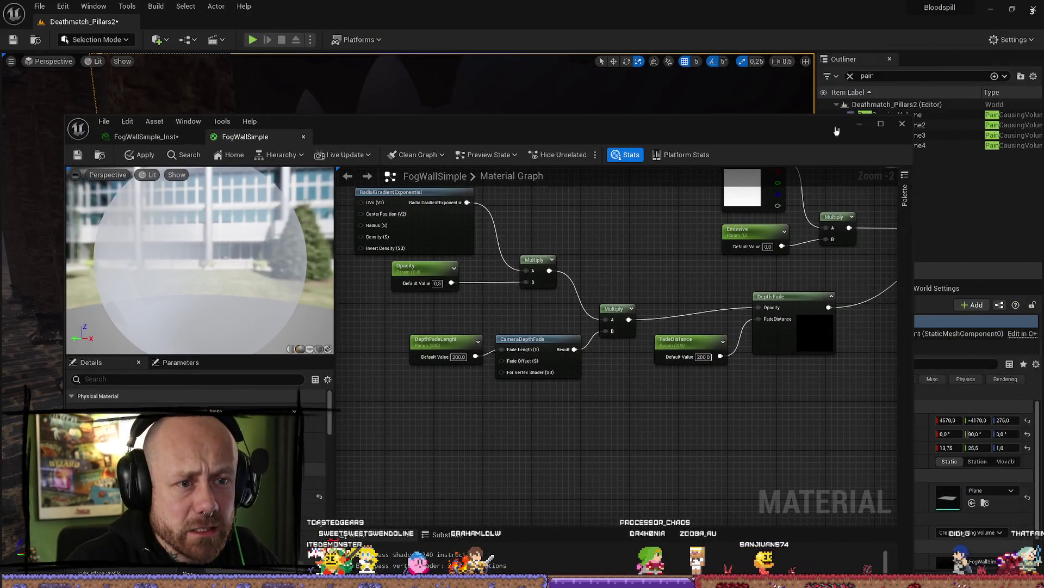
# Step: Maximize the material editor and reposition the second Multiply and DepthFadeLenght nodes
pyautogui.click(880, 125)
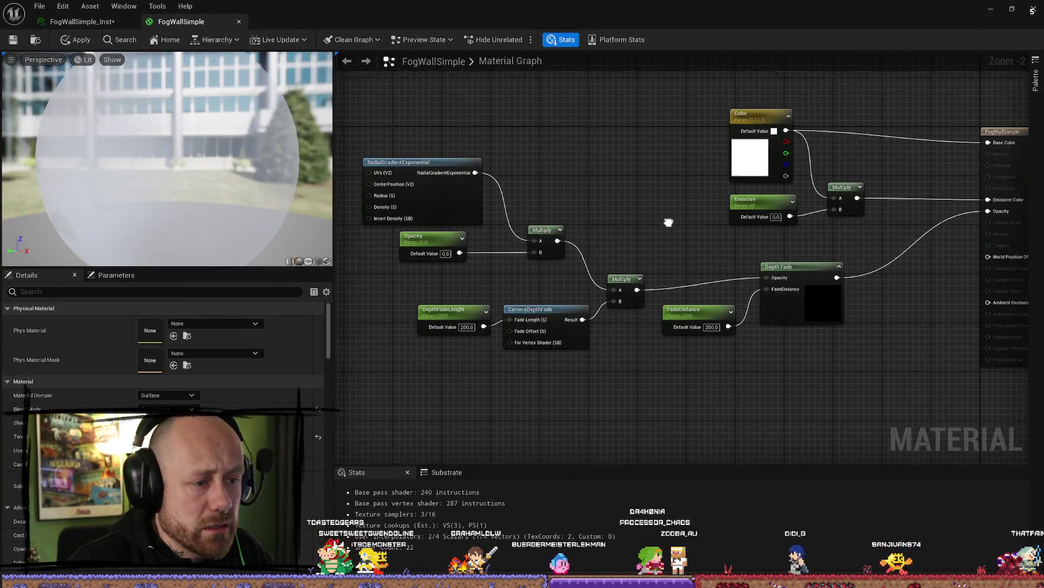
pyautogui.moveTo(631, 260); pyautogui.dragTo(653, 248)
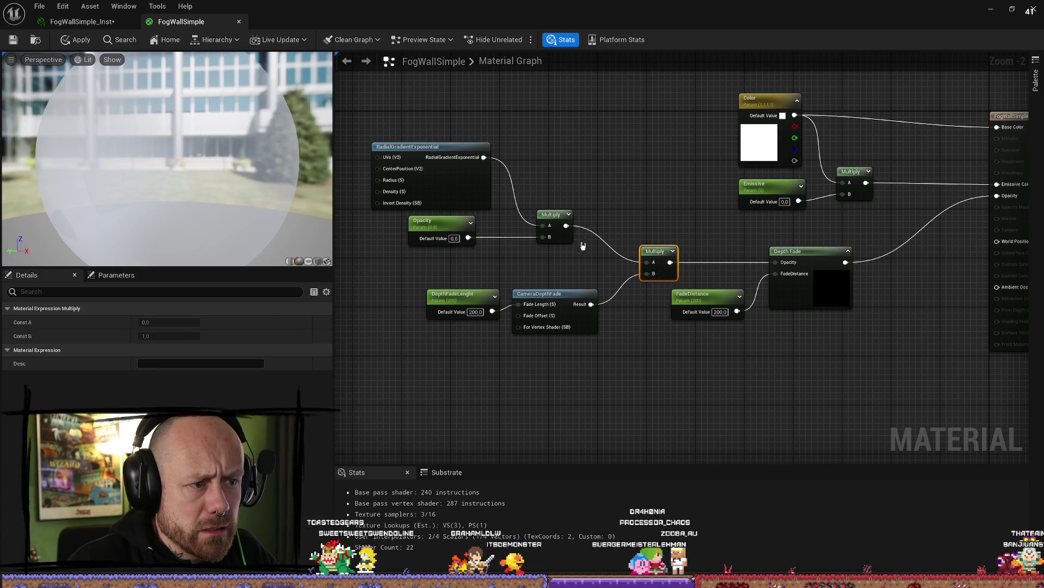
pyautogui.moveTo(534, 273); pyautogui.dragTo(533, 261)
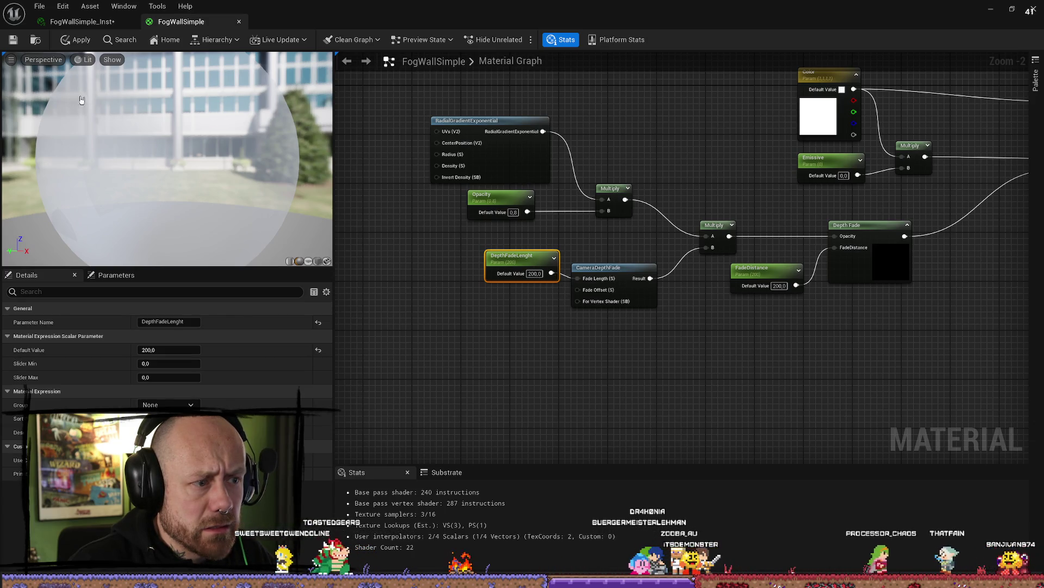
# Step: Set FogWallSimple_Inst's DepthFadeLength to 300 and close the material instance editor
pyautogui.click(63, 25)
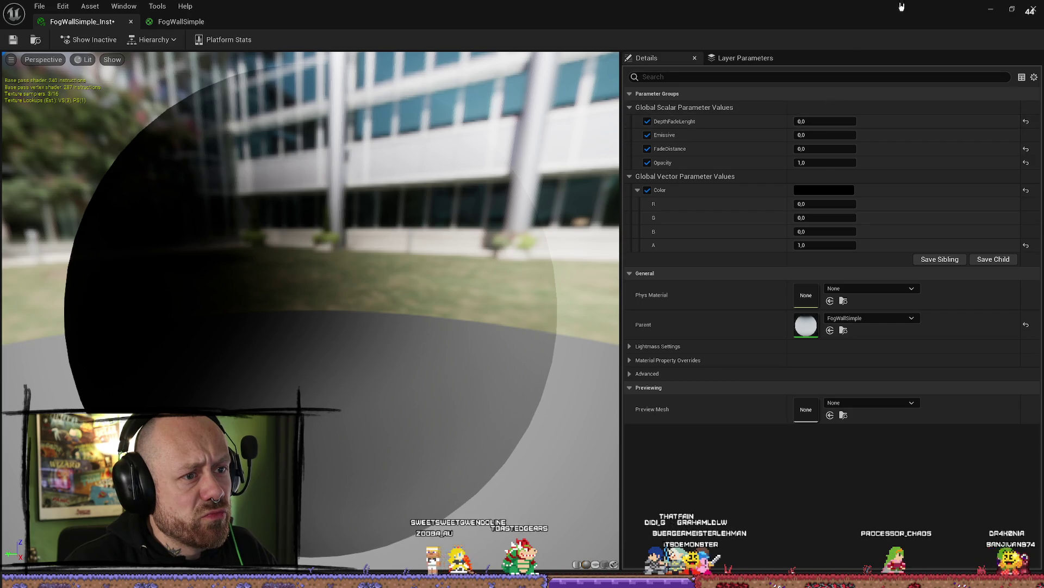
pyautogui.press('super+Left')
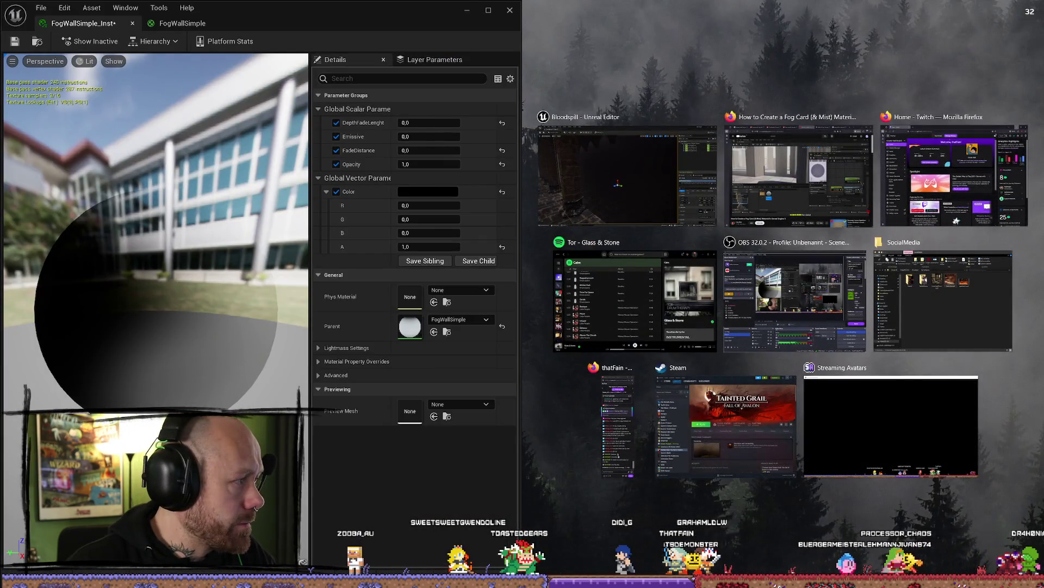
pyautogui.press('Return')
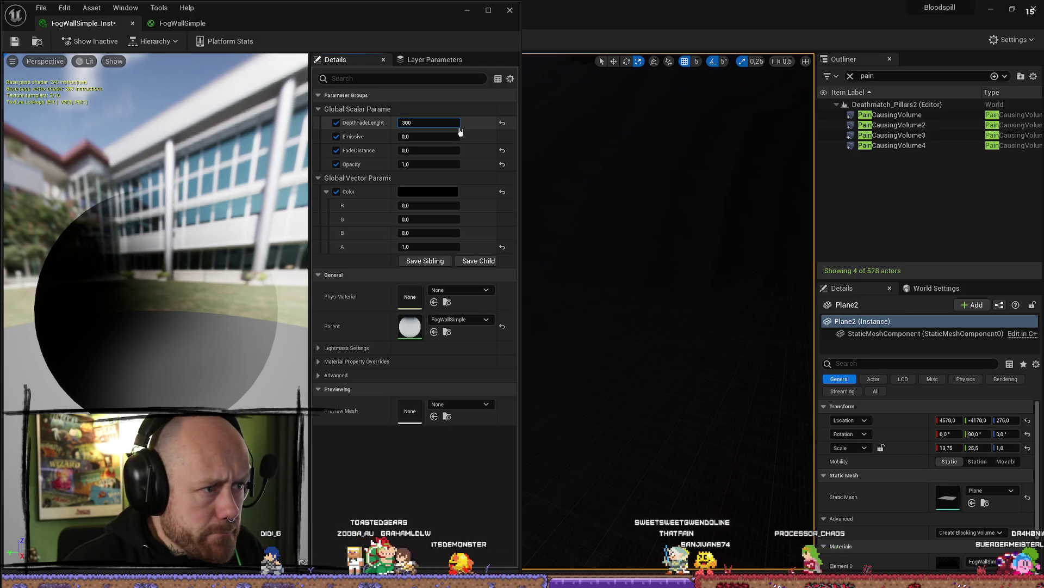
pyautogui.click(466, 10)
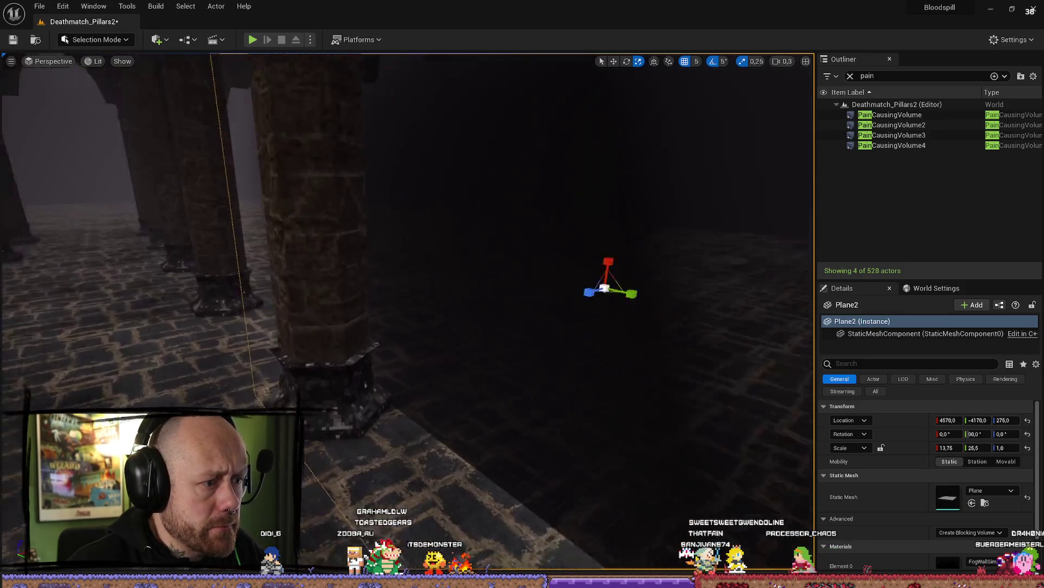
# Step: Fly around the pillars to inspect the fog wall, then duplicate Plane2 as Plane3
pyautogui.scroll(2, 408, 272)
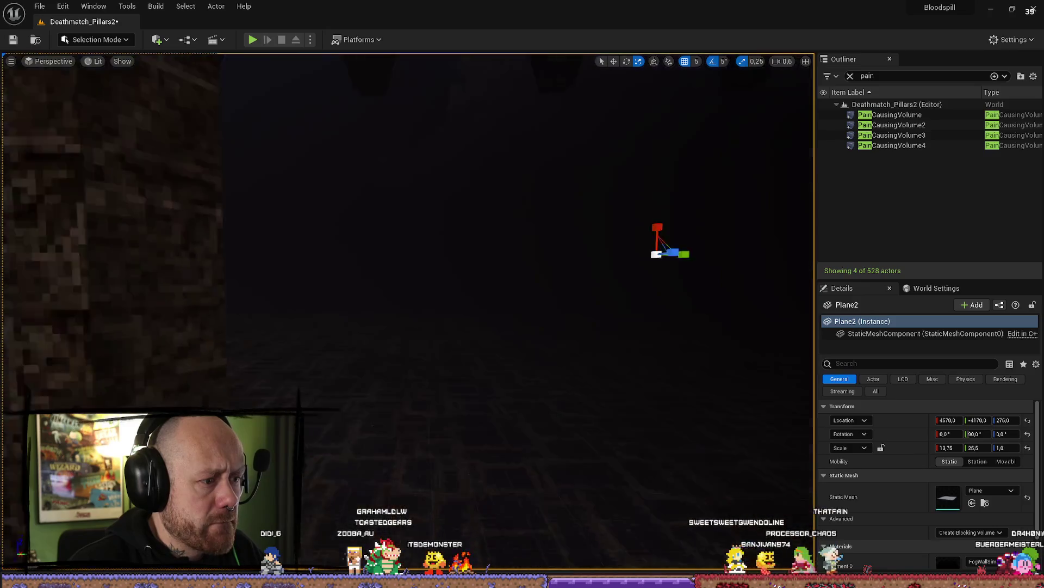
pyautogui.press('w')
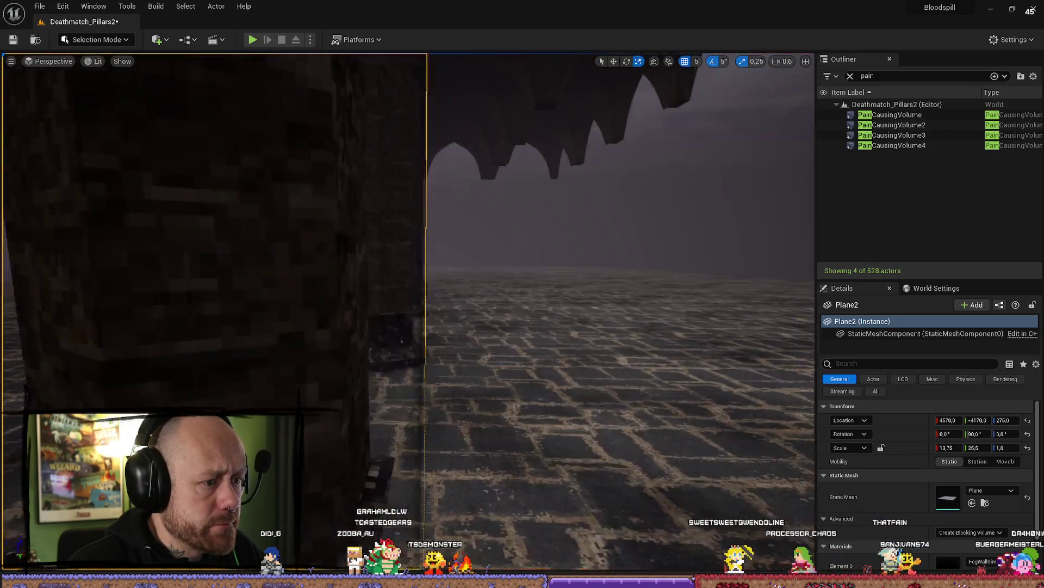
pyautogui.press('w')
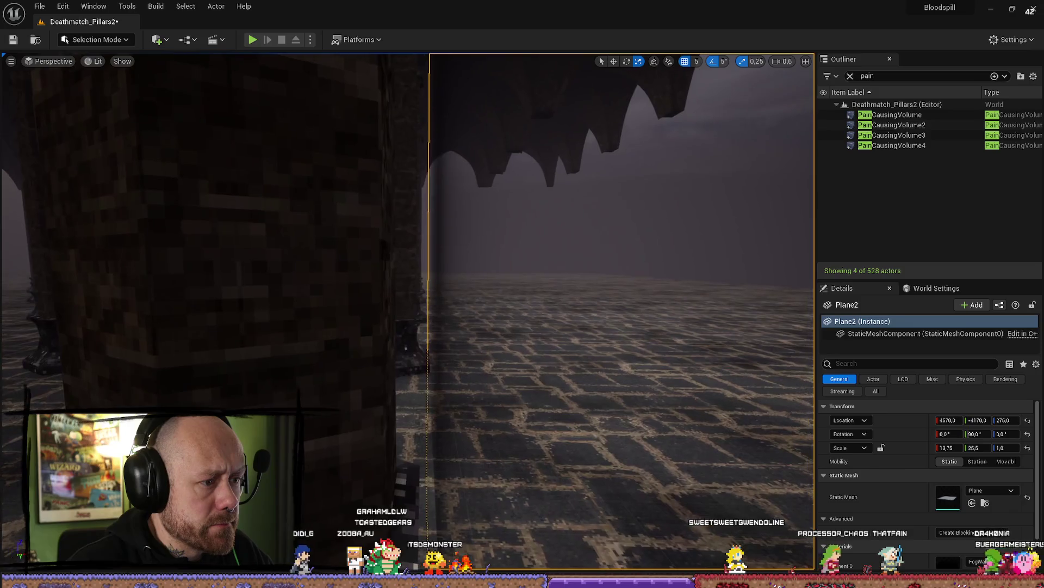
pyautogui.press('w')
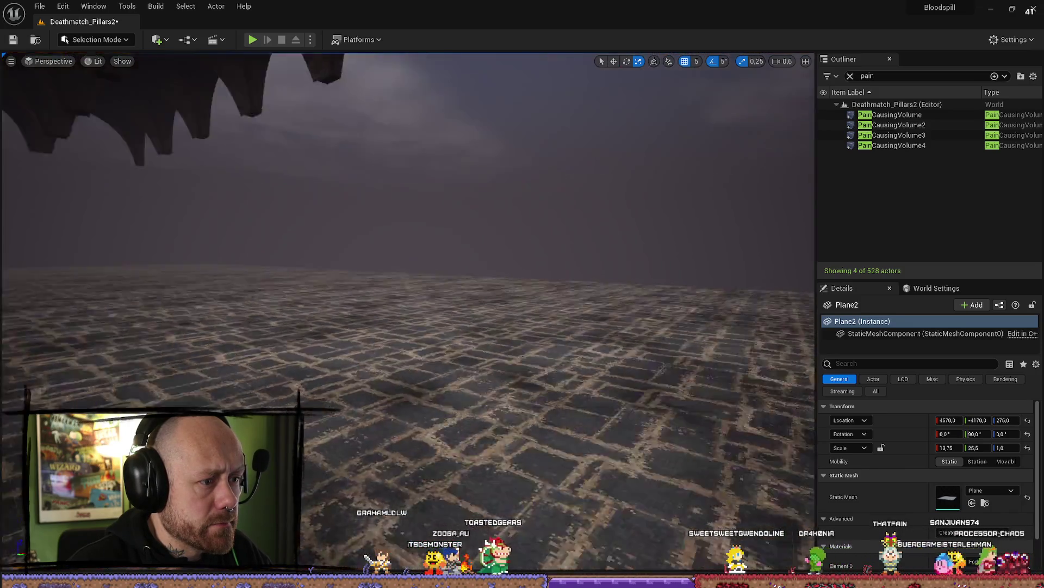
pyautogui.press('w')
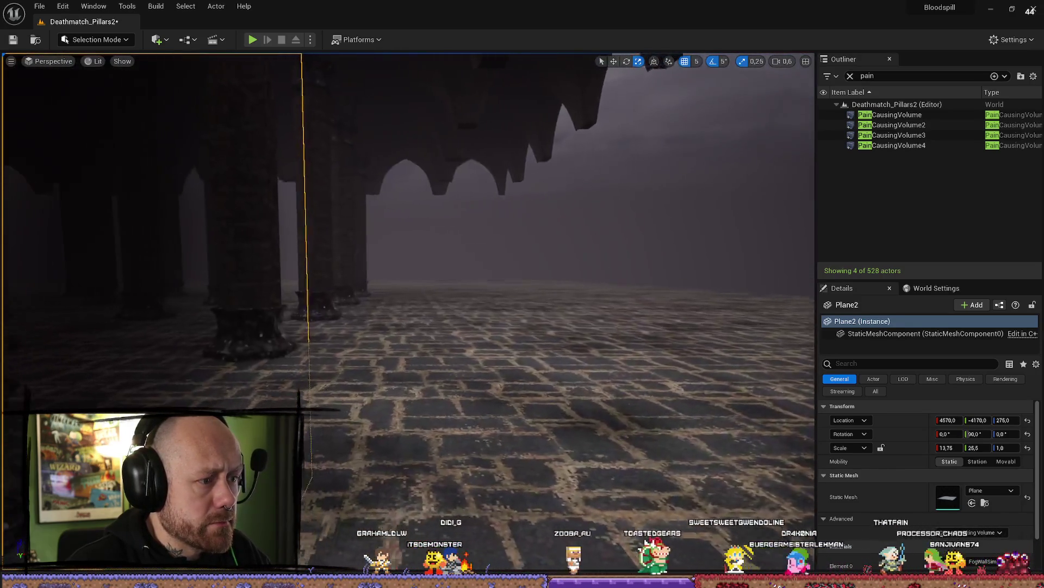
pyautogui.press('w')
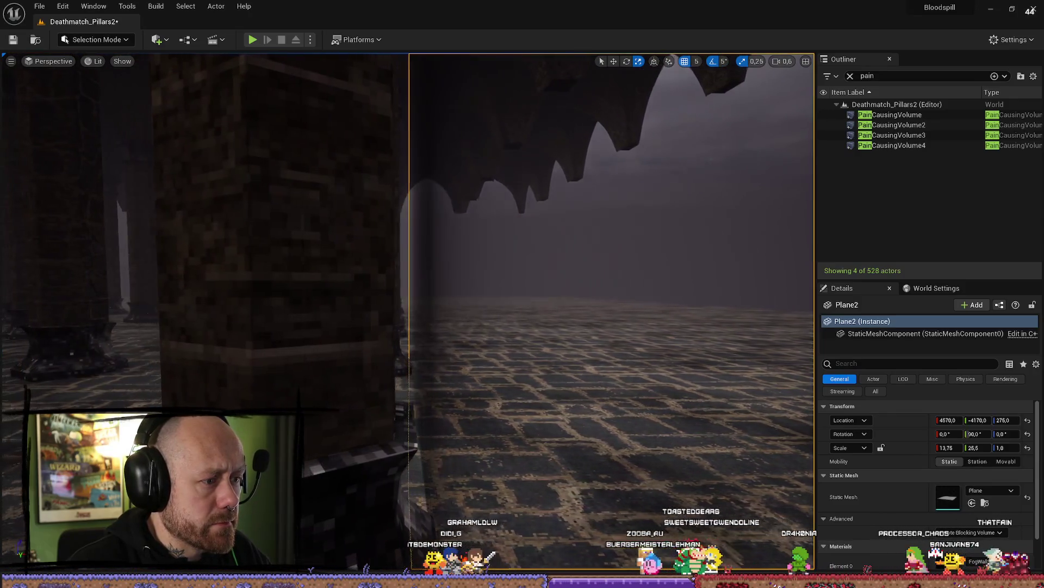
pyautogui.press('w')
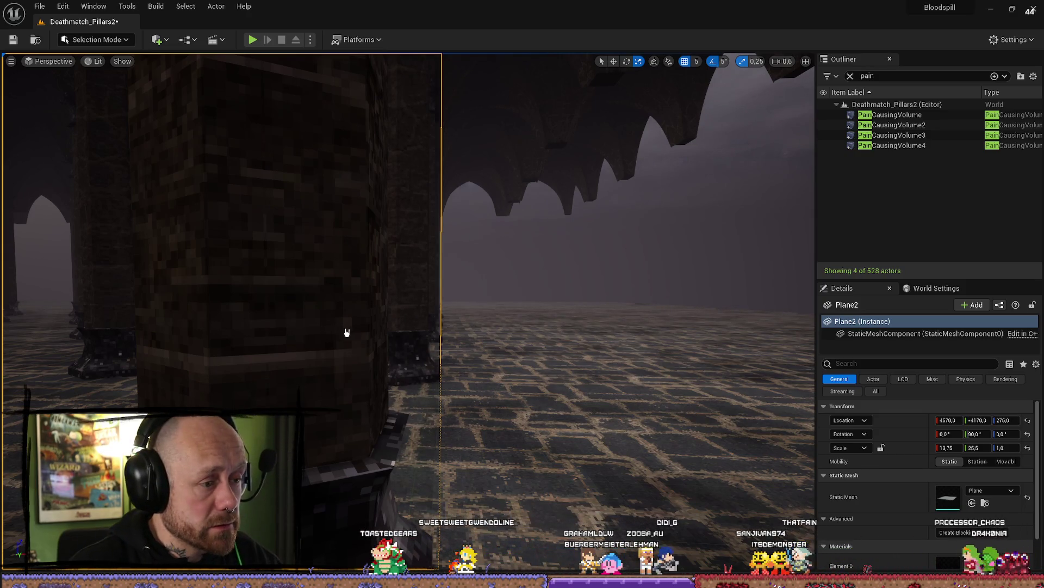
pyautogui.moveTo(346, 332)
pyautogui.mouseDown()
pyautogui.moveTo(337, 391)
pyautogui.moveTo(358, 463)
pyautogui.moveTo(354, 392)
pyautogui.moveTo(269, 397)
pyautogui.moveTo(353, 397)
pyautogui.moveTo(288, 397)
pyautogui.moveTo(370, 329)
pyautogui.mouseUp()
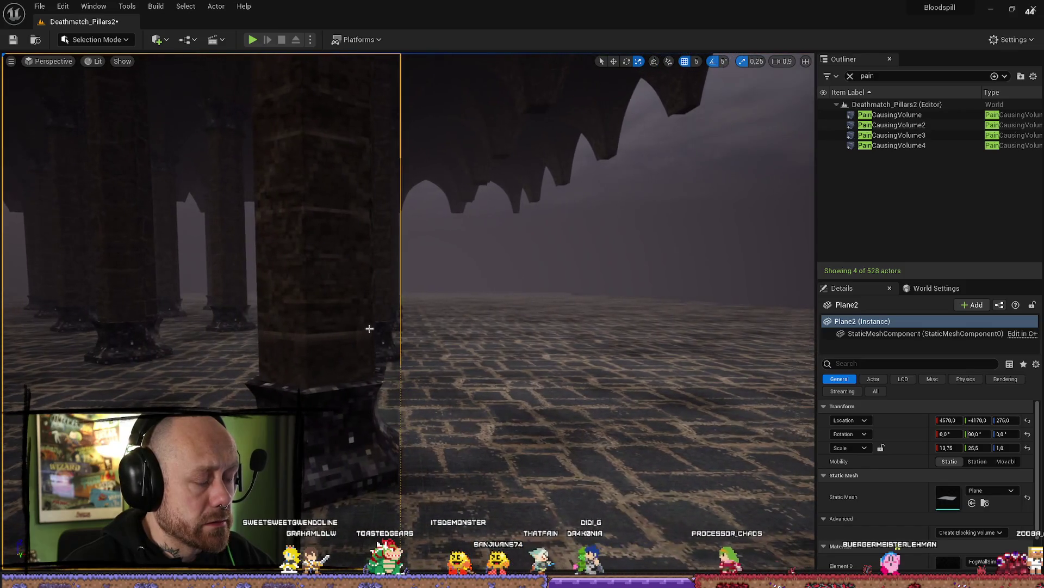
pyautogui.moveTo(306, 293)
pyautogui.mouseDown()
pyautogui.moveTo(348, 292)
pyautogui.moveTo(307, 289)
pyautogui.mouseUp()
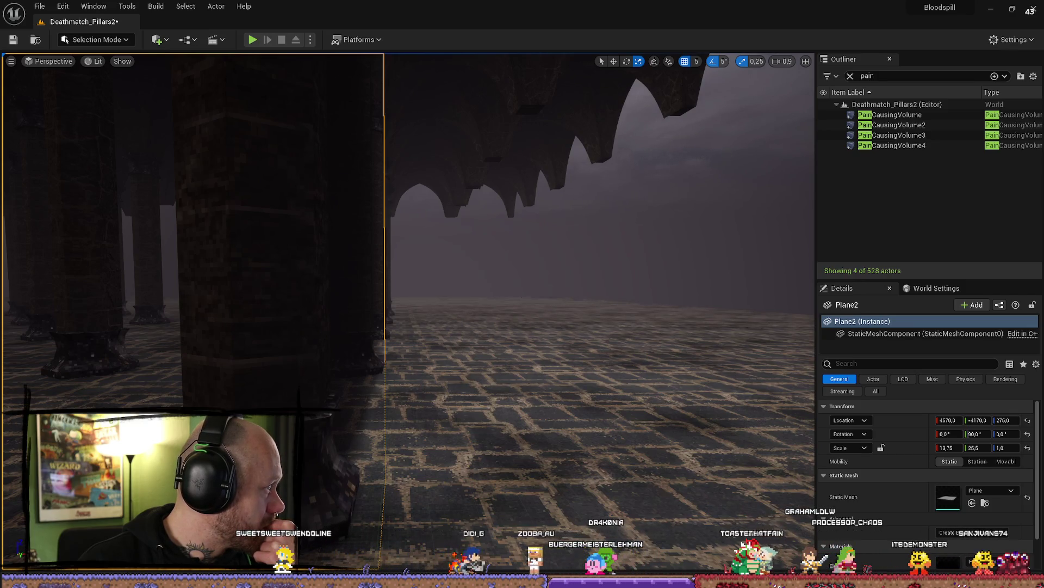
pyautogui.press('w')
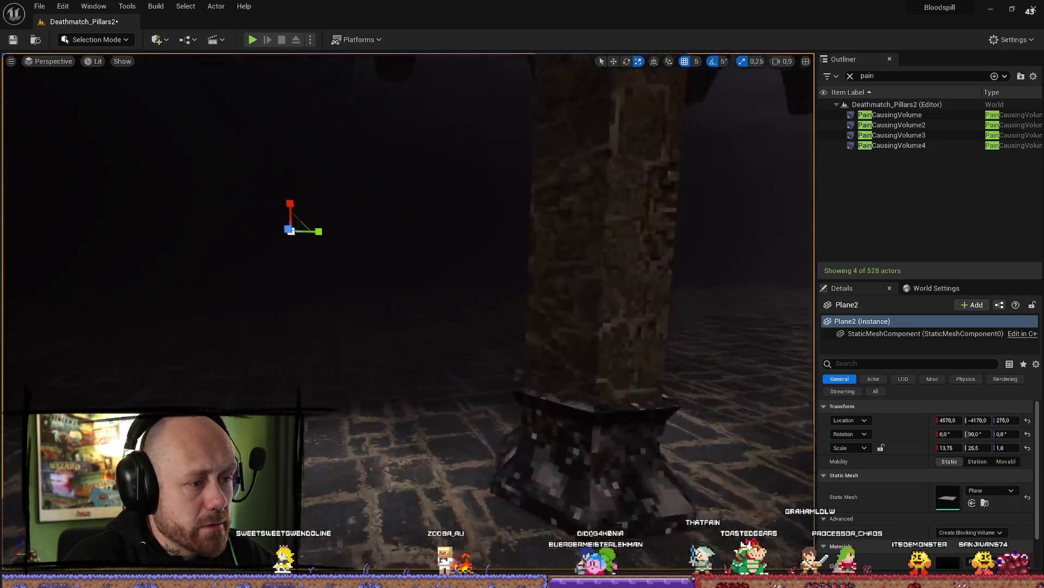
pyautogui.scroll(-2, 408, 261)
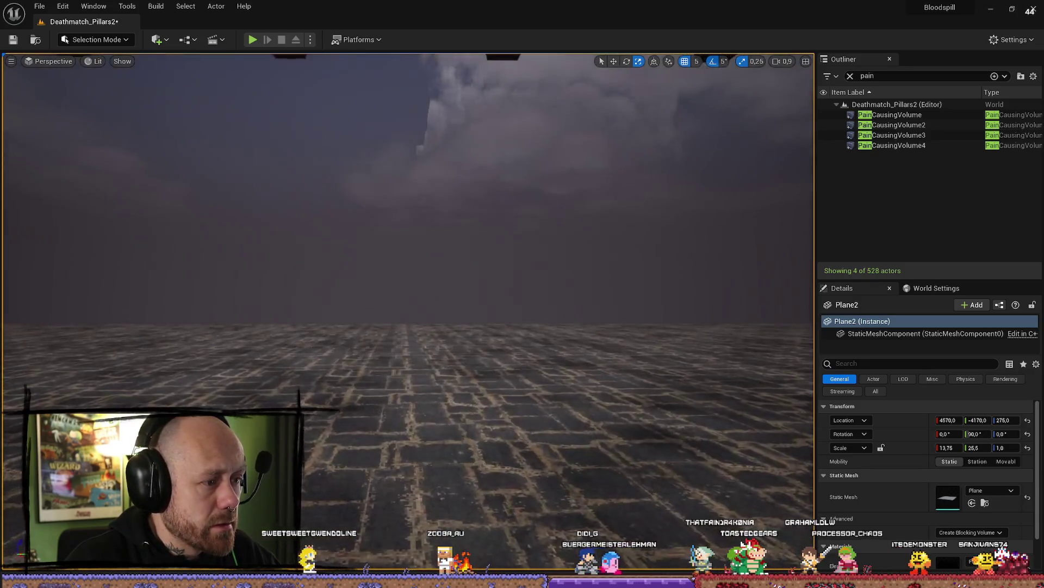
pyautogui.scroll(-1, 408, 261)
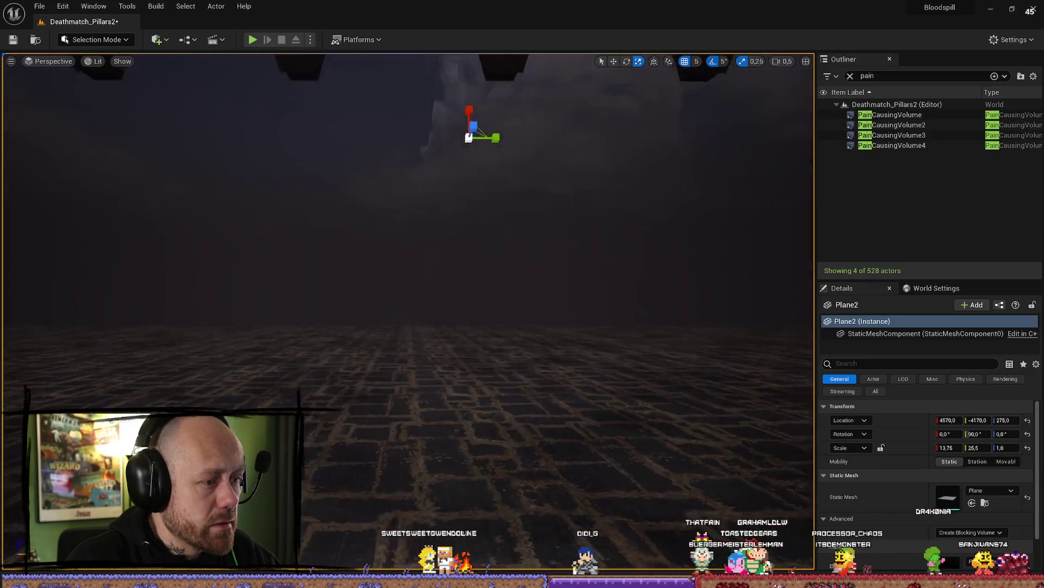
pyautogui.press('s')
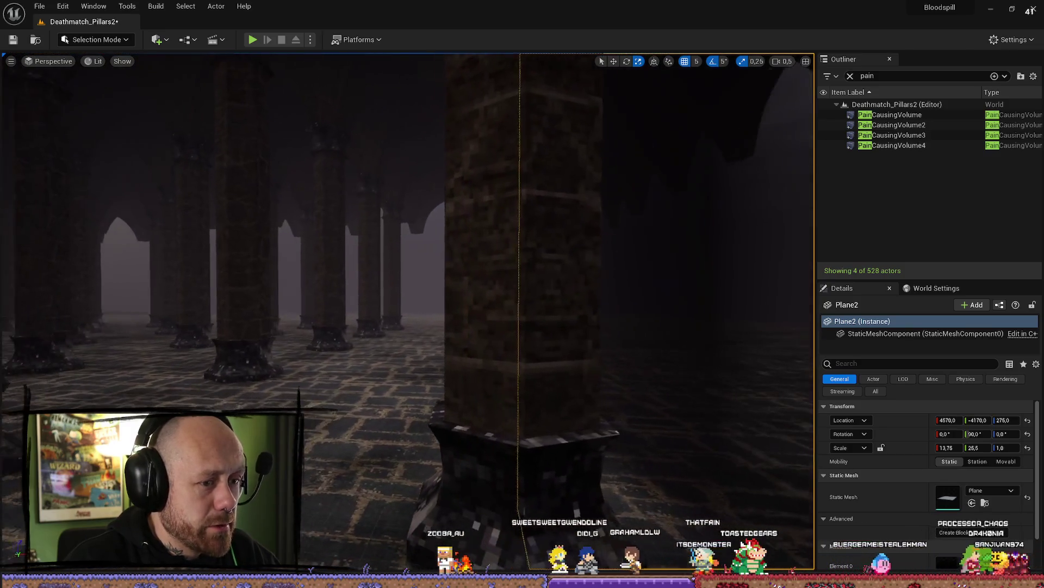
pyautogui.press('d')
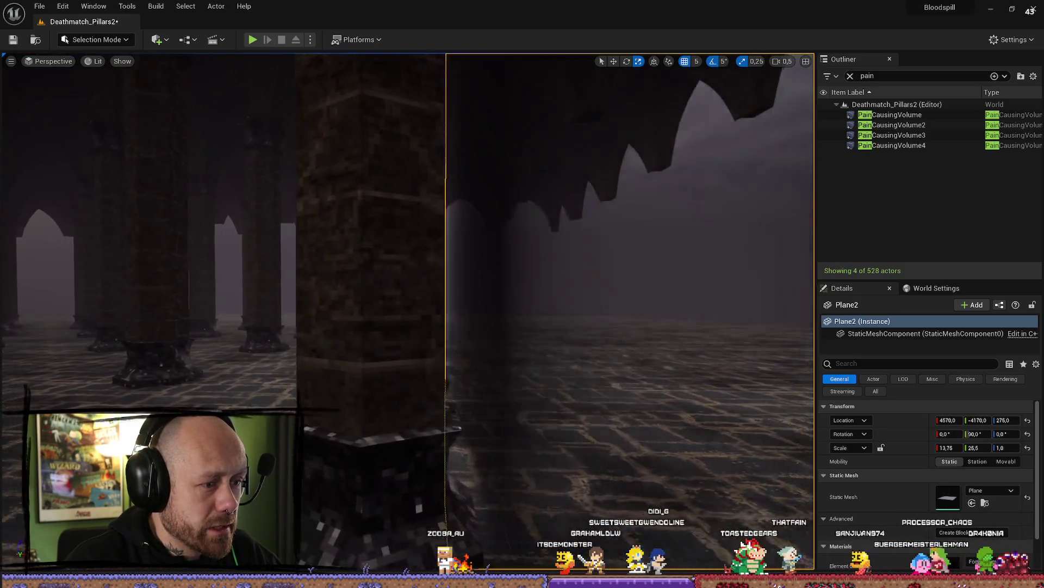
pyautogui.press('a')
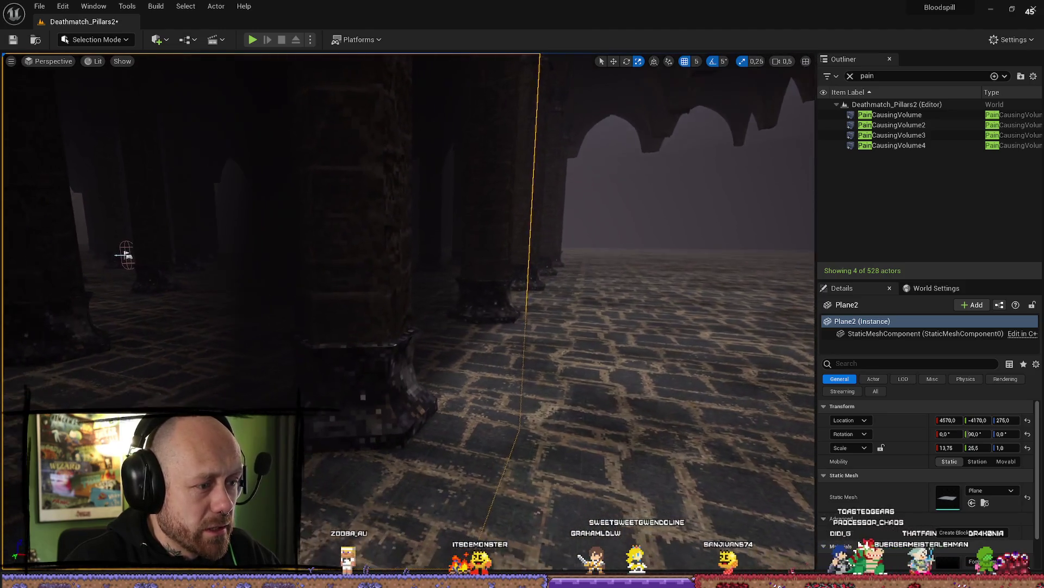
pyautogui.press('a')
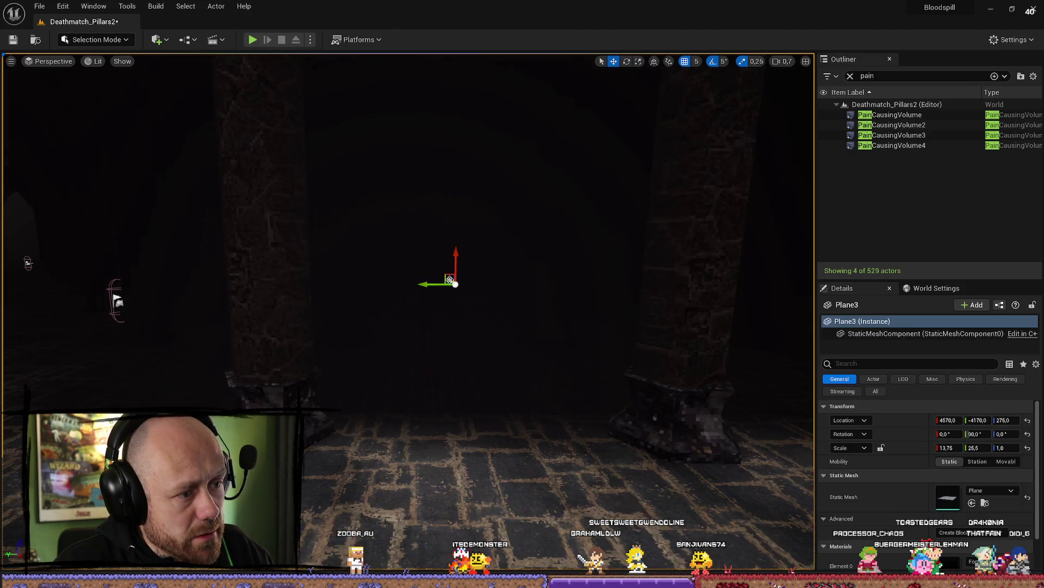
# Step: Rotate the duplicate Plane3 about 90° with the gizmo, then delete it, leaving 528 actors
pyautogui.press('d')
pyautogui.press('e')
pyautogui.moveTo(290, 316); pyautogui.dragTo(256, 317)
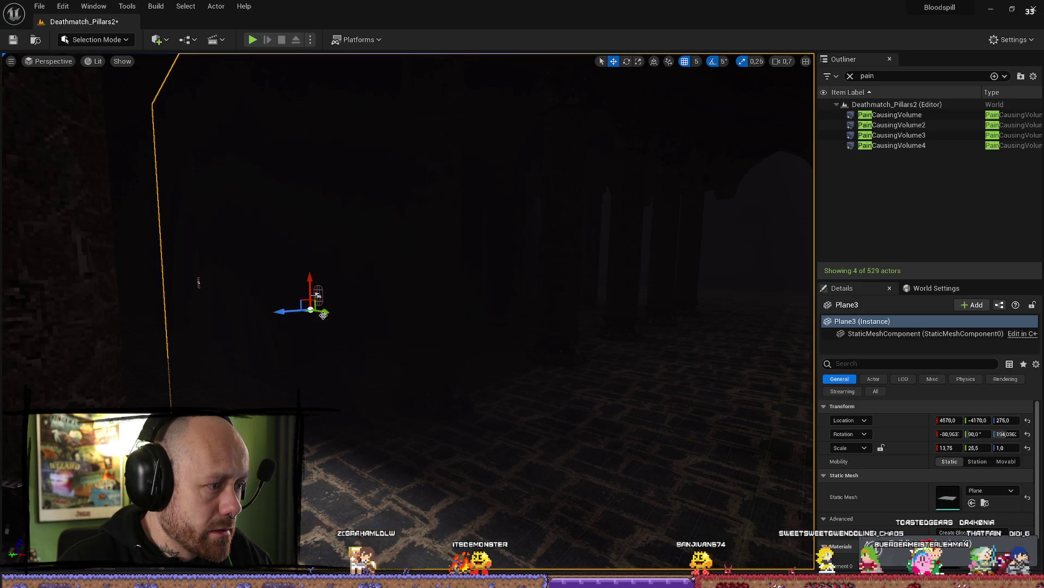
pyautogui.press('d')
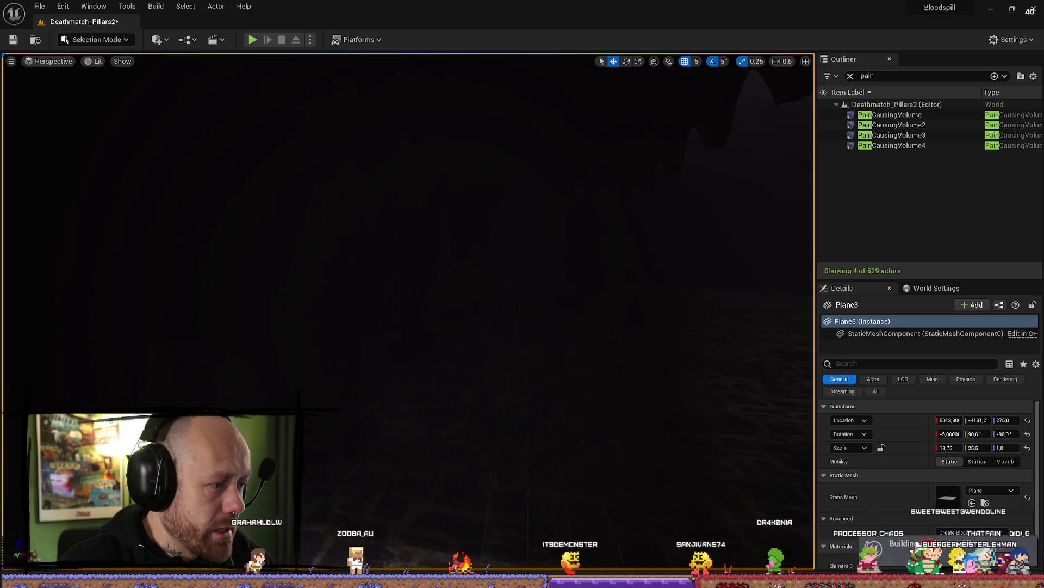
pyautogui.press('d')
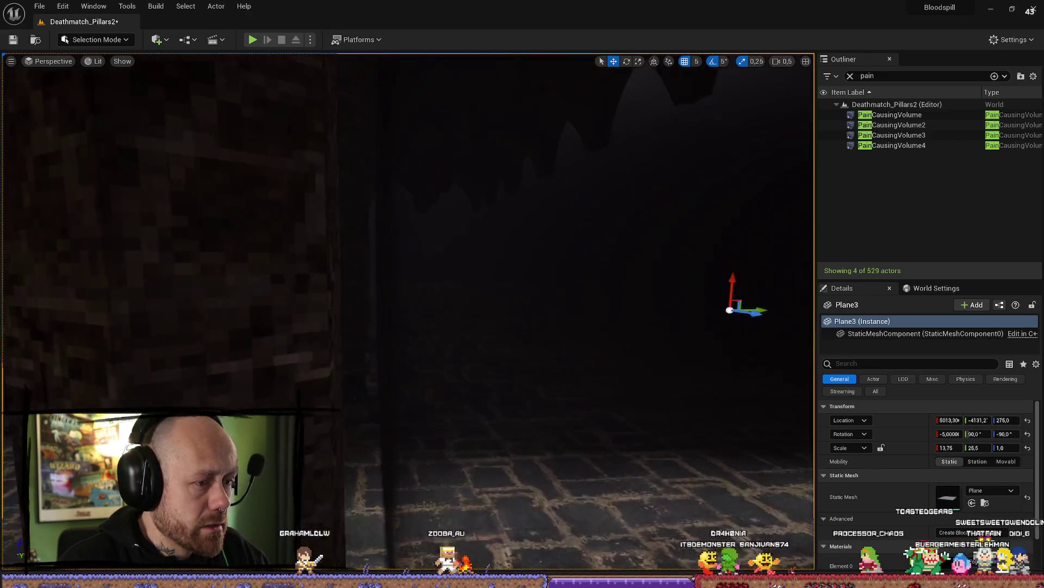
pyautogui.press('a')
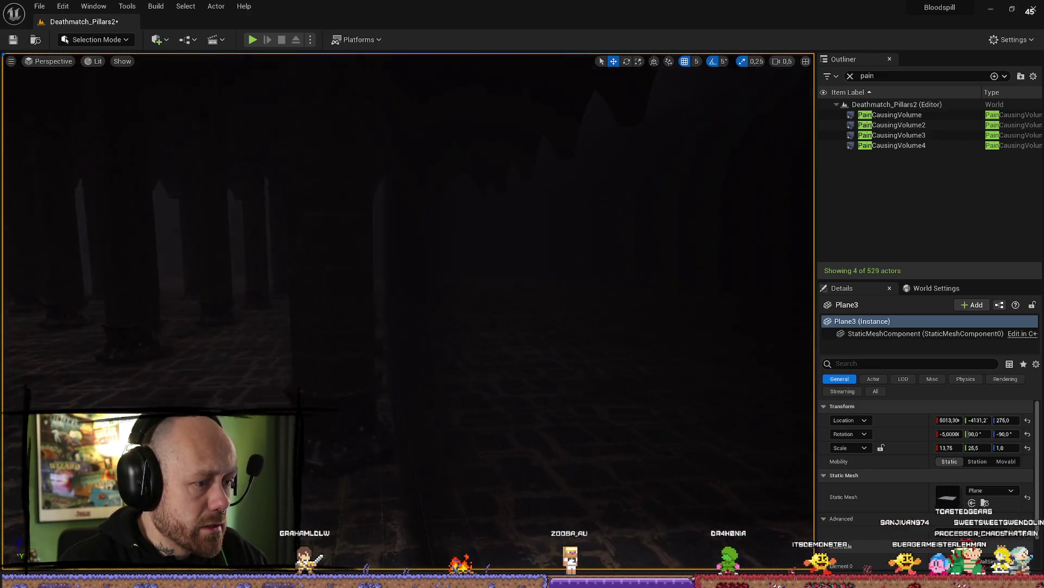
pyautogui.press('d')
pyautogui.scroll(2, 408, 272)
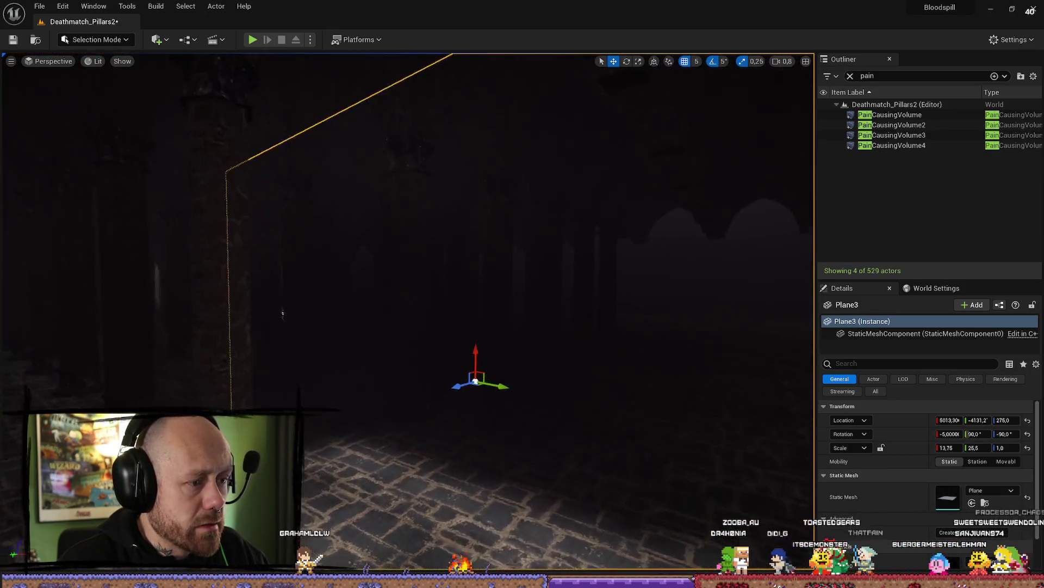
pyautogui.press('Delete')
pyautogui.scroll(2, 539, 448)
# Step: Select the fog wall Plane2 and raise it to Z 530 with the move gizmo
pyautogui.press('w')
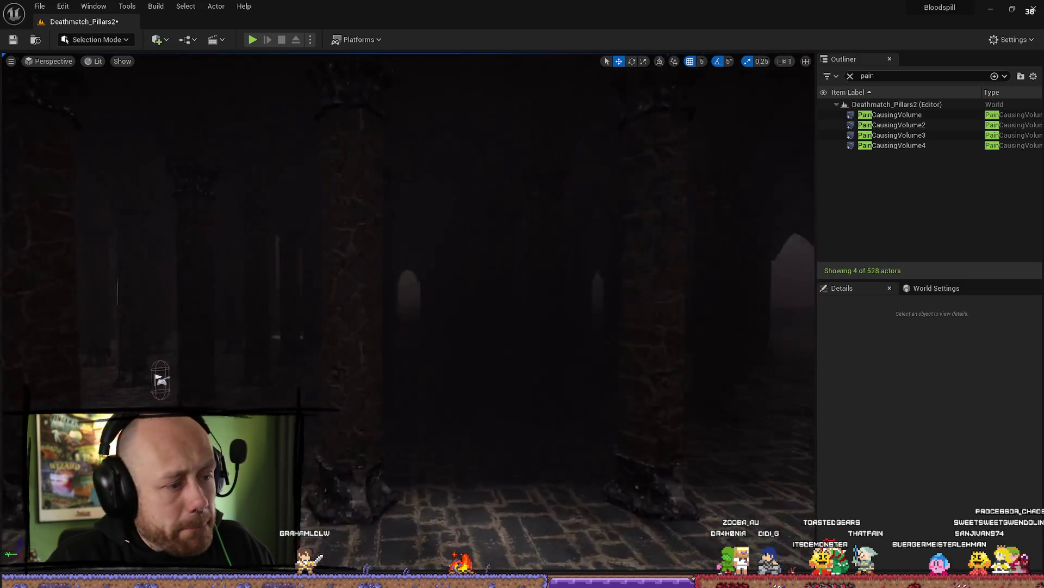
pyautogui.press('w')
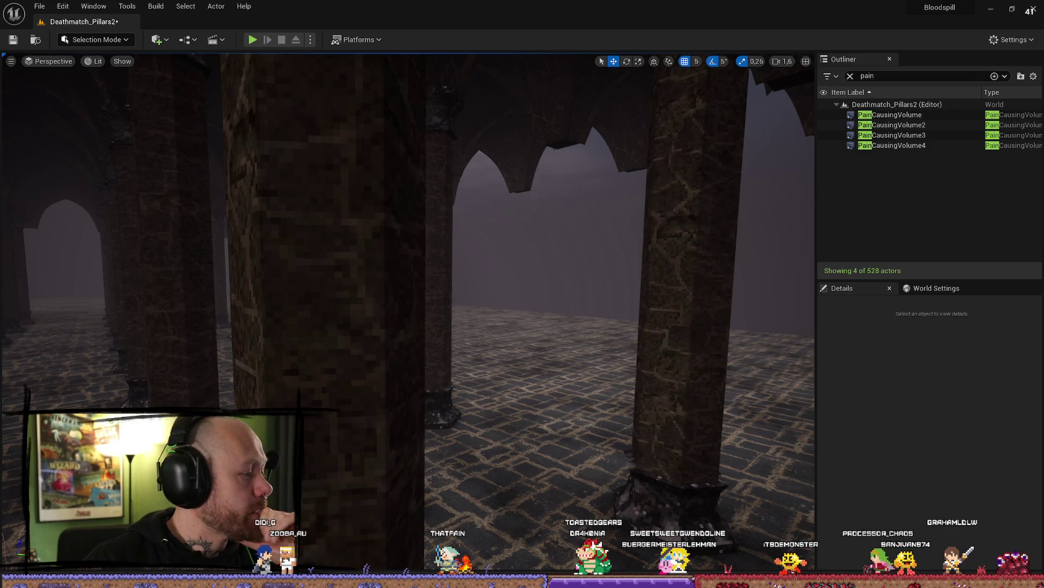
pyautogui.moveTo(662, 406)
pyautogui.mouseDown()
pyautogui.moveTo(544, 435)
pyautogui.moveTo(432, 490)
pyautogui.moveTo(223, 340)
pyautogui.moveTo(676, 366)
pyautogui.moveTo(661, 394)
pyautogui.mouseUp()
pyautogui.click(412, 209)
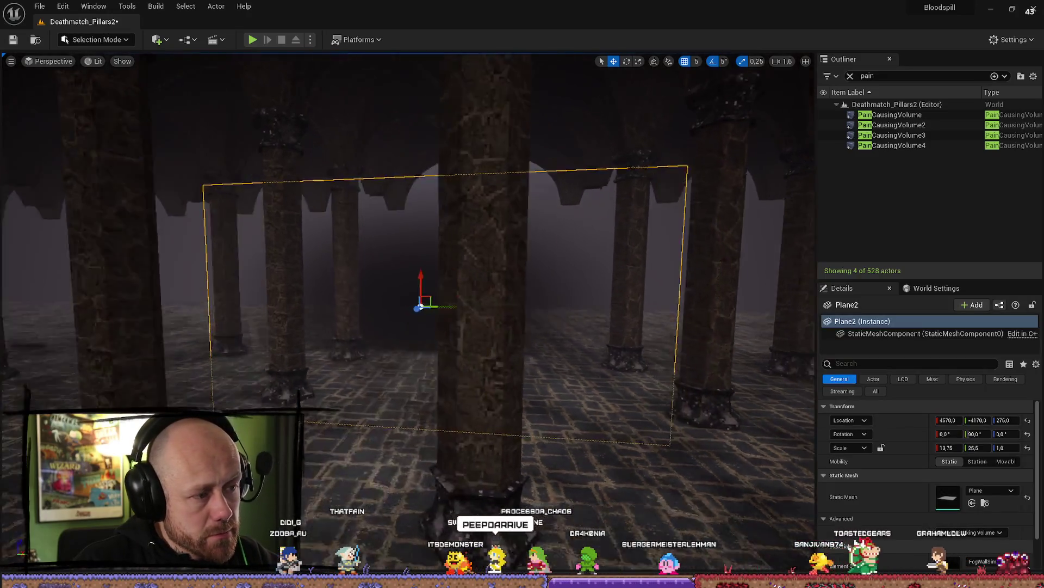
pyautogui.moveTo(412, 208)
pyautogui.mouseDown()
pyautogui.moveTo(402, 174)
pyautogui.moveTo(422, 221)
pyautogui.mouseUp()
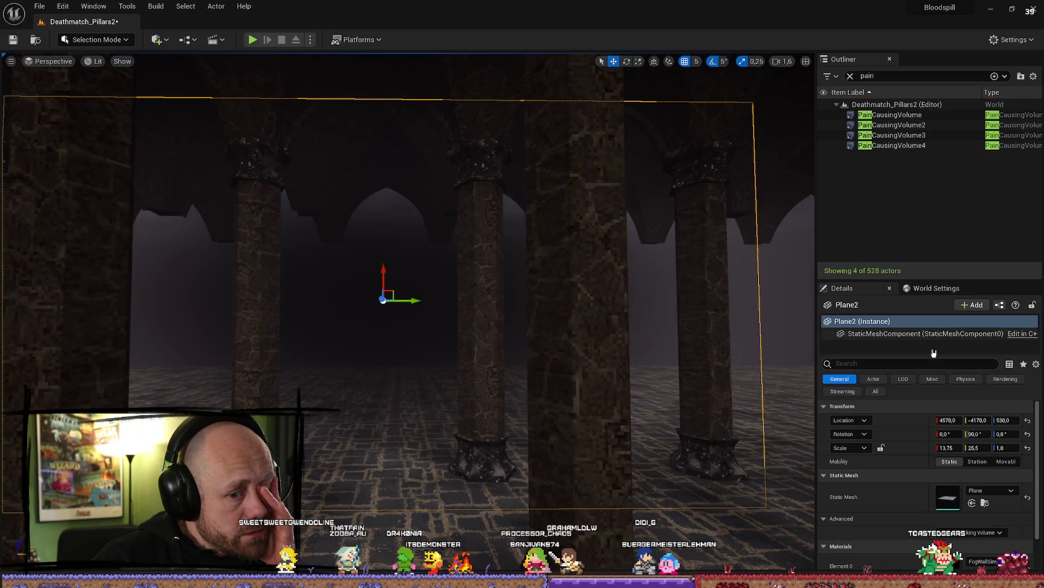
# Step: Assign FogWallSimple_Inst to Plane2's Element 0 and stretch it to 41,5 on Y
pyautogui.scroll(-2, 962, 503)
pyautogui.click(981, 531)
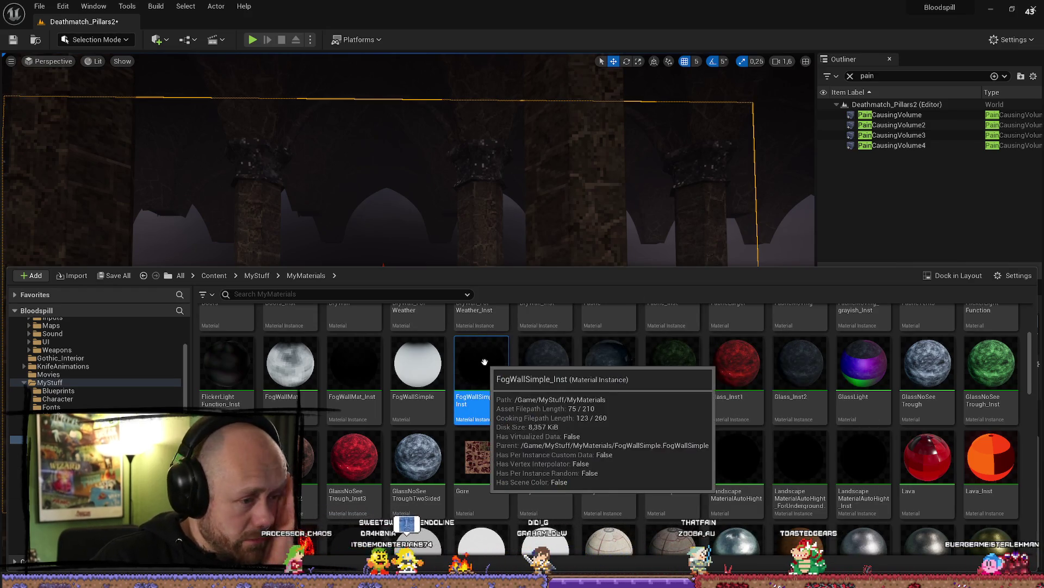
pyautogui.click(408, 229)
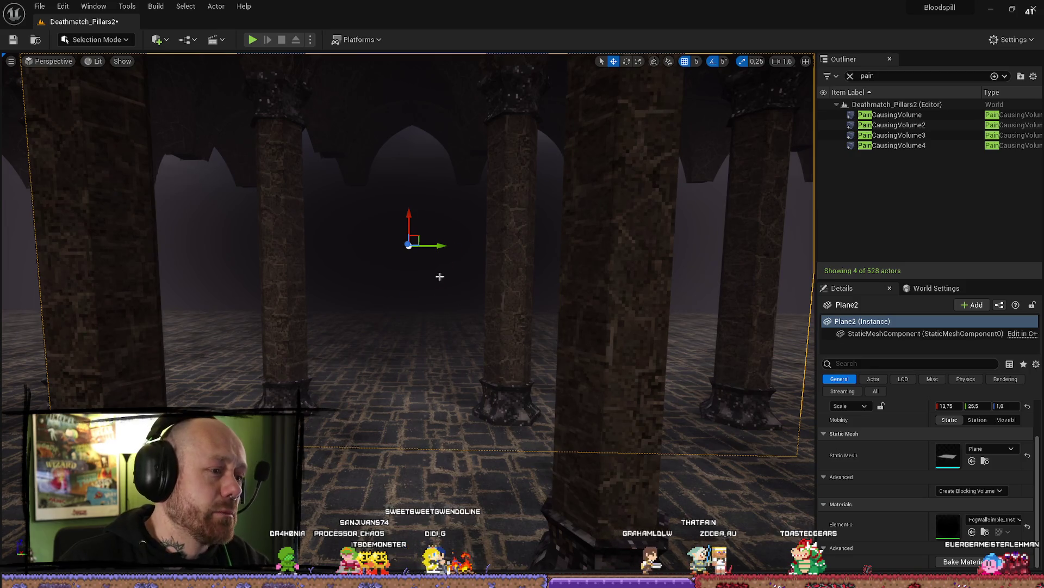
pyautogui.moveTo(436, 246); pyautogui.dragTo(441, 246)
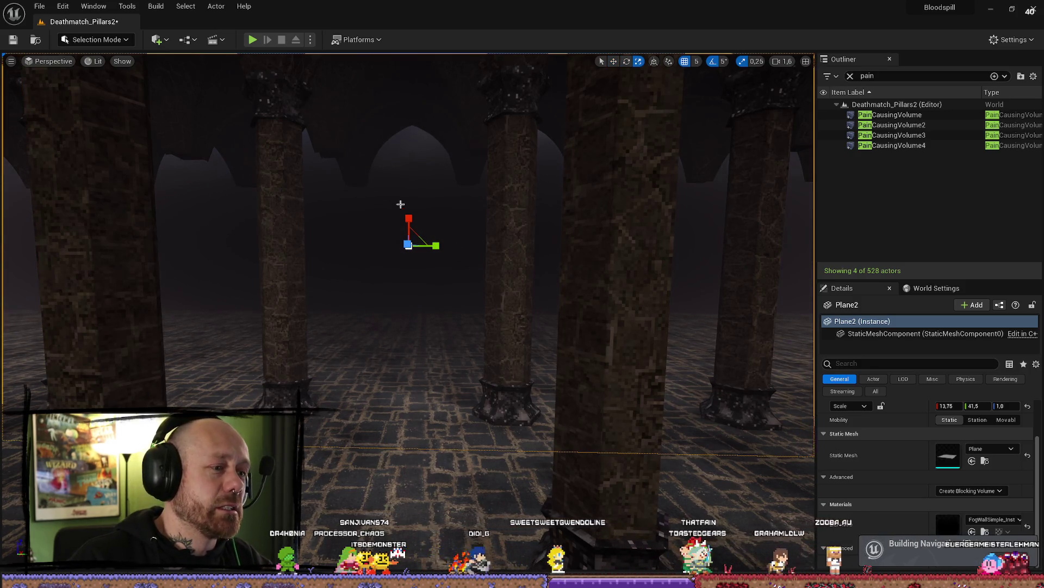
# Step: Set Plane2's X scale to 23,25 and fly through the hall to check the fog wall
pyautogui.press('a')
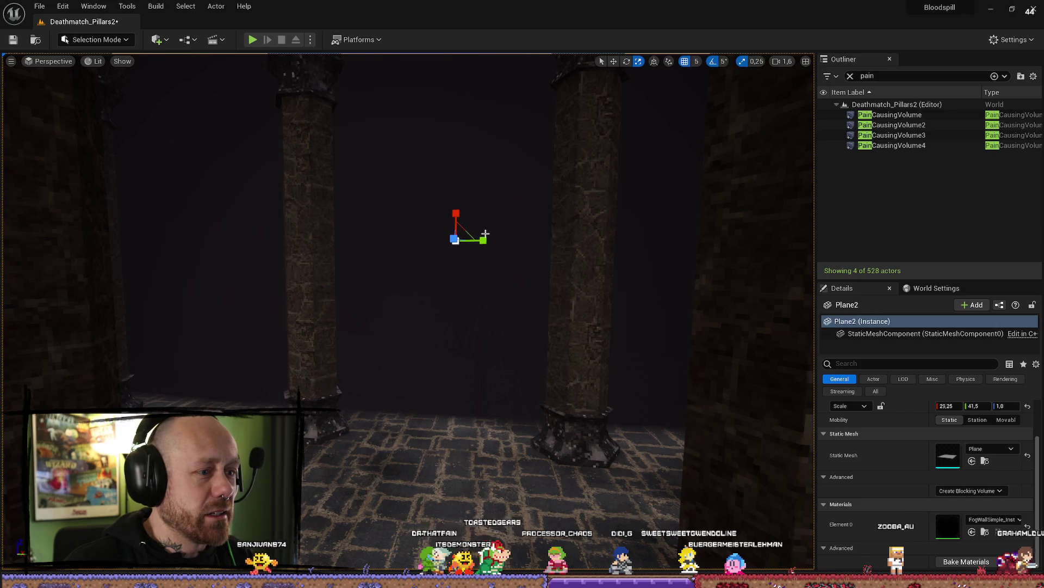
pyautogui.moveTo(485, 234)
pyautogui.mouseDown()
pyautogui.moveTo(421, 265)
pyautogui.moveTo(254, 231)
pyautogui.mouseUp()
pyautogui.scroll(-1, 485, 233)
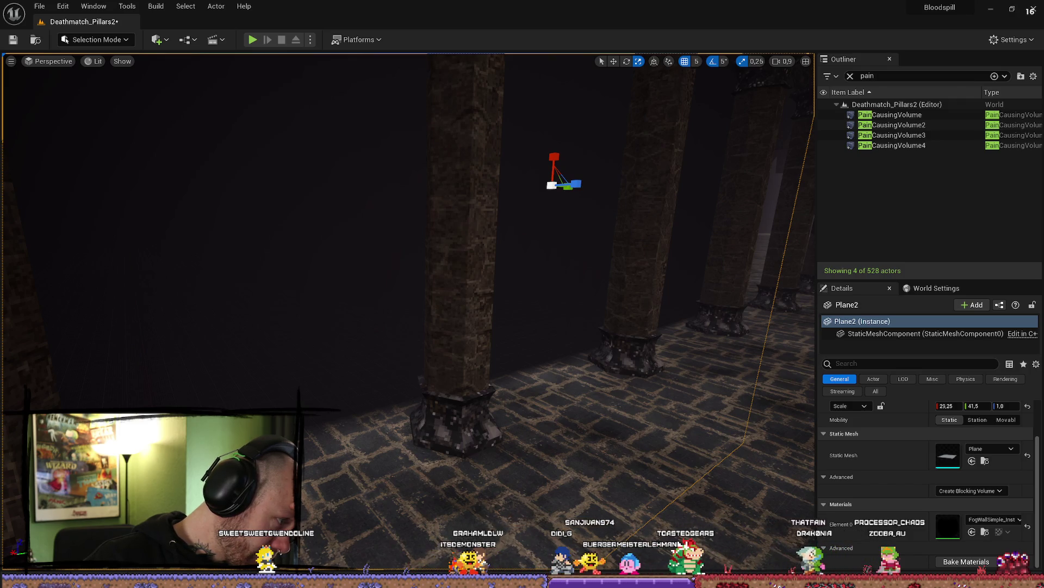
pyautogui.press('w')
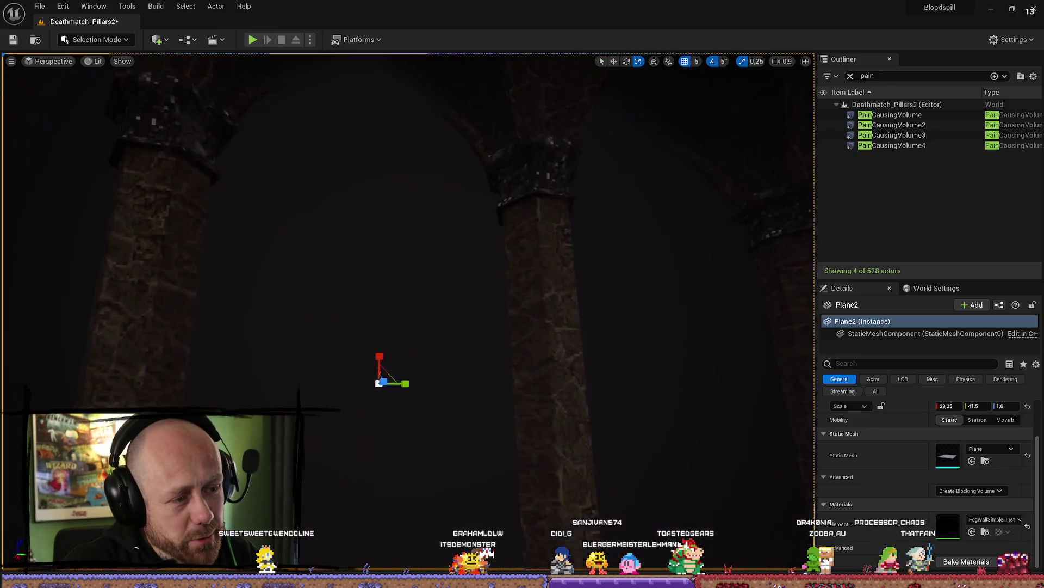
pyautogui.press('d')
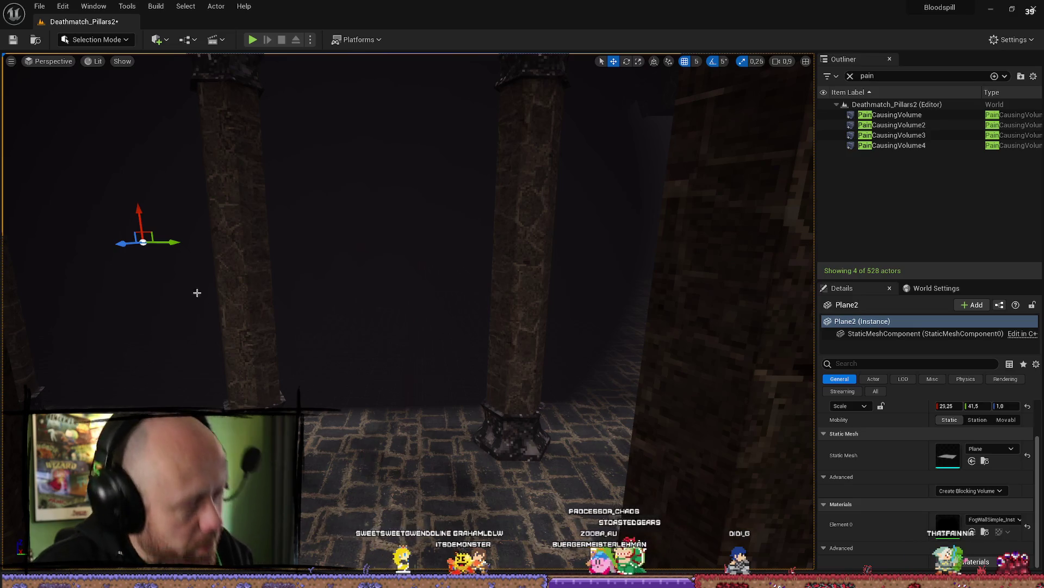
# Step: Alt-drag copies of the 23,25 × 41,5 fog plane along the axis into the next pillar gaps
pyautogui.press('s')
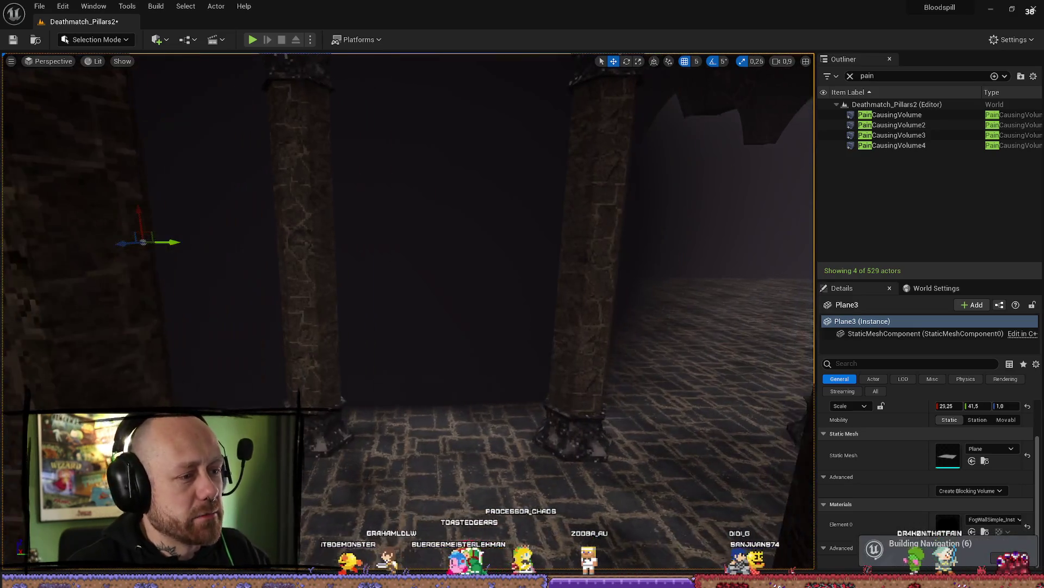
pyautogui.press('s')
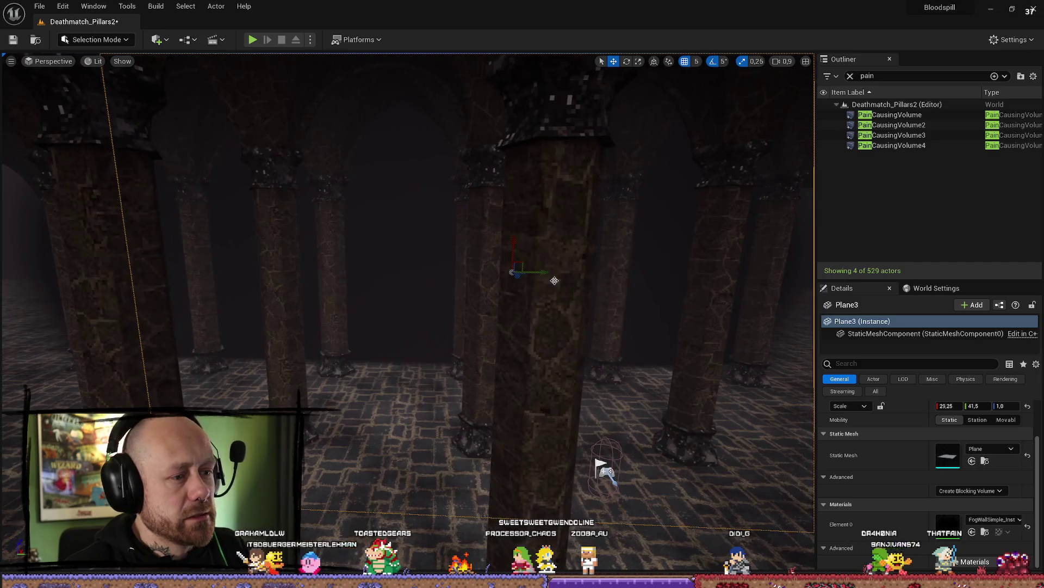
pyautogui.moveTo(553, 273); pyautogui.dragTo(806, 274)
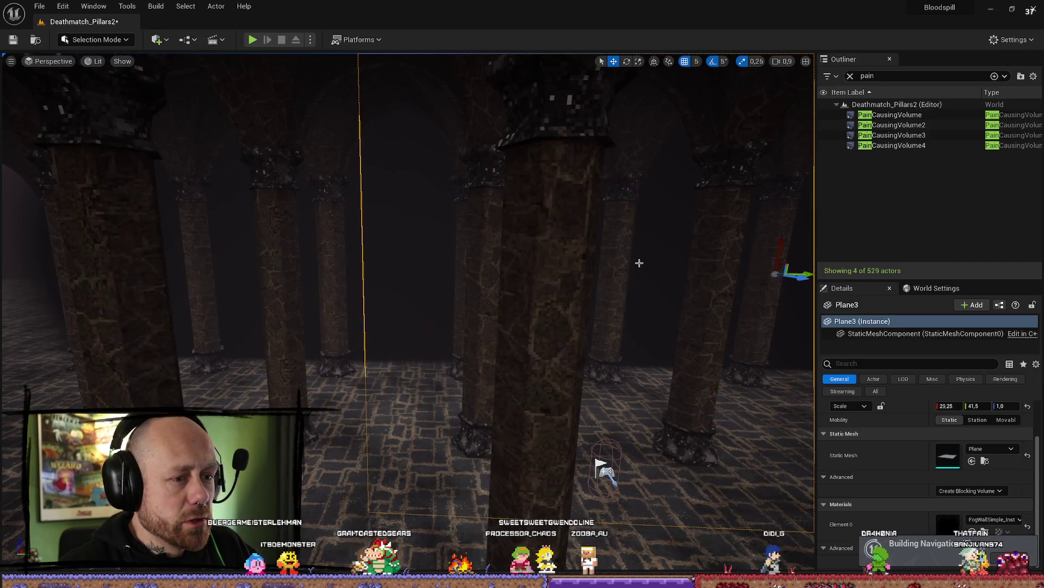
pyautogui.scroll(3, 639, 263)
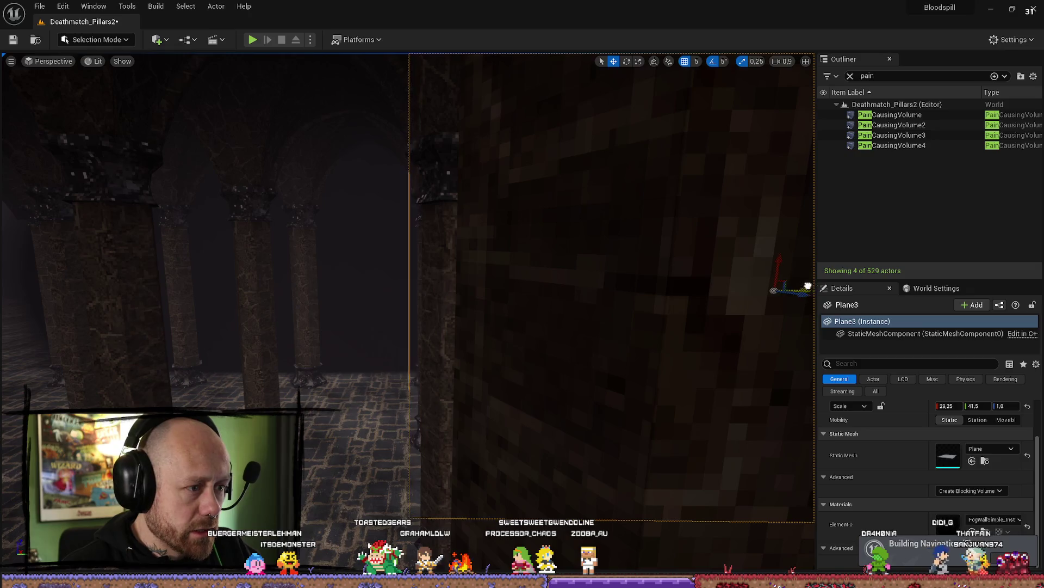
pyautogui.scroll(-5, 808, 285)
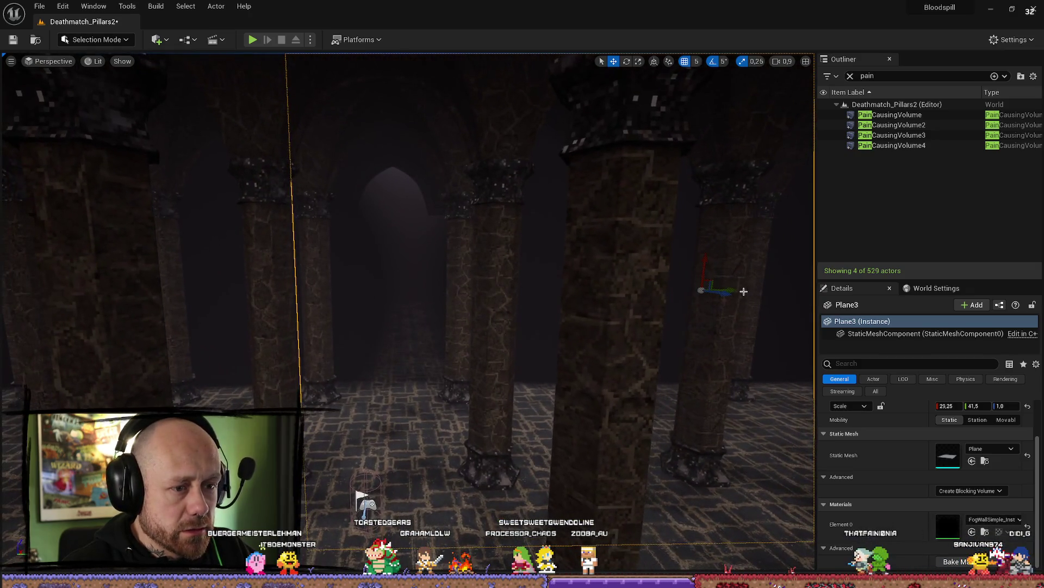
pyautogui.moveTo(515, 293); pyautogui.dragTo(598, 367)
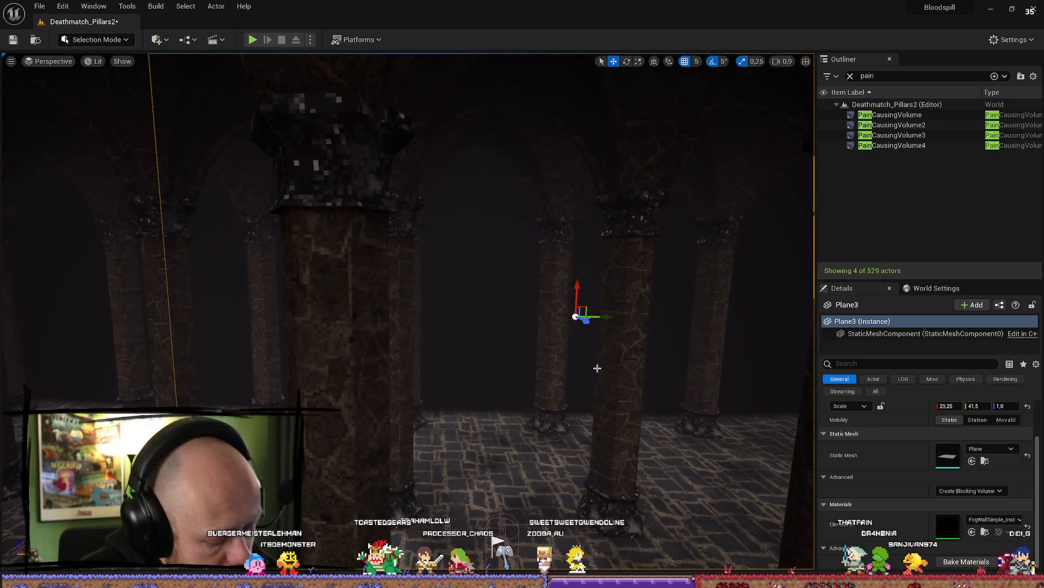
pyautogui.moveTo(607, 318)
pyautogui.mouseDown()
pyautogui.moveTo(663, 318)
pyautogui.moveTo(620, 318)
pyautogui.moveTo(603, 343)
pyautogui.moveTo(604, 293)
pyautogui.moveTo(604, 304)
pyautogui.moveTo(528, 296)
pyautogui.moveTo(513, 410)
pyautogui.mouseUp()
# Step: Orbit around the hall, selecting Plane4 and then Plane3 in turn
pyautogui.keyDown('ctrl'); pyautogui.click(434, 316); pyautogui.keyUp('ctrl')
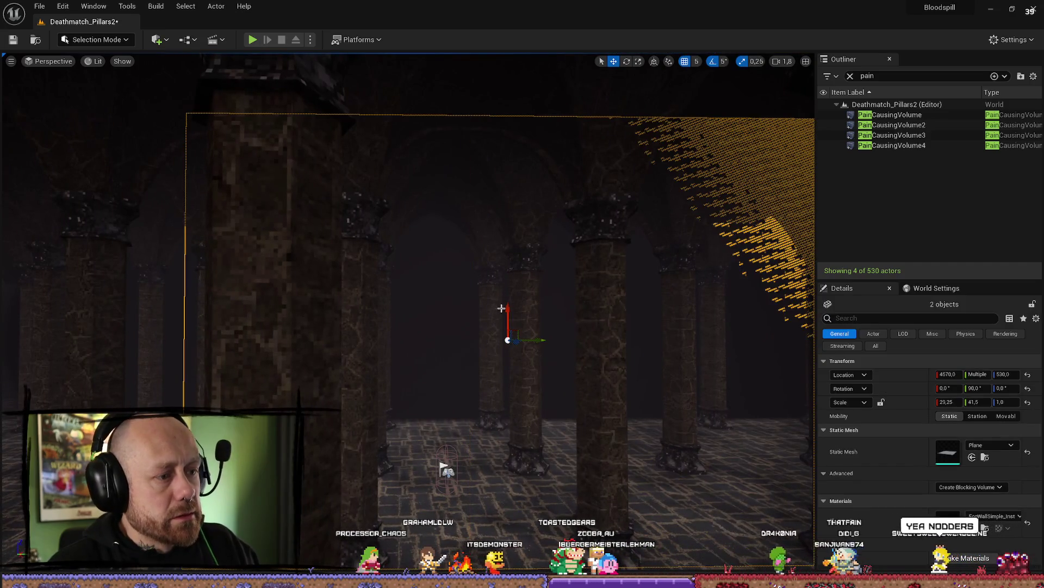
pyautogui.moveTo(502, 308)
pyautogui.mouseDown()
pyautogui.moveTo(490, 304)
pyautogui.moveTo(539, 306)
pyautogui.mouseUp()
pyautogui.click(539, 306)
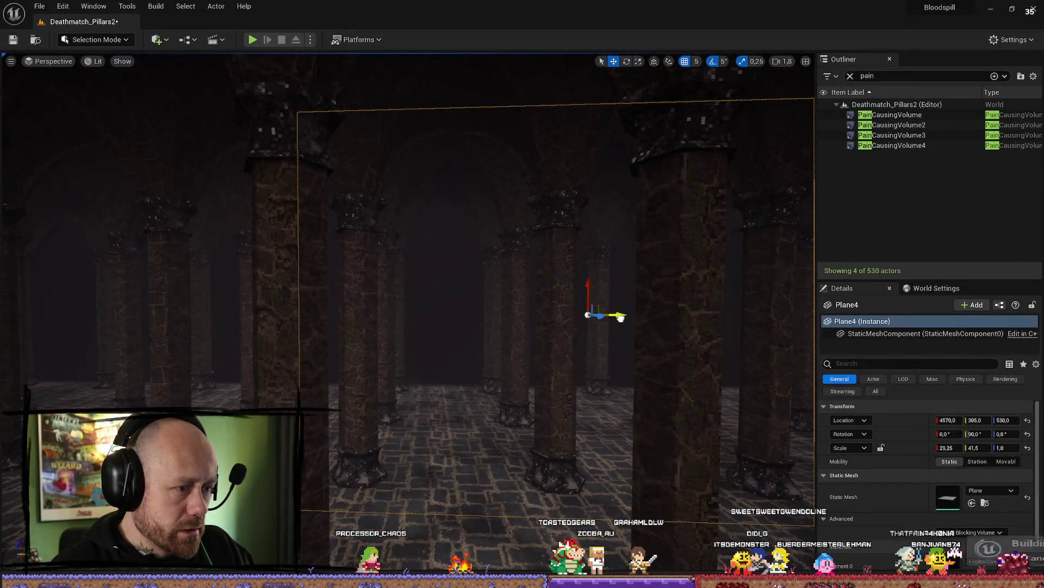
pyautogui.moveTo(620, 317); pyautogui.dragTo(578, 316)
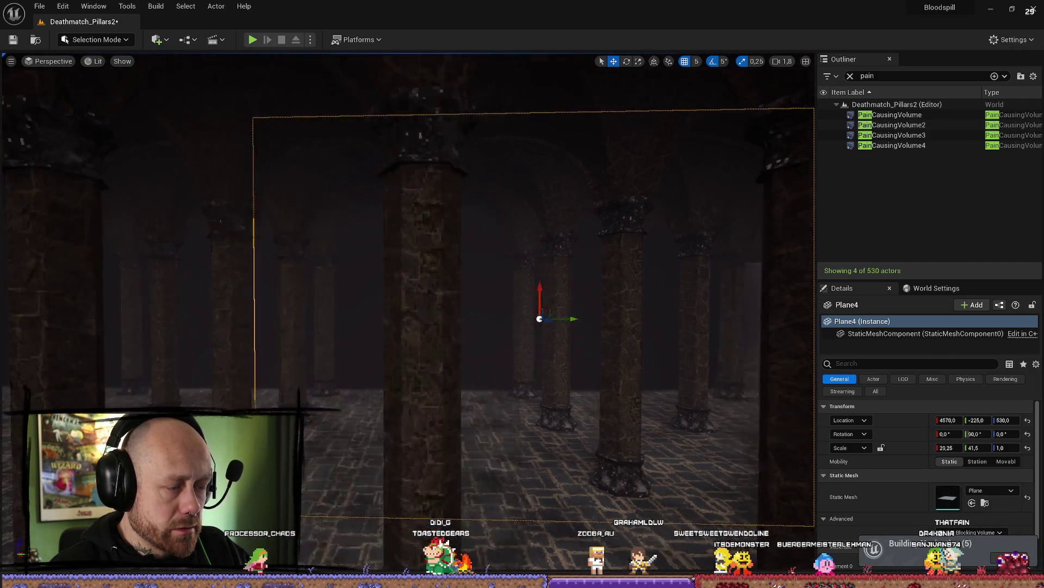
pyautogui.moveTo(401, 303); pyautogui.dragTo(305, 303)
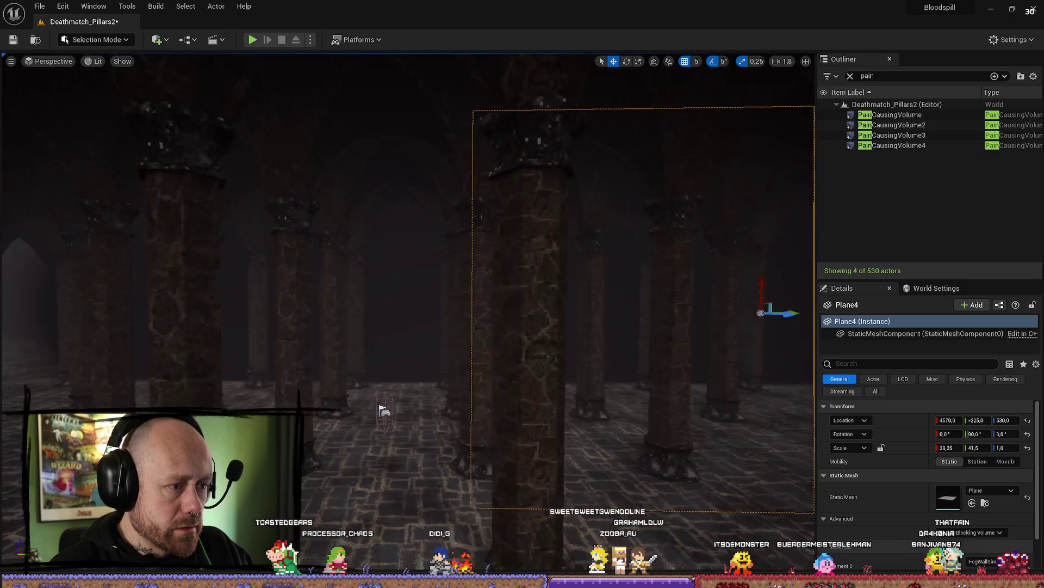
pyautogui.click(400, 310)
pyautogui.moveTo(401, 310); pyautogui.dragTo(243, 290)
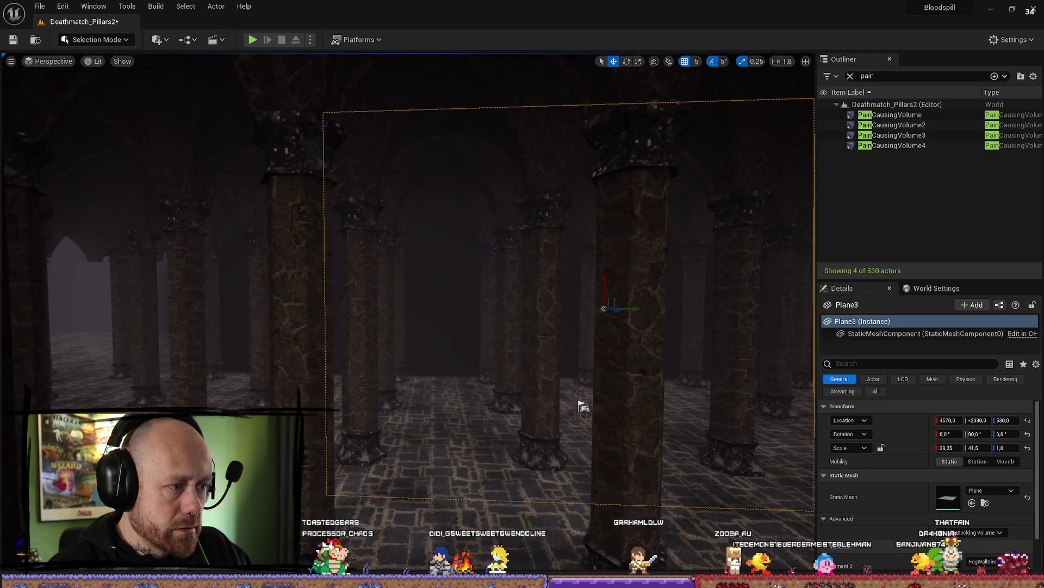
# Step: Move Plane2 along Y from −5100 to −4200, closer to Plane3 and Plane4
pyautogui.click(424, 291)
pyautogui.moveTo(395, 285)
pyautogui.mouseDown()
pyautogui.moveTo(255, 272)
pyautogui.moveTo(332, 283)
pyautogui.moveTo(295, 286)
pyautogui.moveTo(375, 286)
pyautogui.mouseUp()
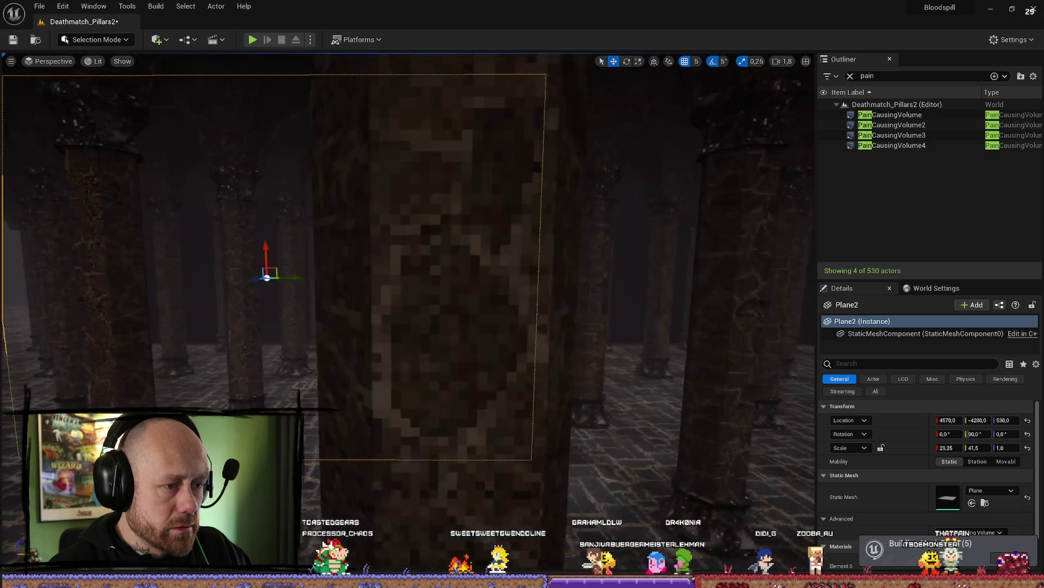
pyautogui.keyDown('ctrl'); pyautogui.click(531, 312); pyautogui.keyUp('ctrl')
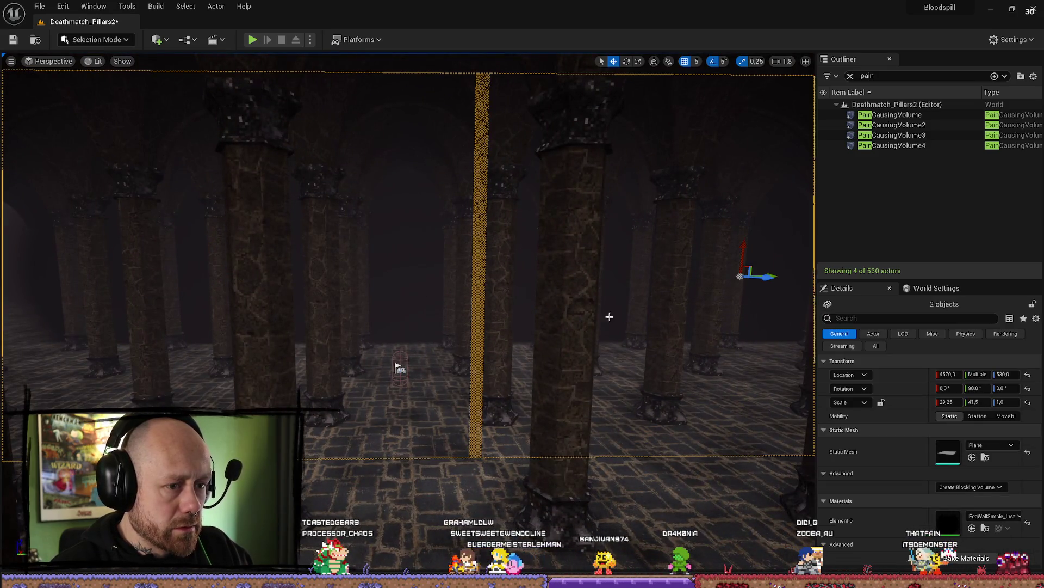
pyautogui.moveTo(610, 317)
pyautogui.mouseDown()
pyautogui.moveTo(601, 313)
pyautogui.moveTo(629, 303)
pyautogui.moveTo(620, 310)
pyautogui.mouseUp()
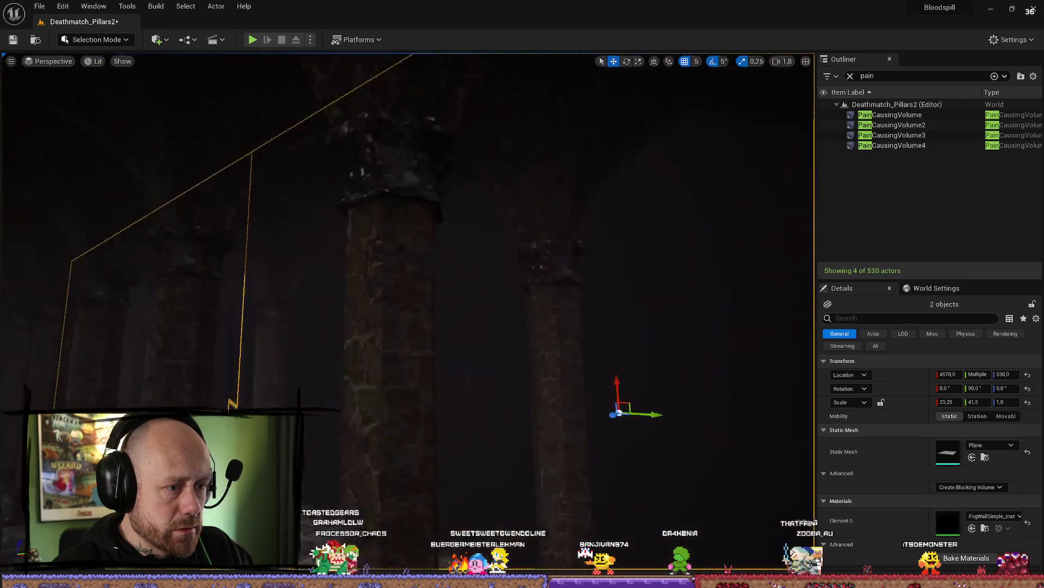
pyautogui.moveTo(231, 403); pyautogui.dragTo(235, 401)
# Step: Frame Plane3, add the other two fog planes to the selection, and fly around to inspect them
pyautogui.click(525, 245)
pyautogui.press('f')
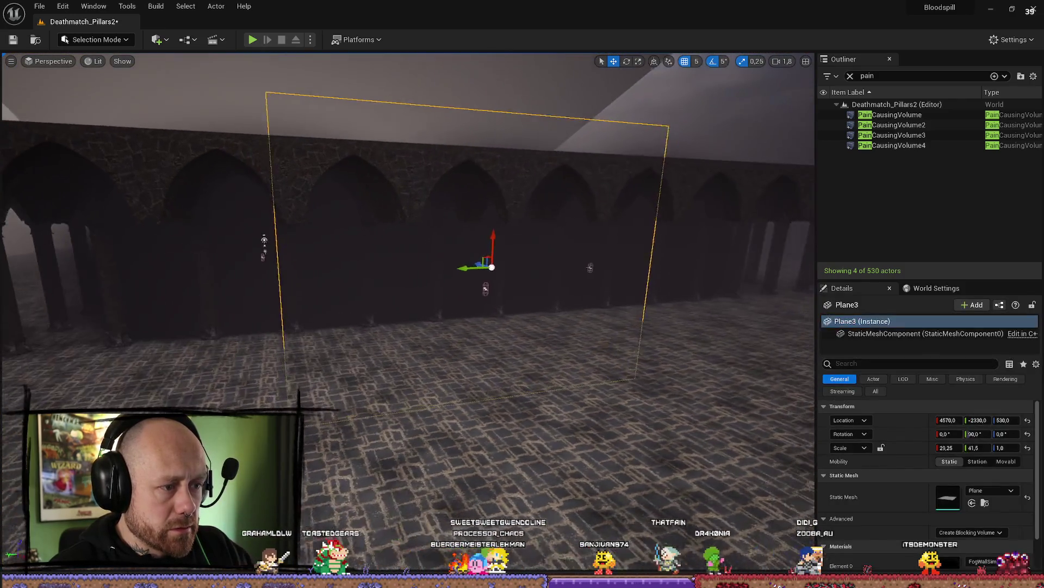
pyautogui.keyDown('ctrl'); pyautogui.click(385, 274); pyautogui.keyUp('ctrl')
pyautogui.keyDown('ctrl'); pyautogui.click(674, 274); pyautogui.keyUp('ctrl')
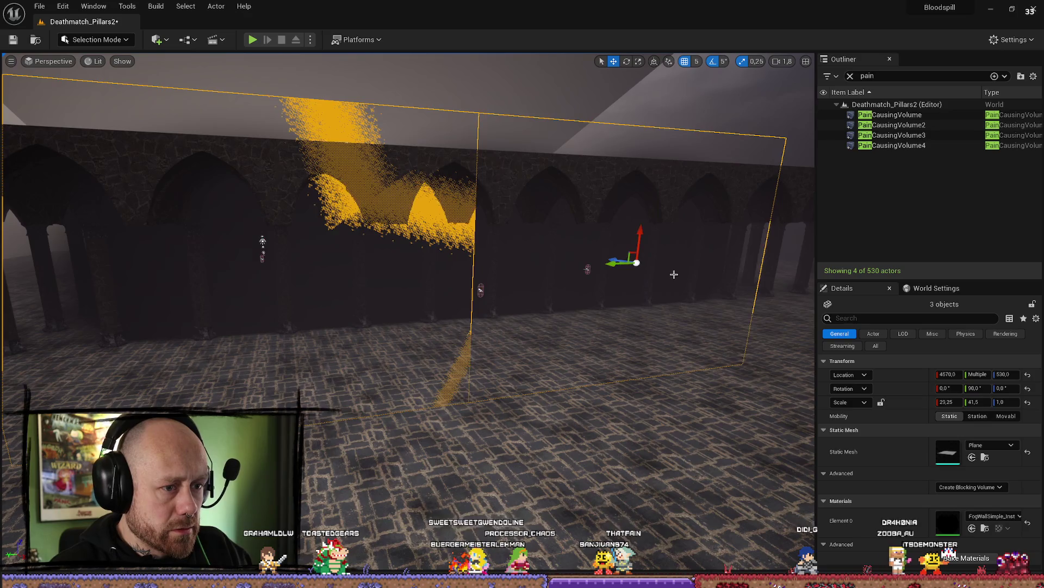
pyautogui.moveTo(674, 274); pyautogui.dragTo(674, 275)
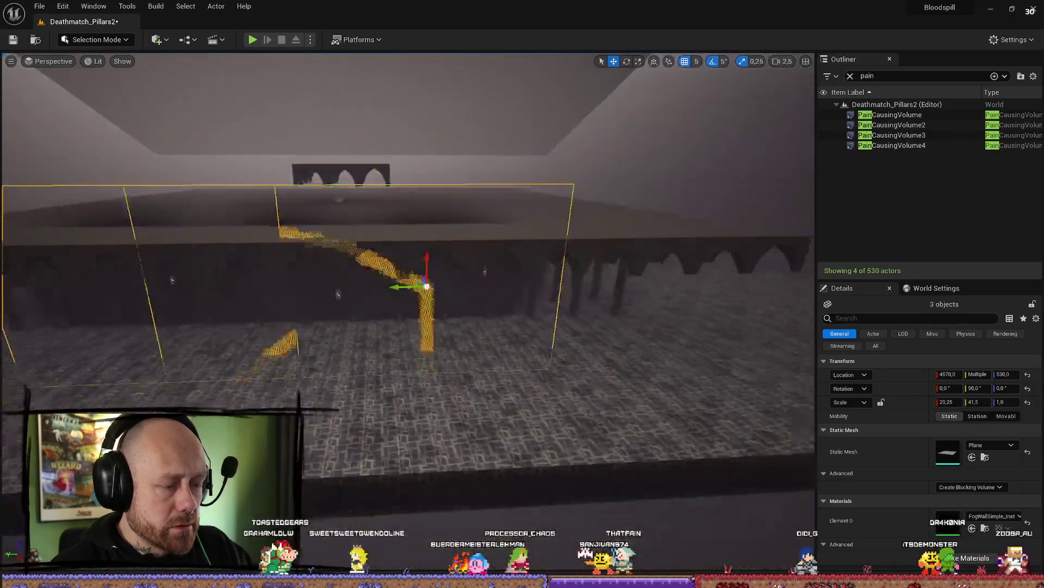
pyautogui.moveTo(427, 286)
pyautogui.mouseDown()
pyautogui.moveTo(543, 274)
pyautogui.moveTo(285, 293)
pyautogui.moveTo(442, 303)
pyautogui.mouseUp()
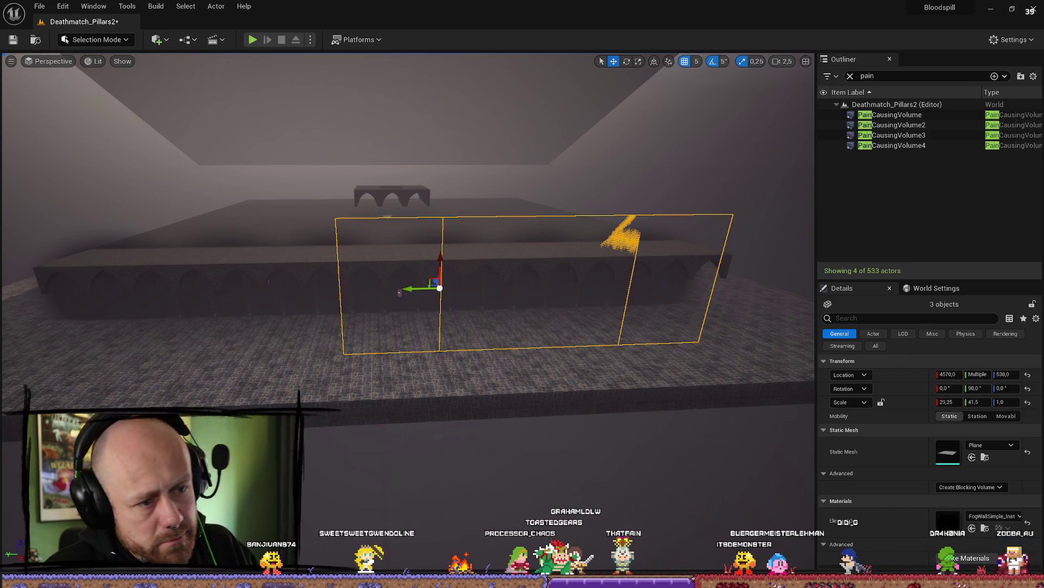
pyautogui.moveTo(399, 292); pyautogui.dragTo(144, 353)
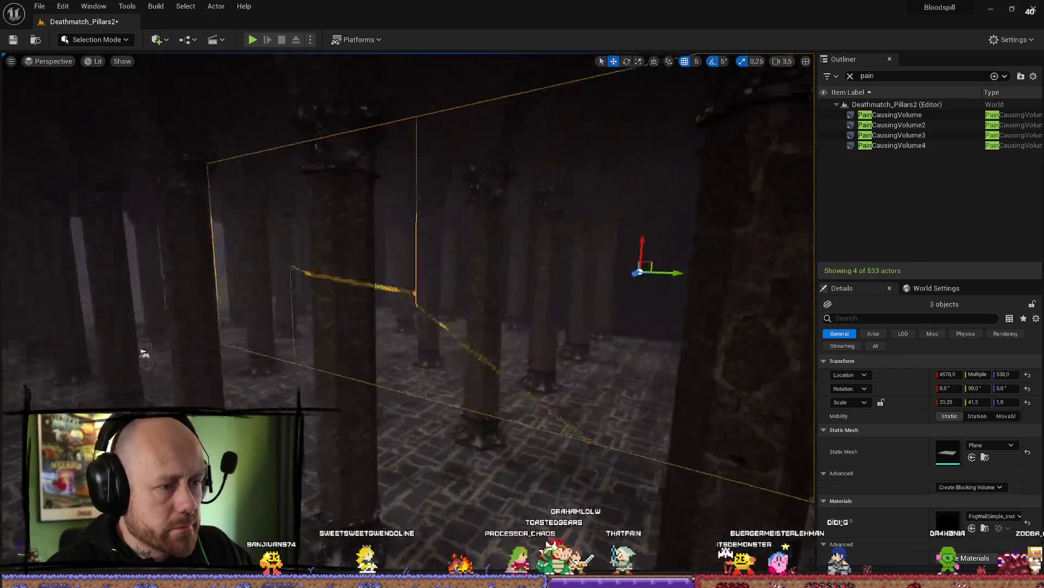
# Step: Play-test the level, deploy and walk toward the pillars, then stop the session with Esc
pyautogui.click(252, 40)
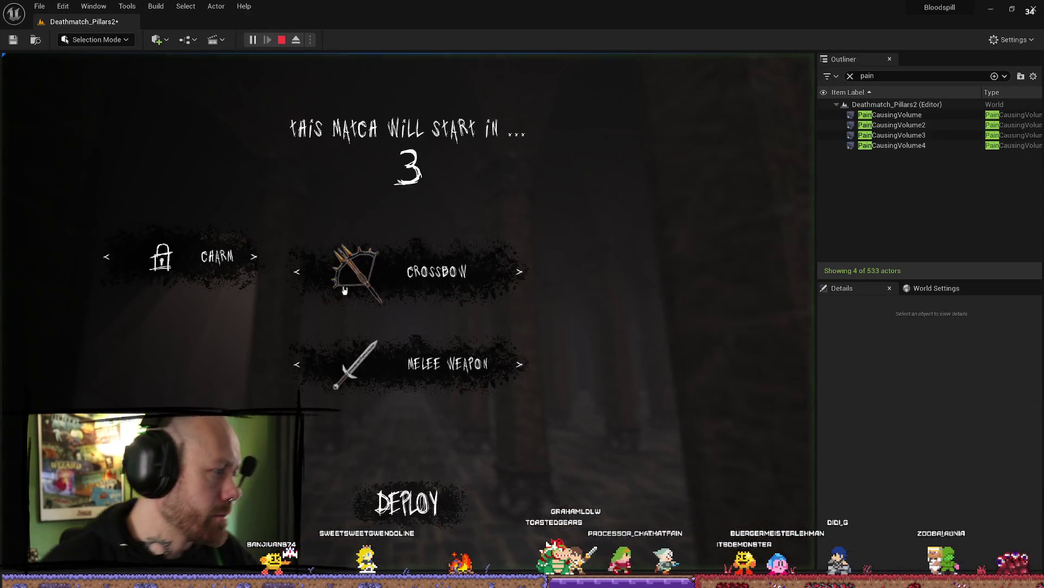
pyautogui.press('F11')
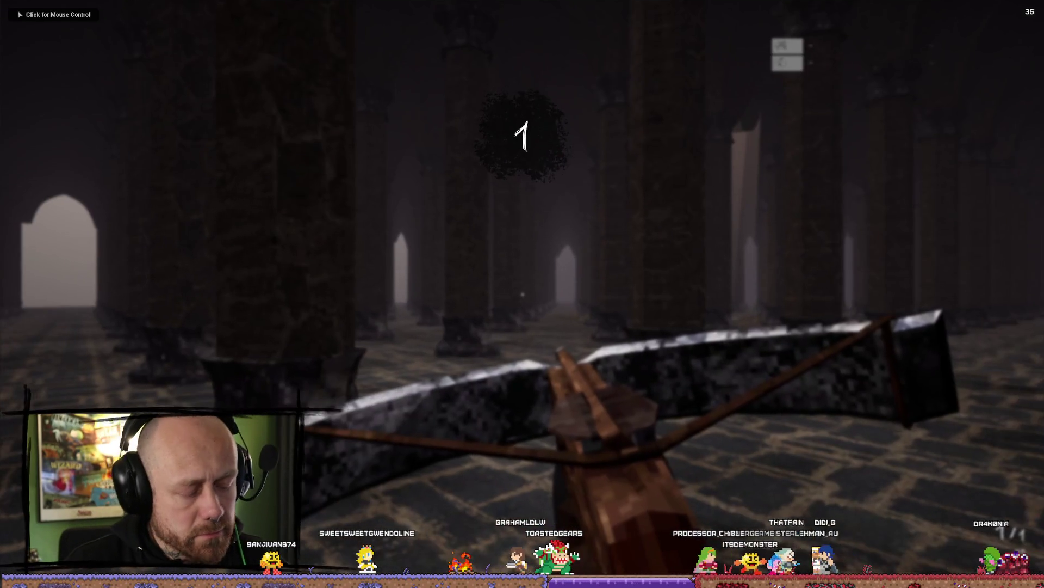
pyautogui.click(476, 492)
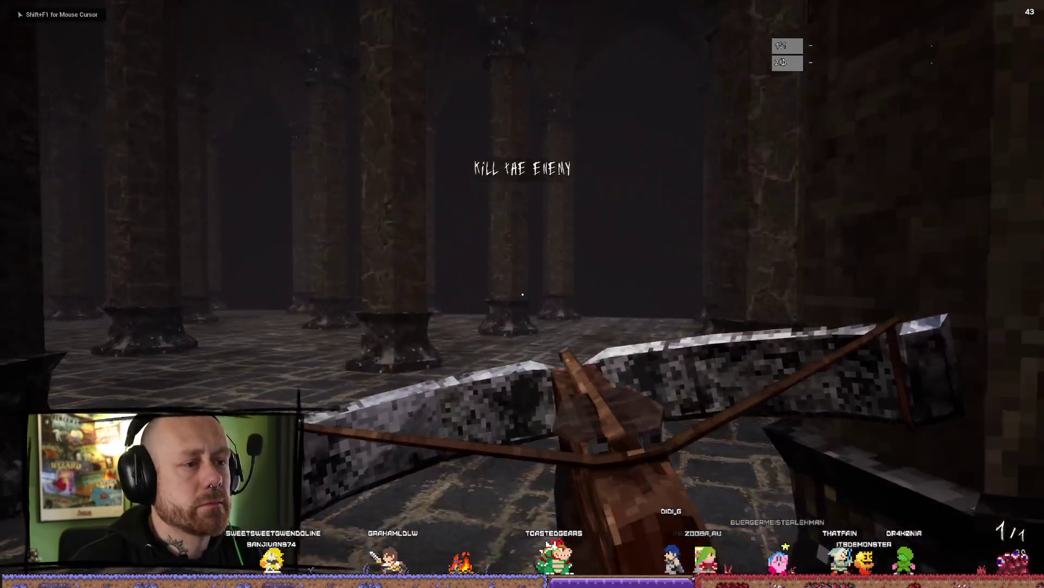
pyautogui.press('w')
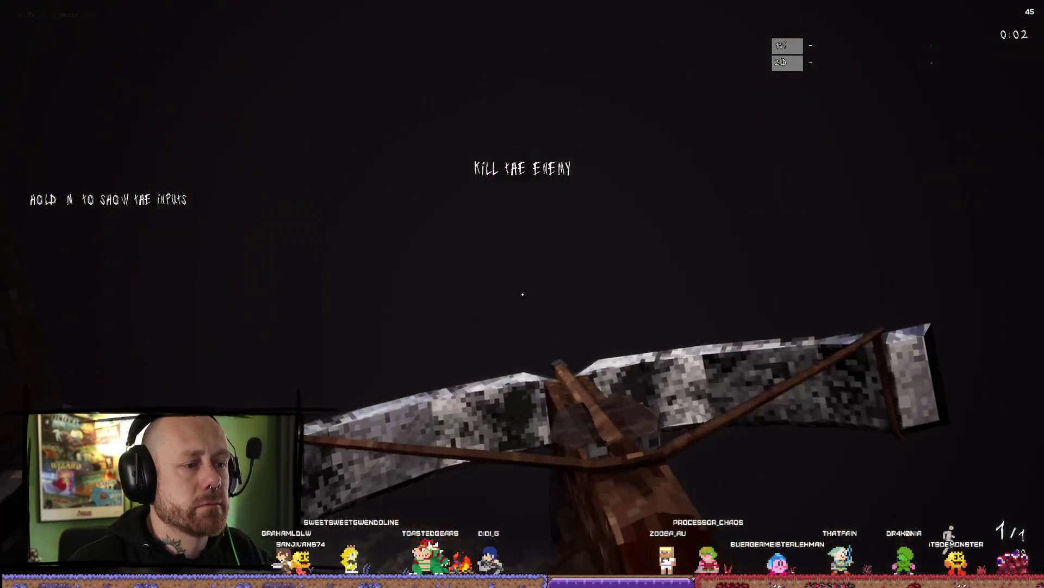
pyautogui.press('Escape')
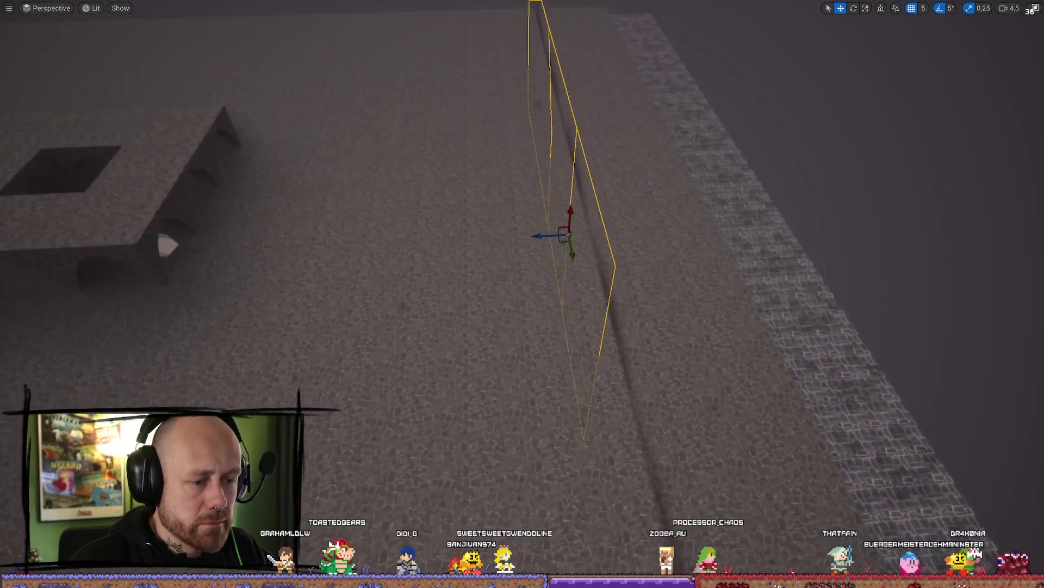
# Step: Frame the selected fog planes and lower the viewport camera speed with the scroll wheel
pyautogui.press('f')
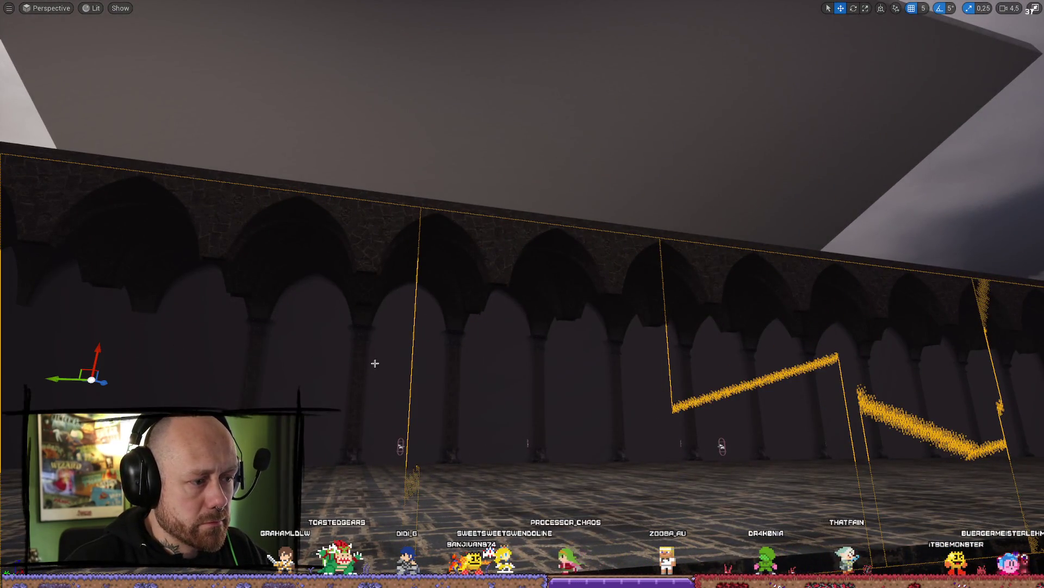
pyautogui.press('f')
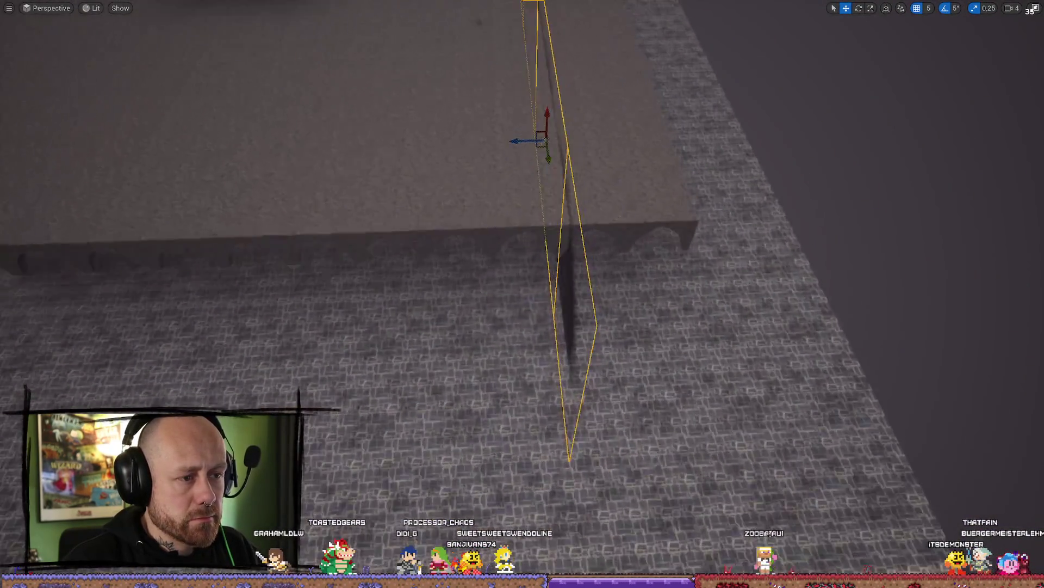
pyautogui.scroll(-2, 602, 248)
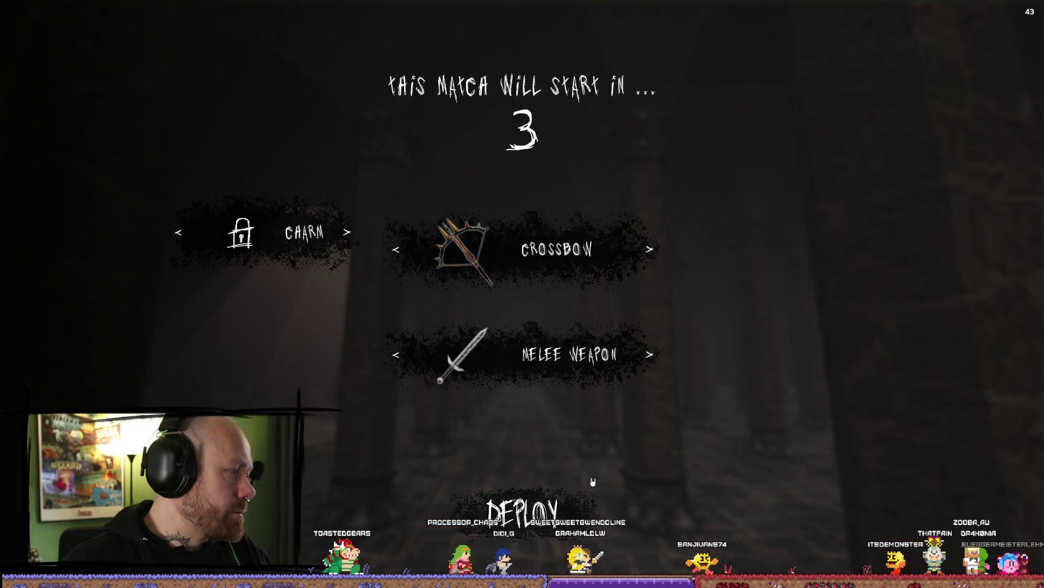
# Step: Deploy with the crossbow loadout, walk through the pillars firing once, then stop the play-test
pyautogui.click(592, 481)
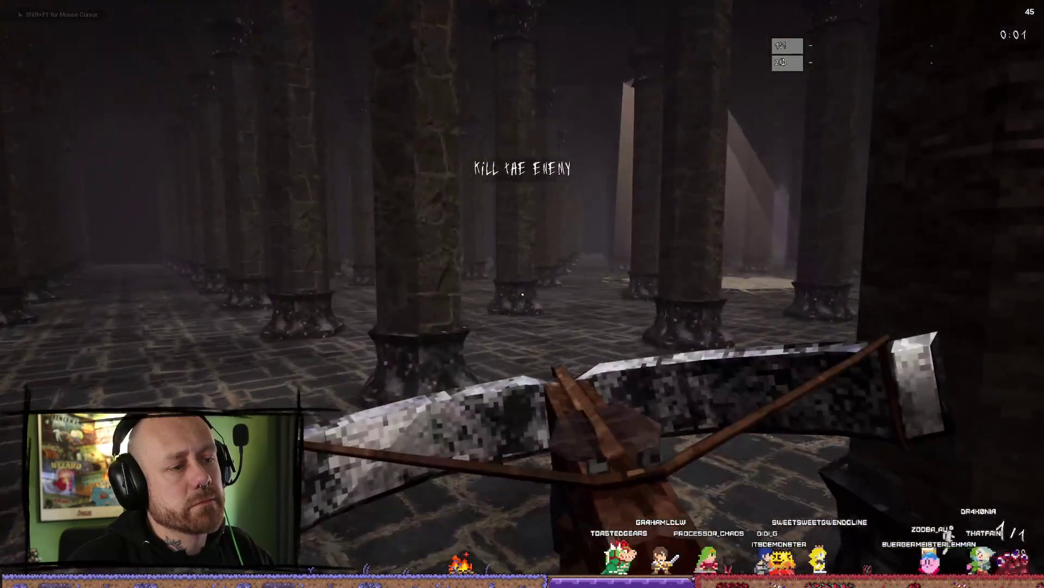
pyautogui.press('w')
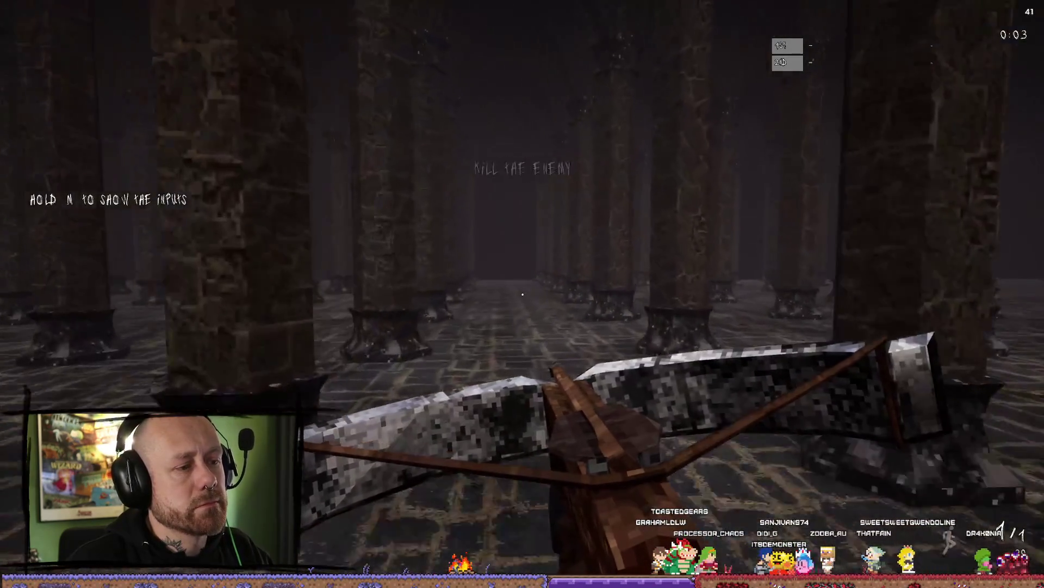
pyautogui.press('w')
pyautogui.click(523, 294)
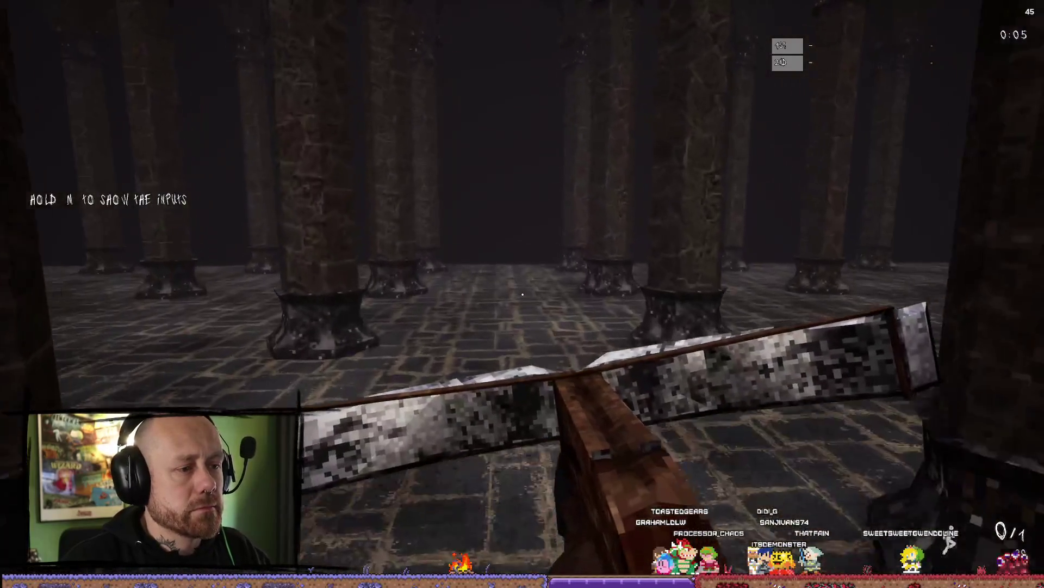
pyautogui.press('w')
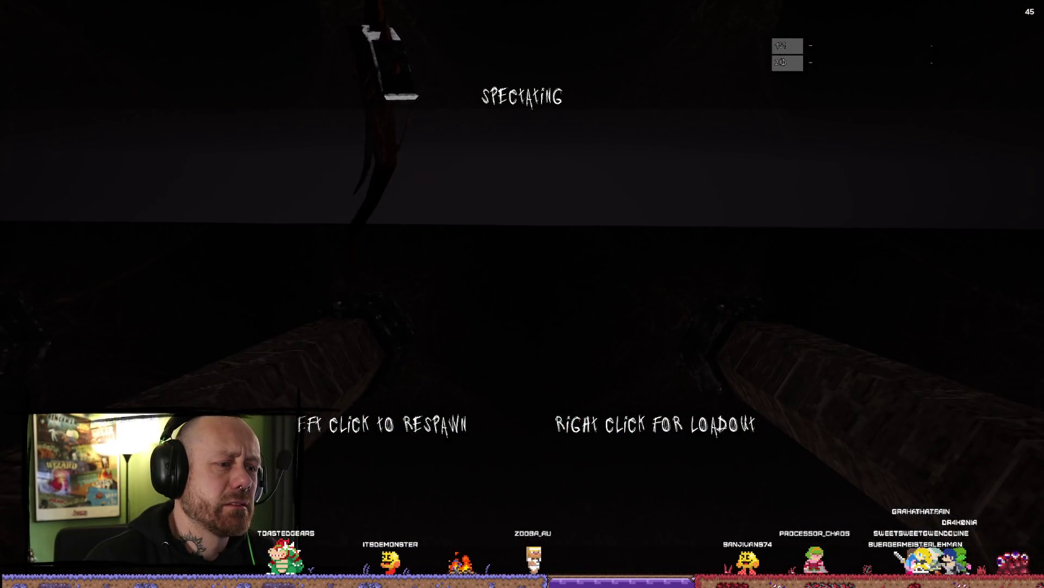
pyautogui.press('Escape')
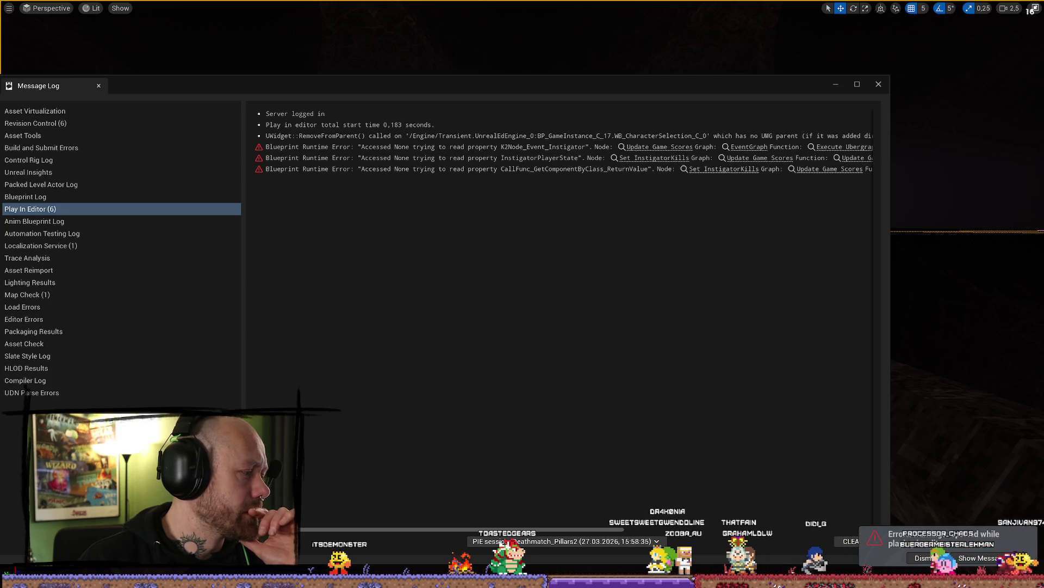
# Step: Close the Message Log, tilt the view up to the column tops, and start another play-test with Alt+P
pyautogui.hotkey('alt', 'F4')
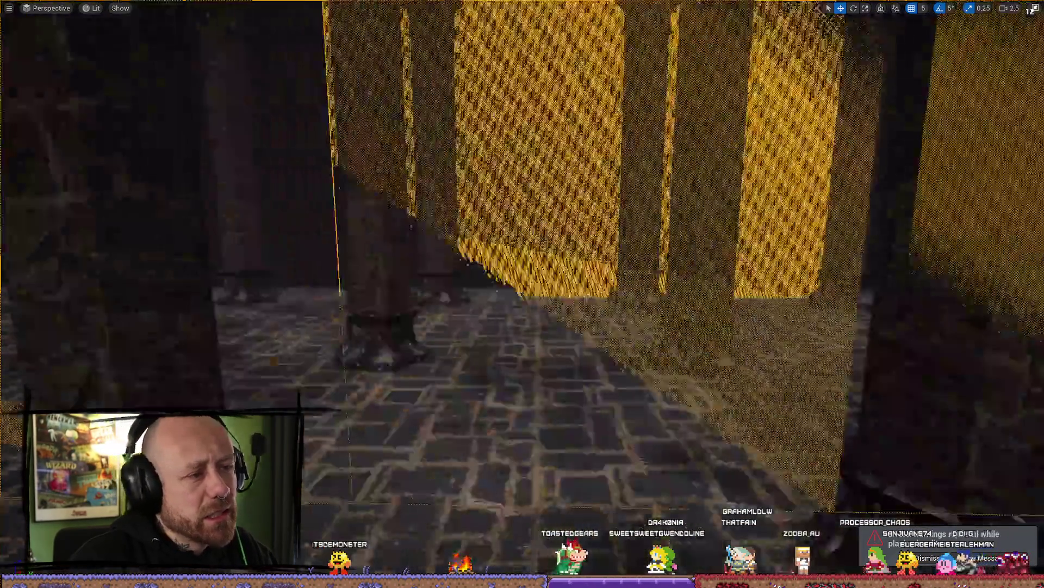
pyautogui.scroll(-2, 522, 294)
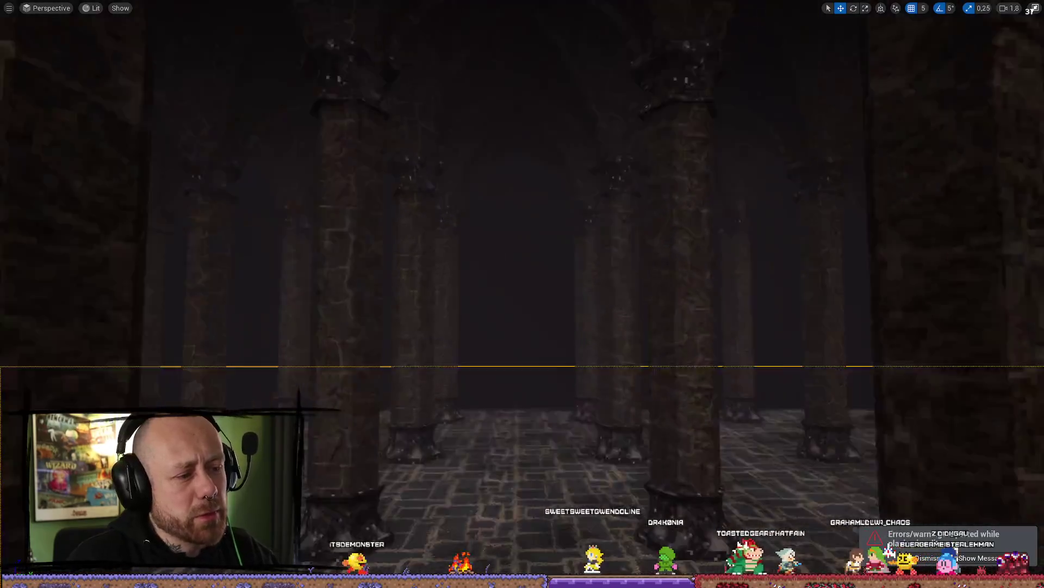
pyautogui.scroll(-1, 522, 294)
pyautogui.moveTo(527, 399)
pyautogui.mouseDown()
pyautogui.moveTo(526, 380)
pyautogui.moveTo(527, 399)
pyautogui.mouseUp()
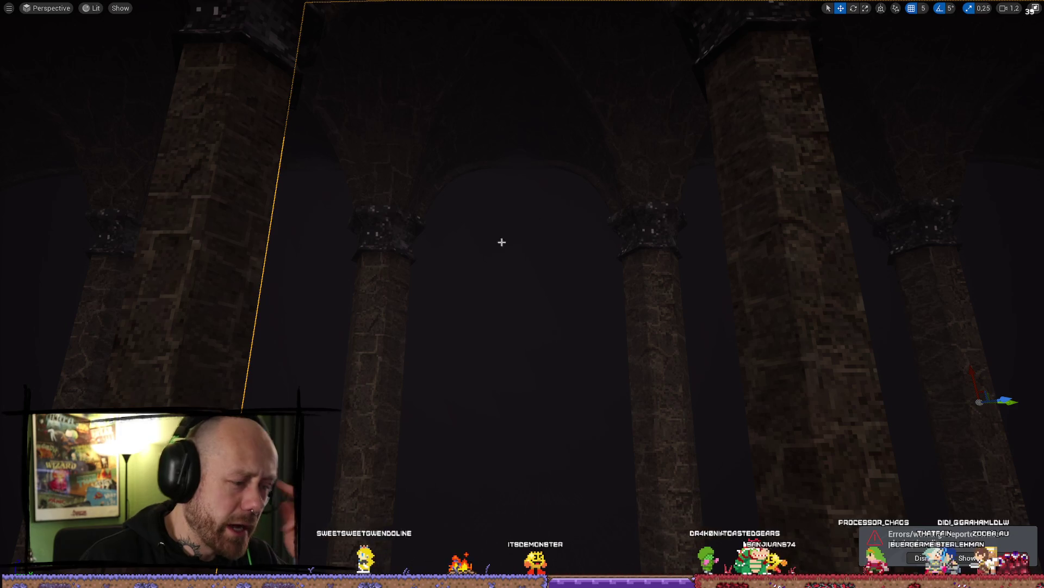
pyautogui.hotkey('alt', 'p')
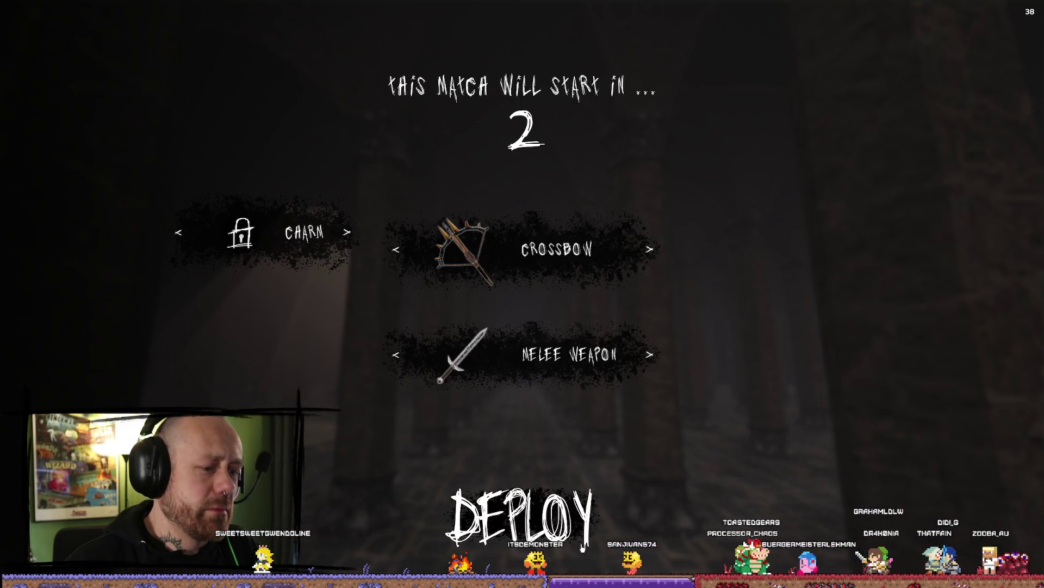
# Step: Deploy with the crossbow, walk down the column corridor, and end the play-test
pyautogui.click(582, 546)
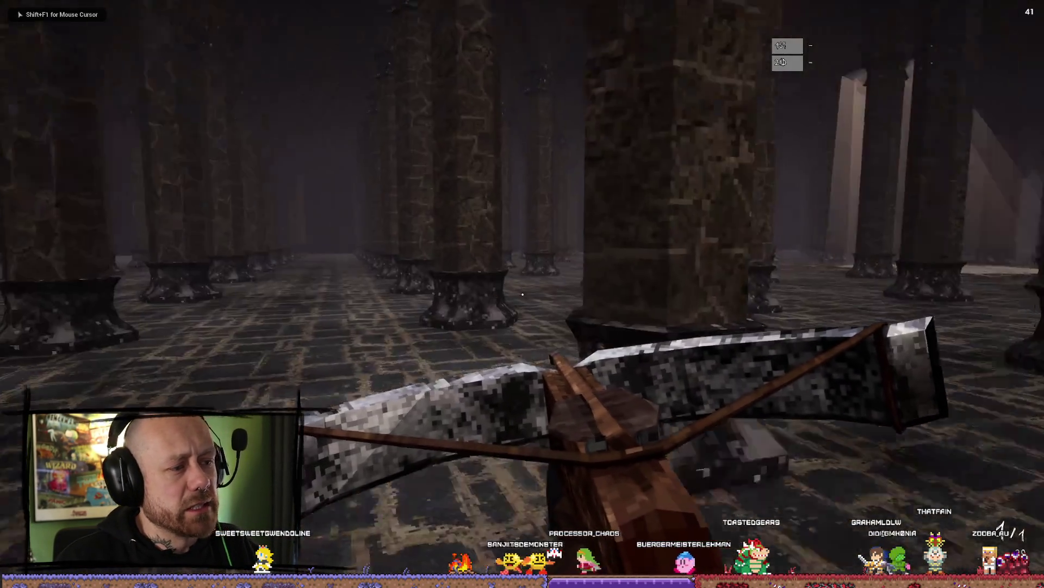
pyautogui.press('w')
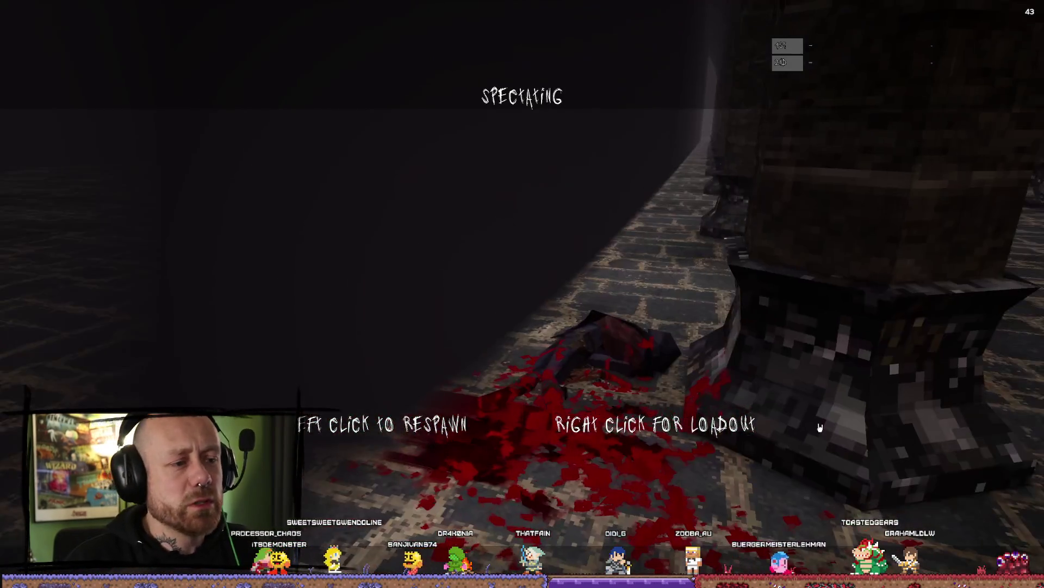
pyautogui.press('Escape')
# Step: Close the Message Log, remove the dark fog wall plane from the arched corridor, and return to the browser
pyautogui.click(880, 85)
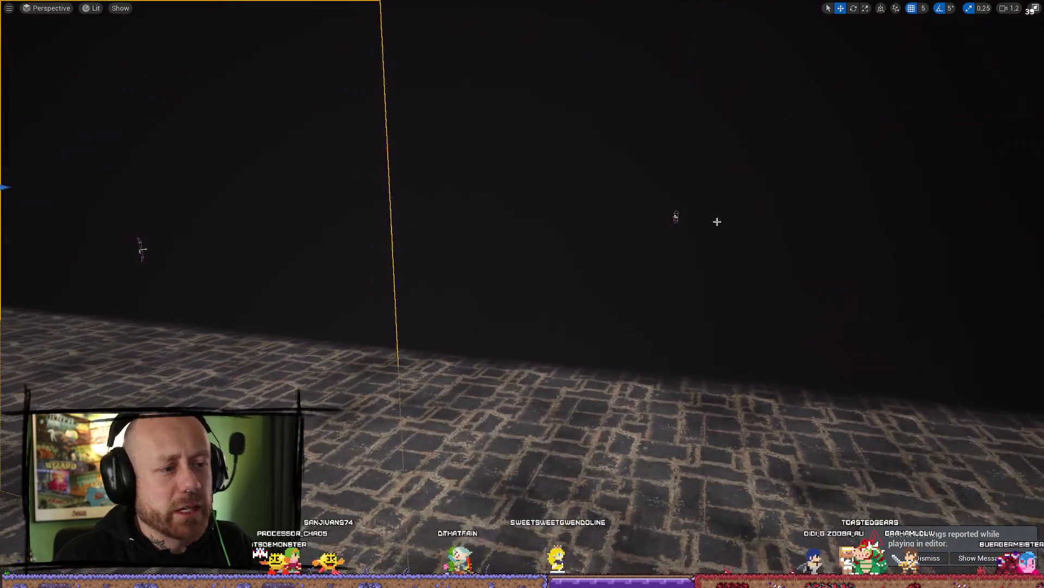
pyautogui.moveTo(717, 221)
pyautogui.mouseDown()
pyautogui.moveTo(435, 229)
pyautogui.moveTo(478, 228)
pyautogui.mouseUp()
pyautogui.moveTo(607, 268); pyautogui.dragTo(818, 305)
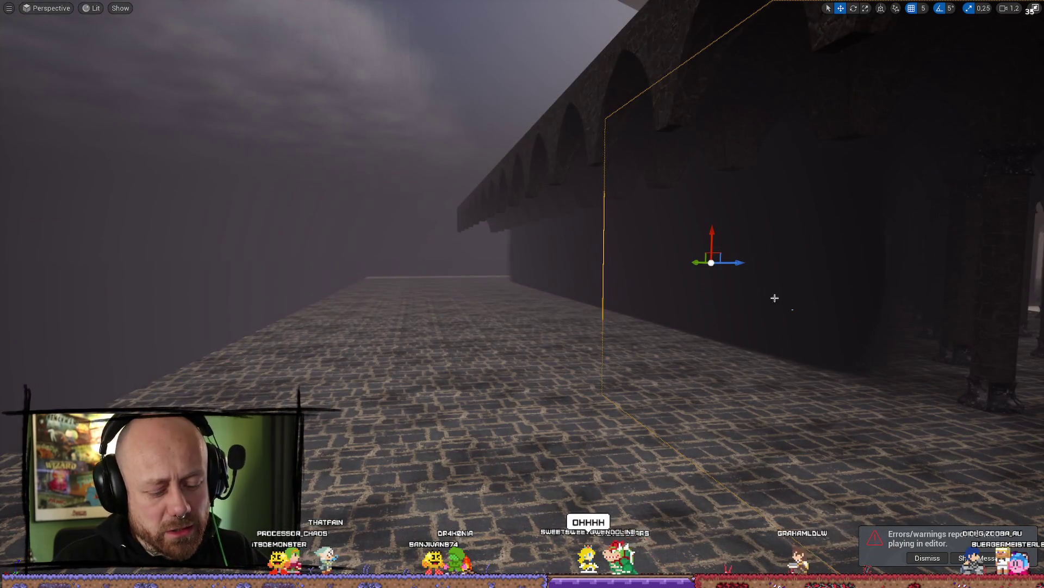
pyautogui.press('Delete')
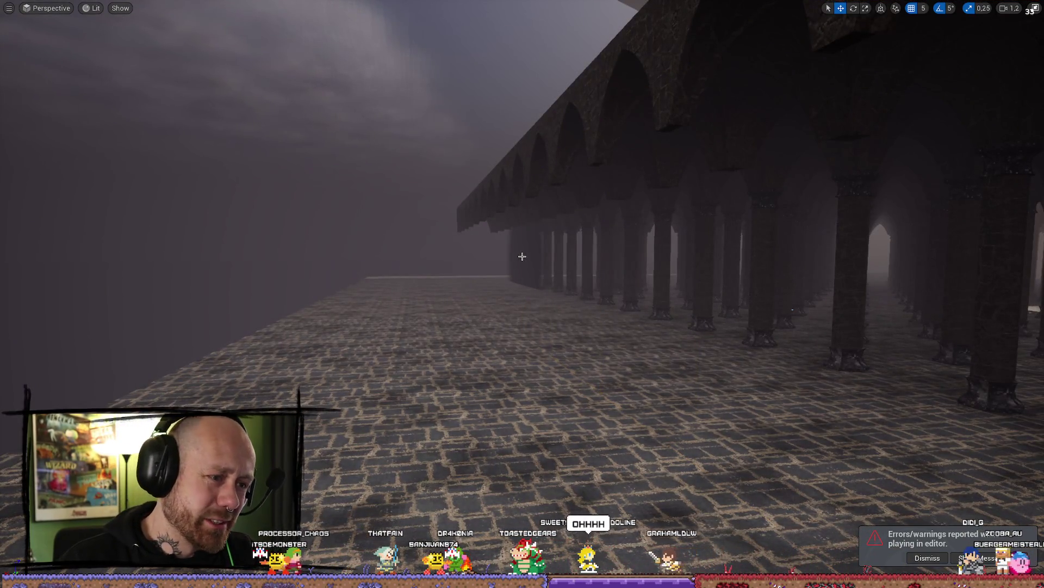
pyautogui.moveTo(657, 310); pyautogui.dragTo(546, 367)
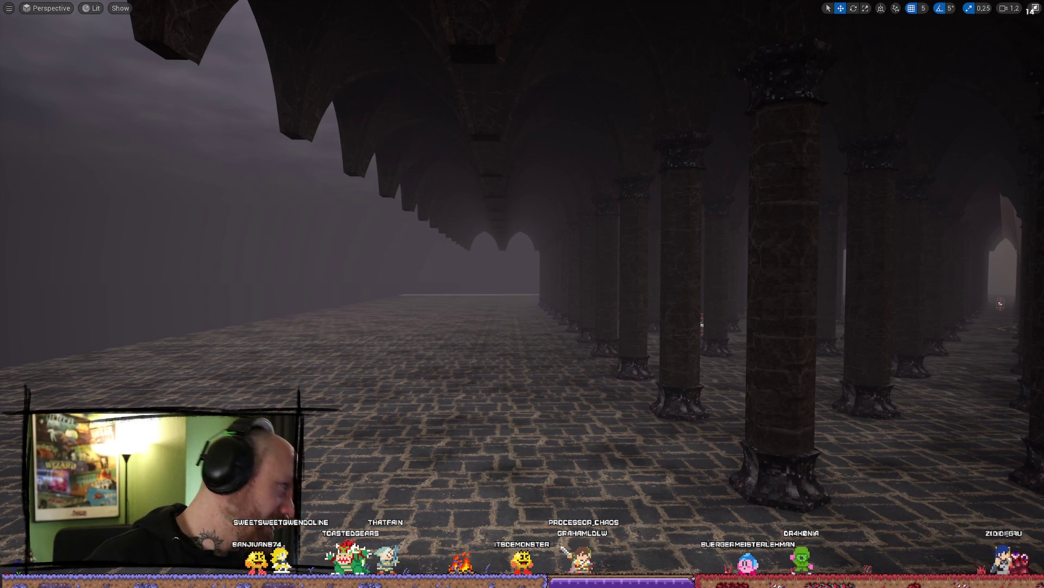
pyautogui.hotkey('alt', 'Tab')
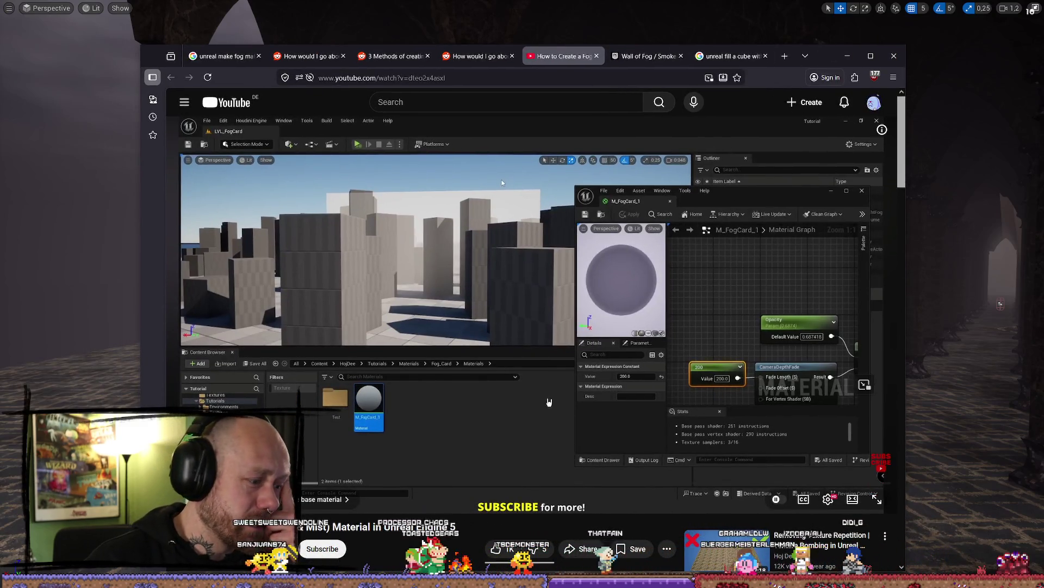
# Step: Scroll the YouTube fog card tutorial, then switch to the Reddit vertical thick fog thread
pyautogui.scroll(-1, 532, 274)
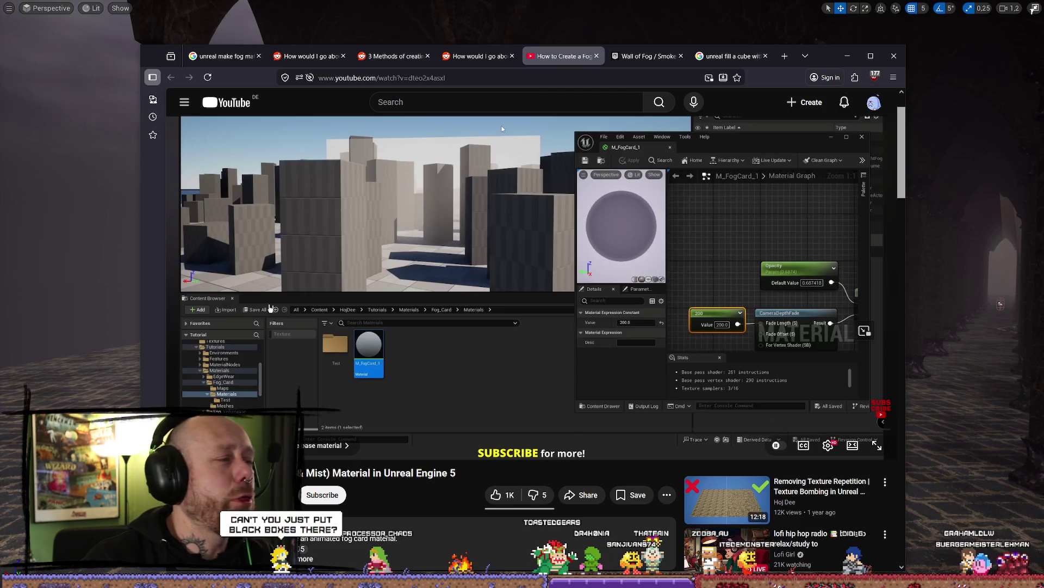
pyautogui.click(474, 56)
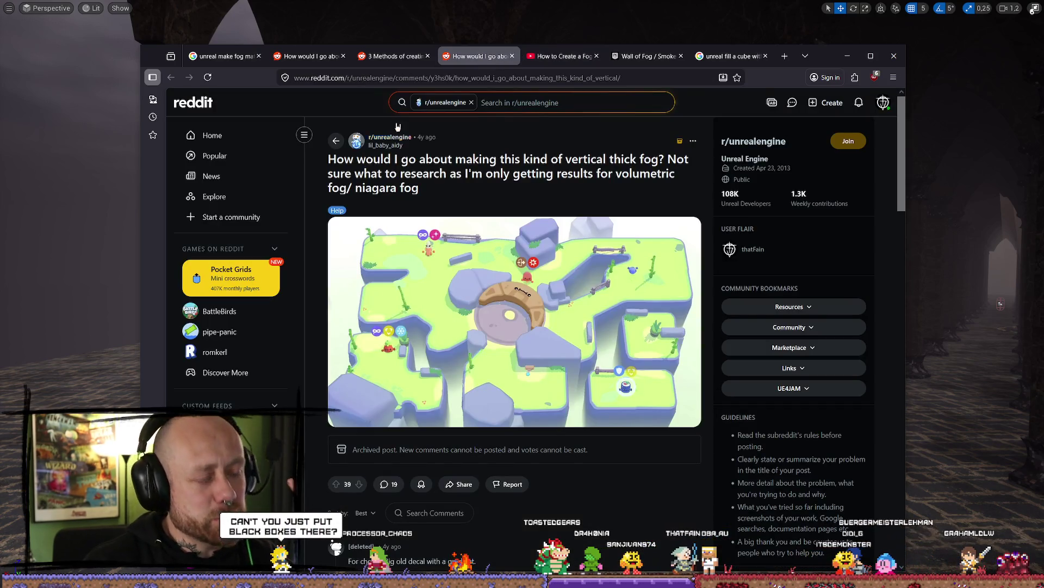
# Step: On the '3 Methods of creating fog' post, play the Volume Fog Application part, pause at 17:39, and minimize Firefox
pyautogui.hotkey('ctrl', 'shift', 'Tab')
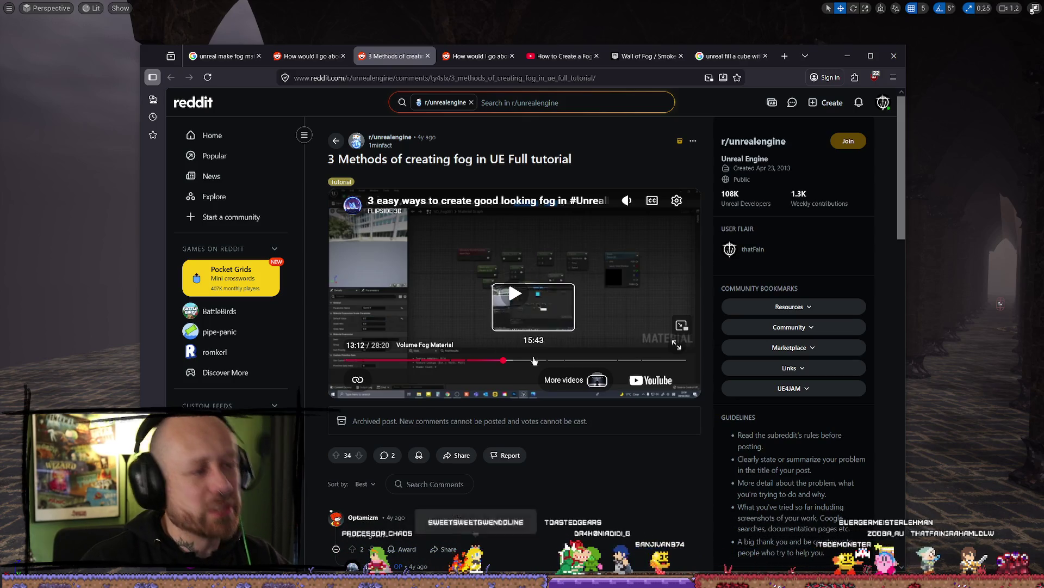
pyautogui.click(555, 360)
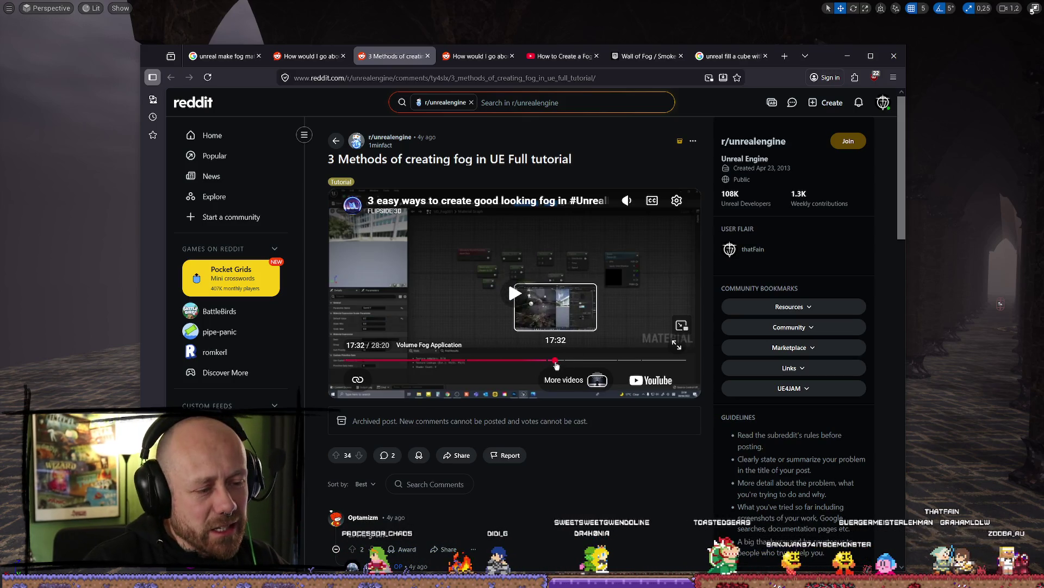
pyautogui.click(517, 318)
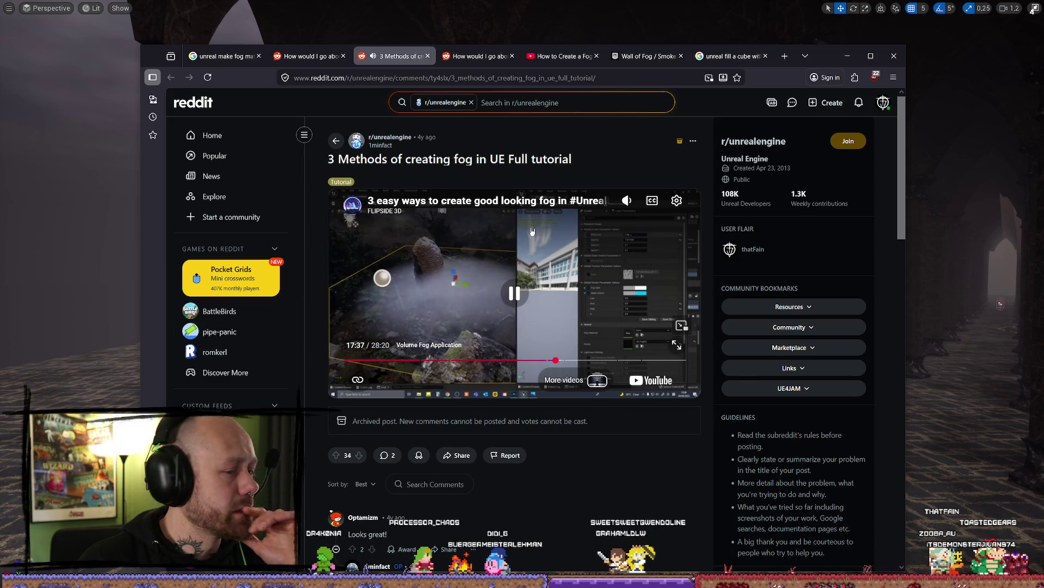
pyautogui.click(534, 305)
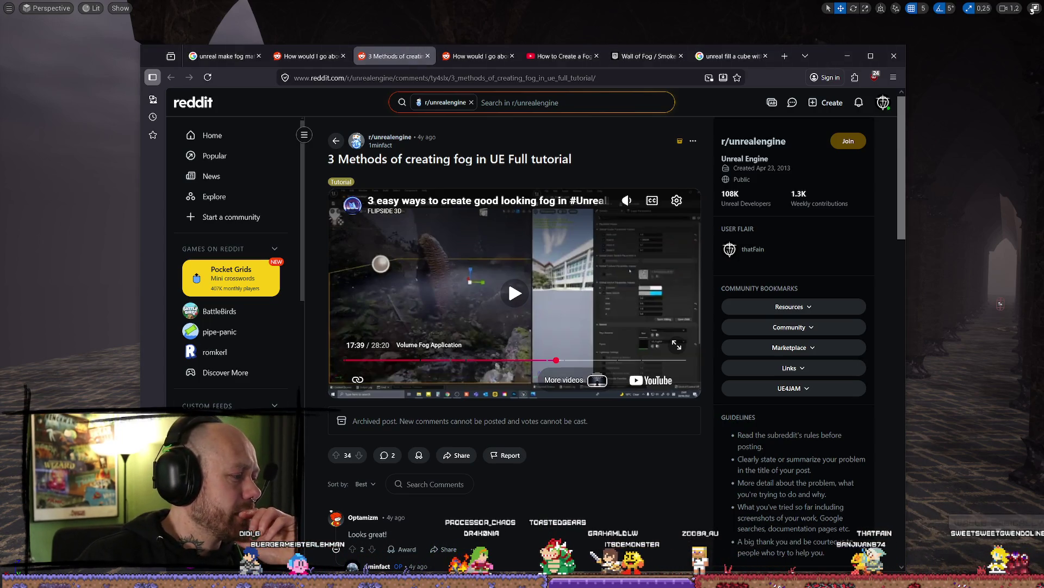
pyautogui.click(847, 56)
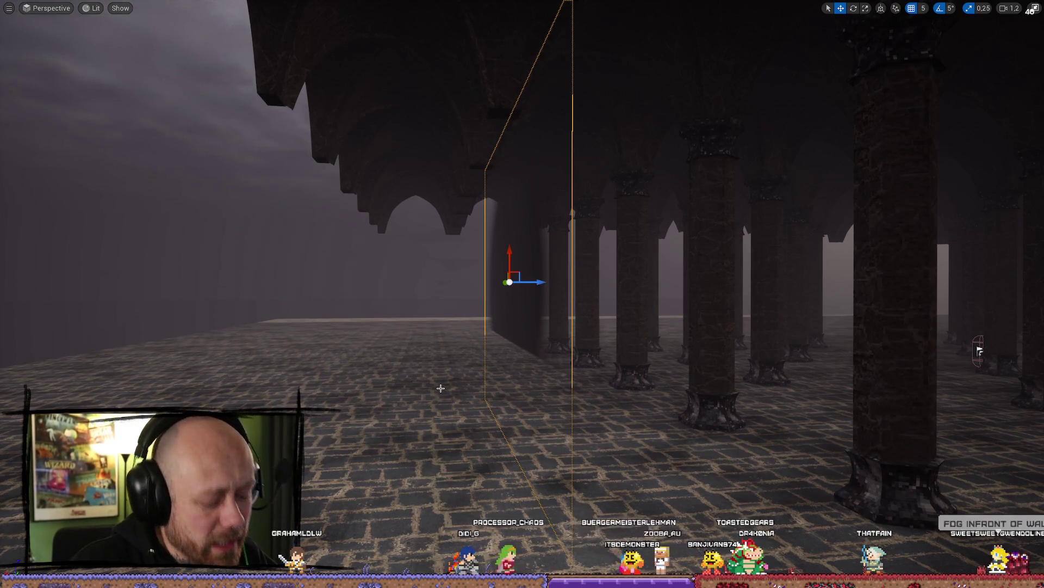
# Step: Restore the full editor layout and add a Cube actor from the quick-add menu
pyautogui.hotkey('ctrl', 'space')
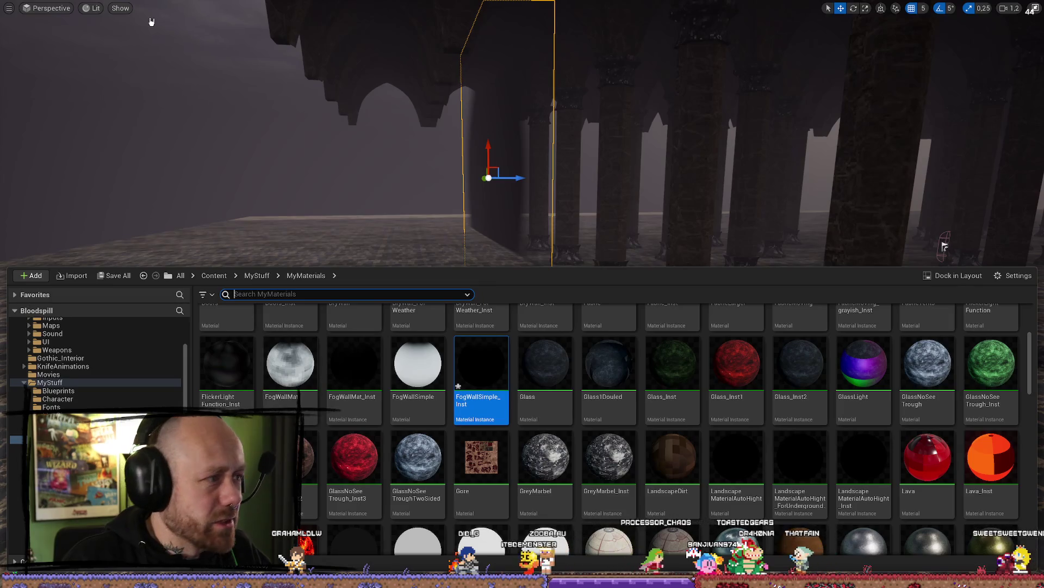
pyautogui.click(1035, 7)
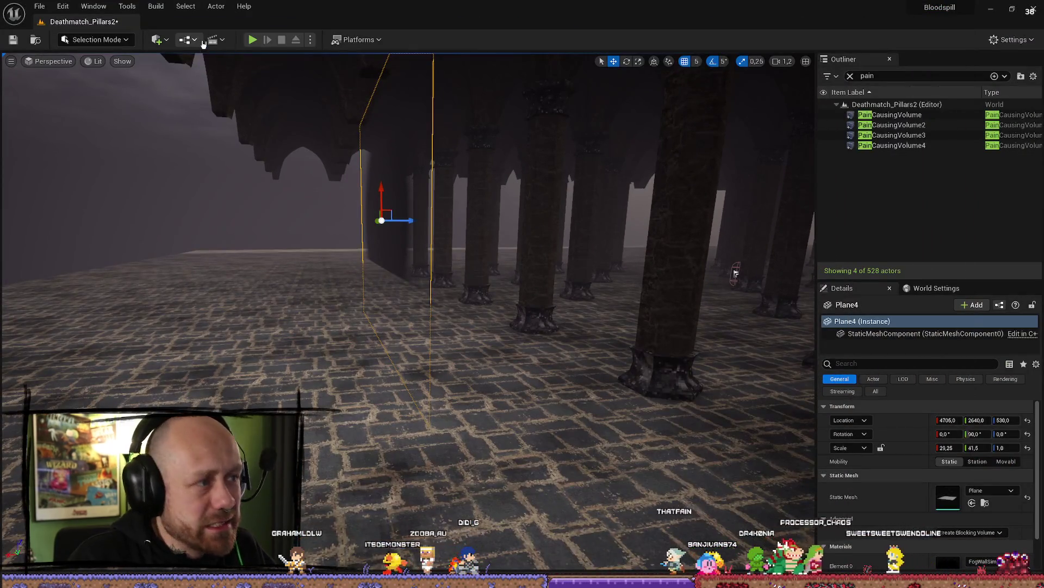
pyautogui.click(192, 41)
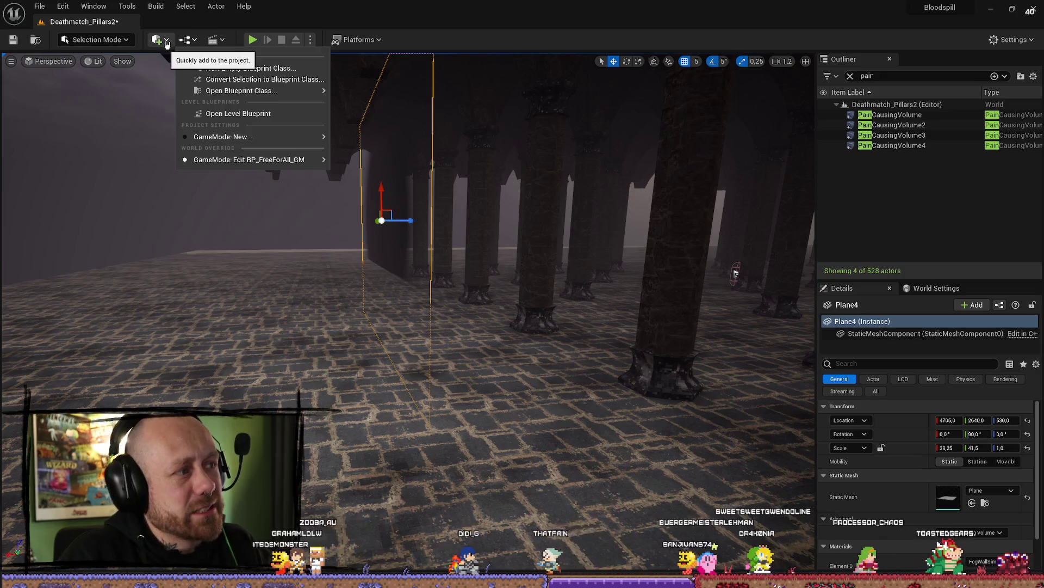
pyautogui.click(168, 44)
pyautogui.moveTo(210, 149)
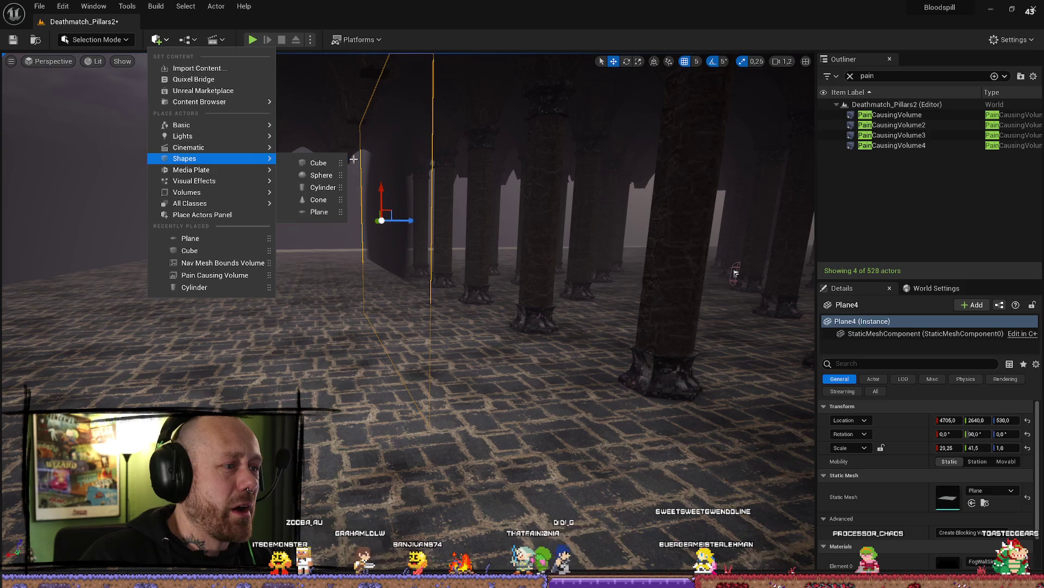
pyautogui.click(319, 164)
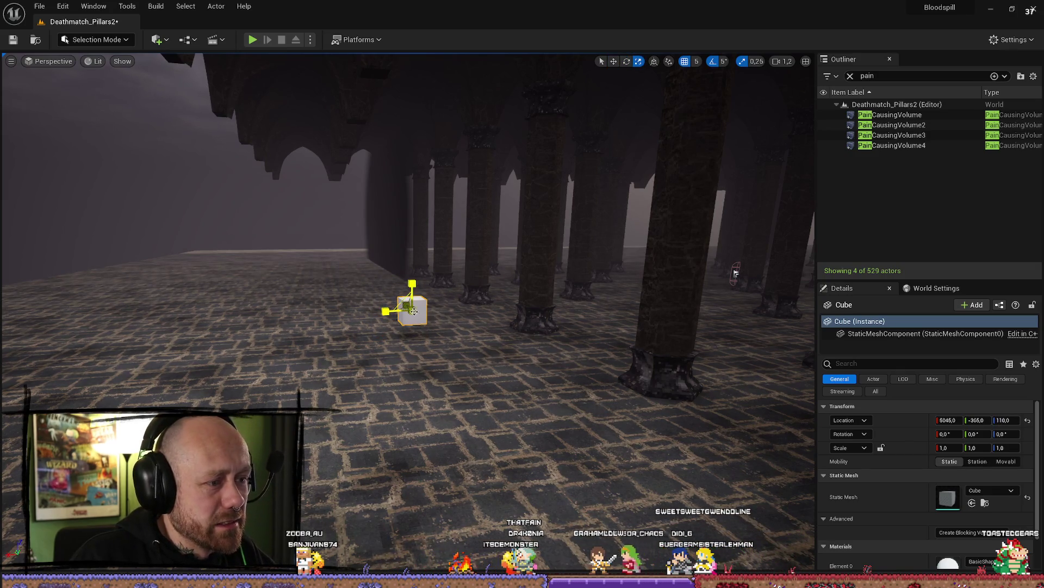
# Step: Scale the cube into a wall, raise it and slide it along X between the pillars
pyautogui.moveTo(414, 311); pyautogui.dragTo(465, 341)
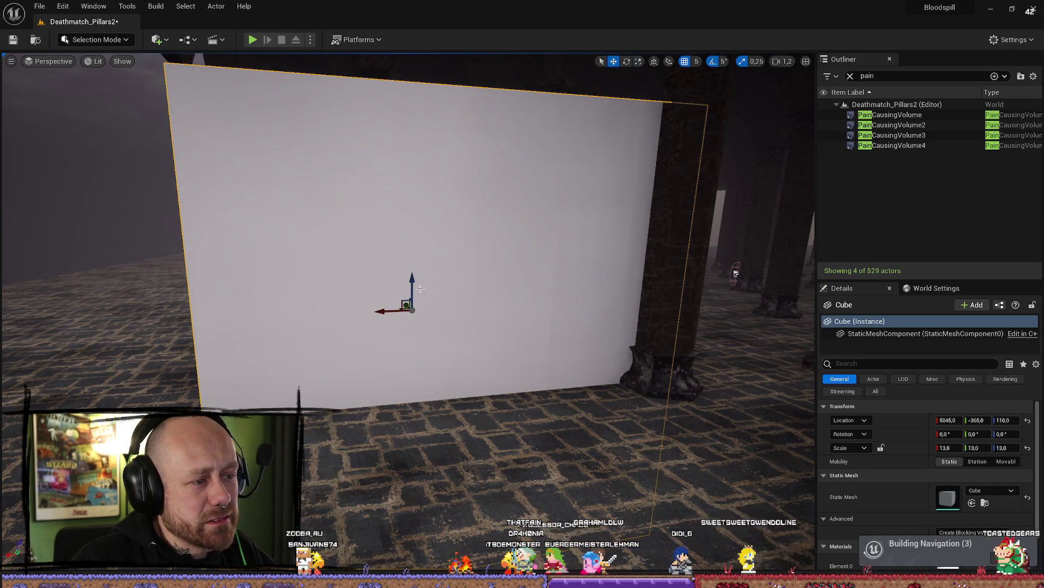
pyautogui.moveTo(421, 288)
pyautogui.mouseDown()
pyautogui.moveTo(419, 134)
pyautogui.moveTo(392, 113)
pyautogui.moveTo(490, 117)
pyautogui.moveTo(435, 172)
pyautogui.mouseUp()
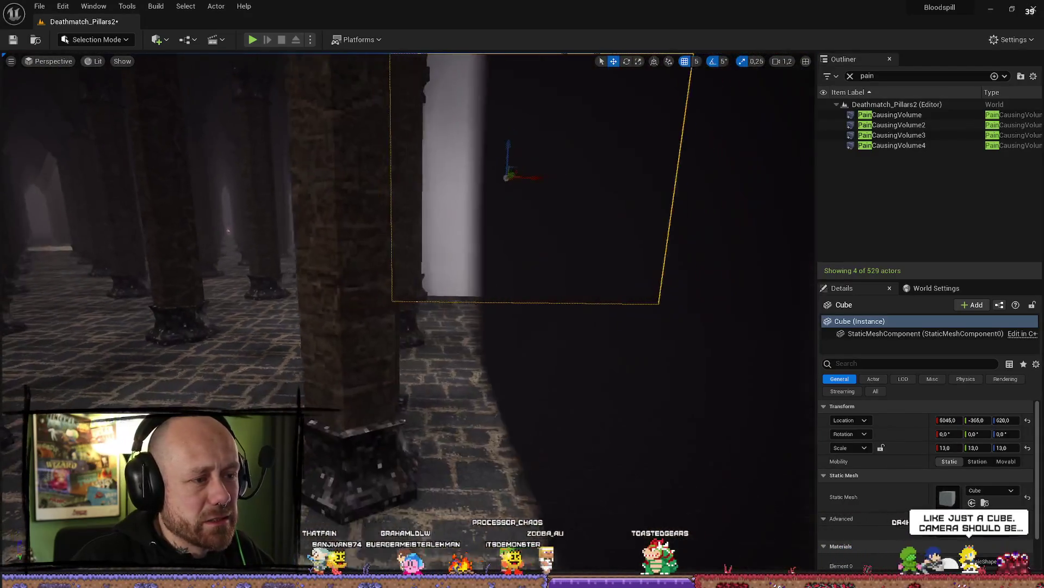
pyautogui.moveTo(507, 174)
pyautogui.mouseDown()
pyautogui.moveTo(494, 180)
pyautogui.moveTo(564, 180)
pyautogui.moveTo(550, 168)
pyautogui.moveTo(440, 196)
pyautogui.mouseUp()
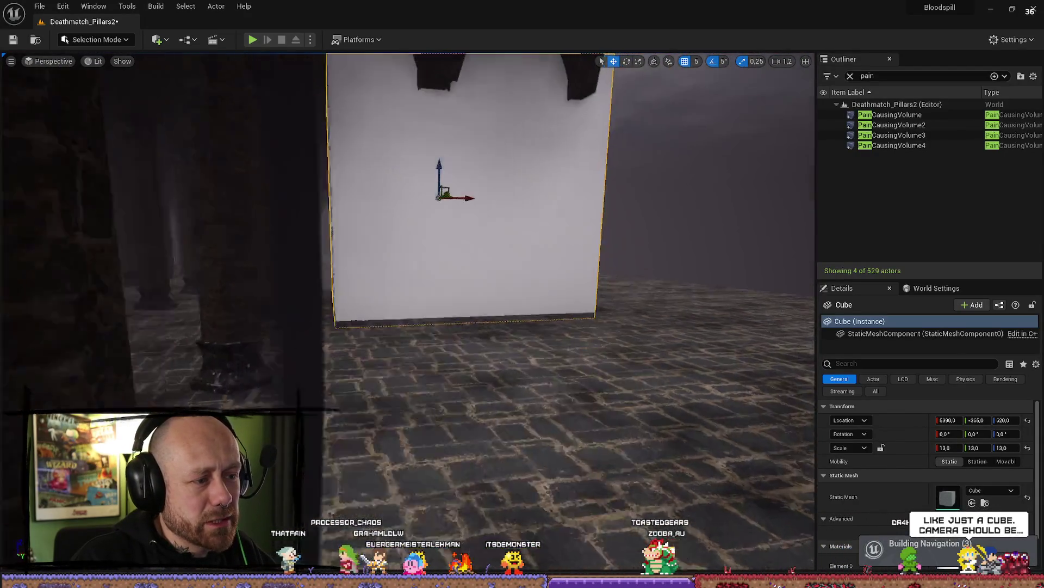
# Step: Search the cube's Static Mesh picker for a fog mesh, which finds nothing
pyautogui.click(1010, 490)
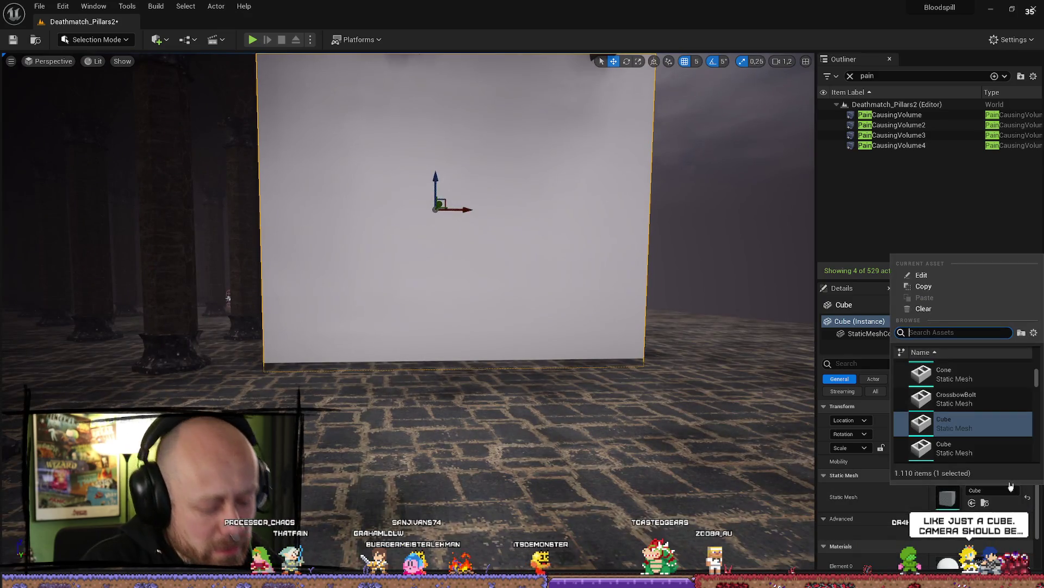
pyautogui.press('Down')
pyautogui.press('Down')
pyautogui.press('Down')
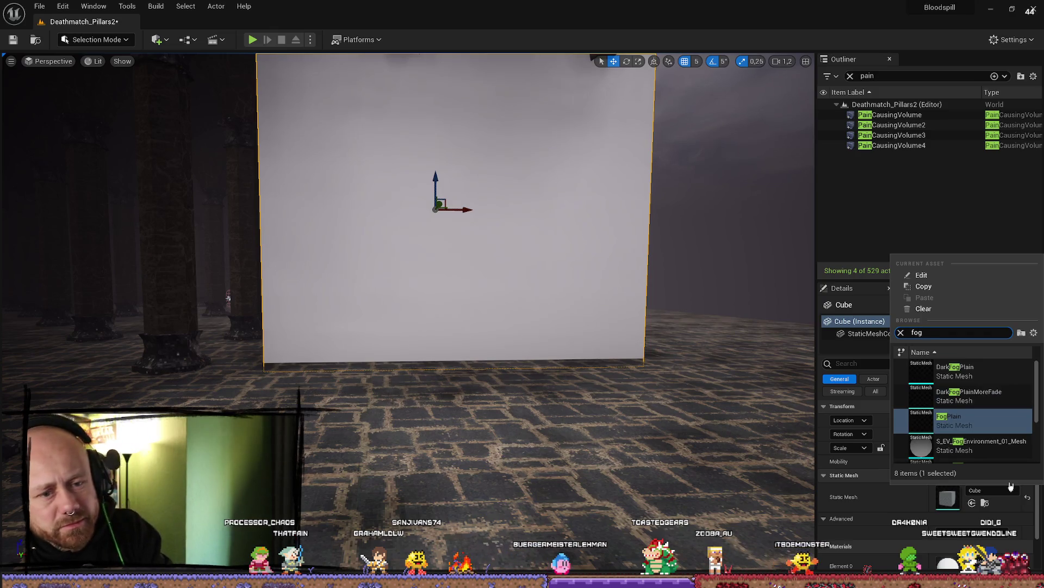
pyautogui.press('Down')
pyautogui.press('Down')
pyautogui.press('Down')
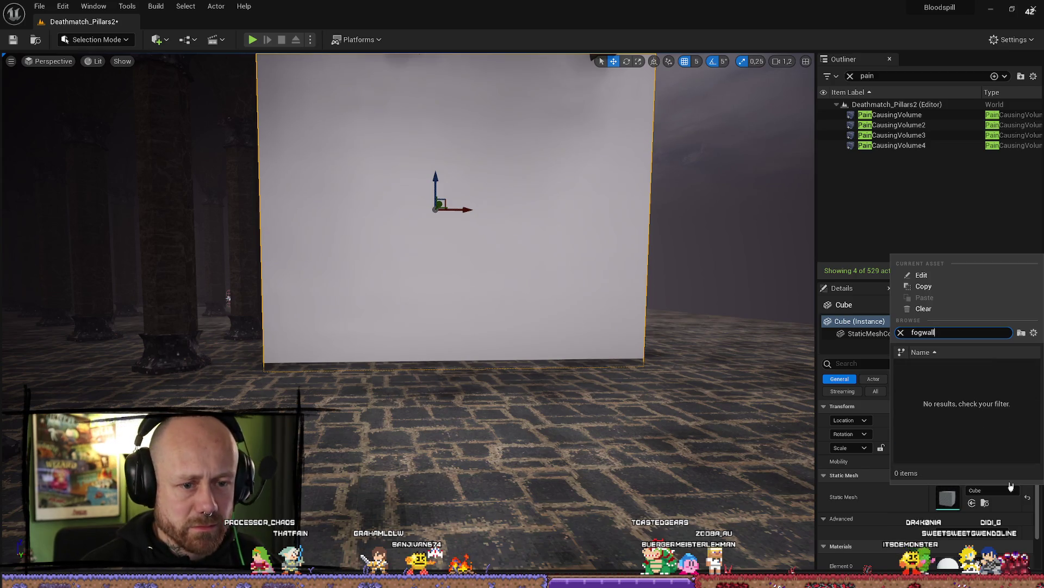
pyautogui.press('Escape')
# Step: Apply FogWallSimple_Inst to Materials Element 0 and fly toward the dark corridor
pyautogui.scroll(-2, 925, 489)
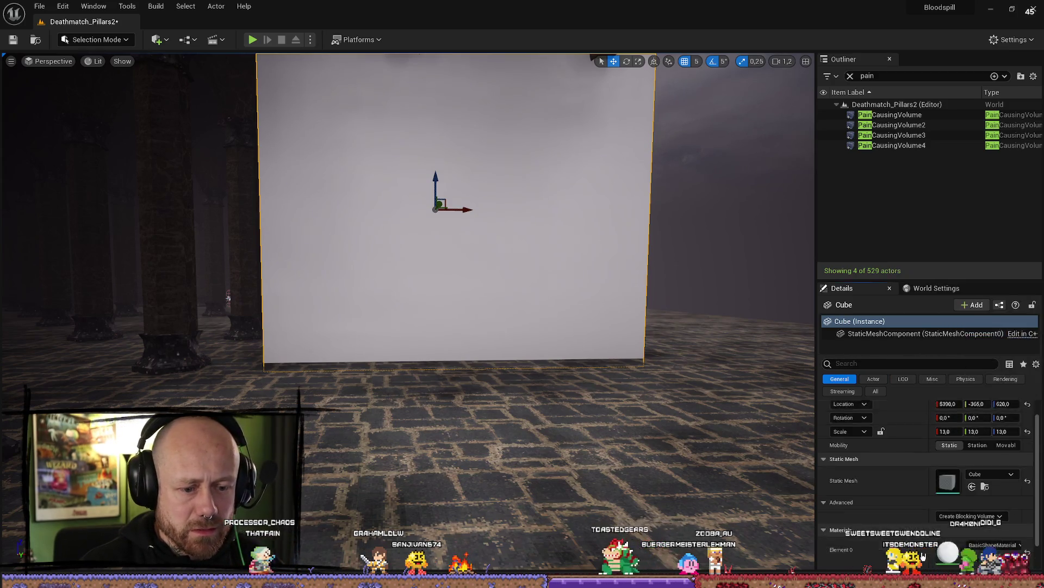
pyautogui.click(973, 503)
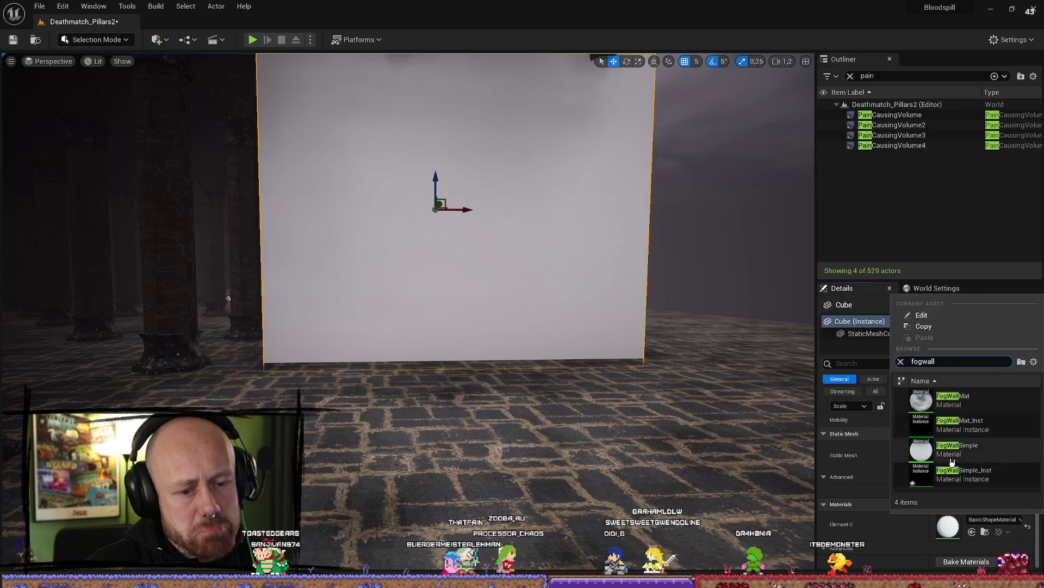
pyautogui.click(963, 473)
pyautogui.moveTo(230, 296)
pyautogui.mouseDown()
pyautogui.moveTo(224, 347)
pyautogui.moveTo(282, 340)
pyautogui.moveTo(392, 172)
pyautogui.mouseUp()
pyautogui.scroll(-3, 227, 323)
pyautogui.moveTo(506, 102)
pyautogui.mouseDown()
pyautogui.moveTo(517, 254)
pyautogui.moveTo(477, 258)
pyautogui.moveTo(413, 239)
pyautogui.moveTo(370, 261)
pyautogui.mouseUp()
pyautogui.press('e')
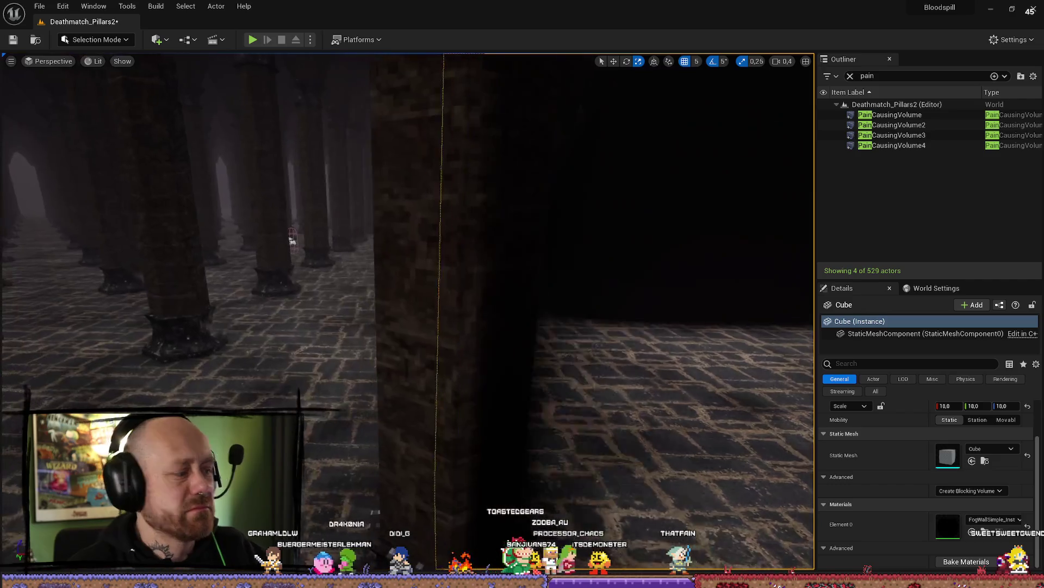
# Step: Delete the fog cube from the level
pyautogui.moveTo(292, 240)
pyautogui.mouseDown()
pyautogui.moveTo(359, 253)
pyautogui.moveTo(348, 254)
pyautogui.mouseUp()
pyautogui.scroll(2, 305, 246)
pyautogui.press('Delete')
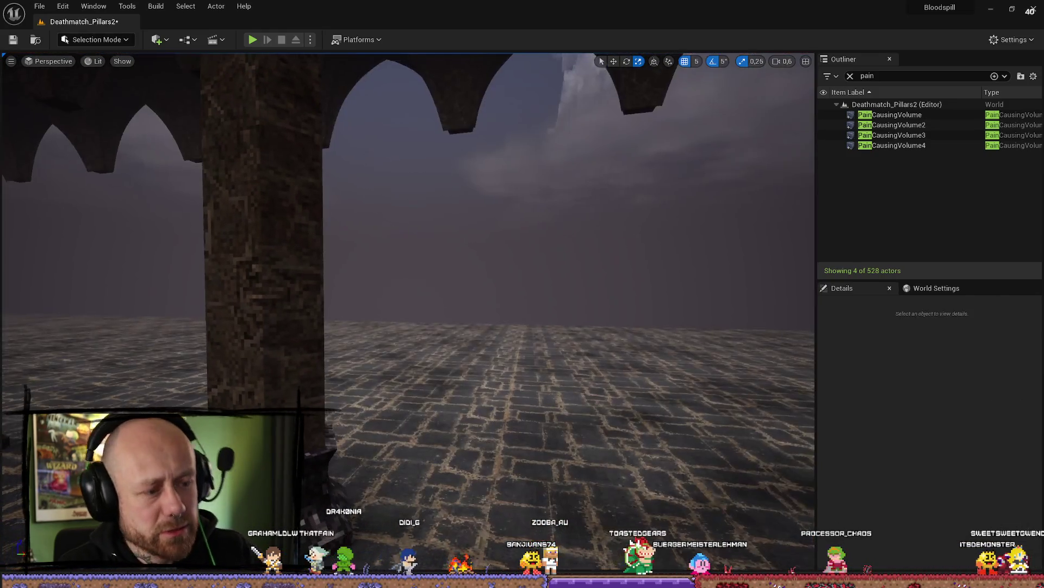
pyautogui.moveTo(558, 340)
pyautogui.mouseDown()
pyautogui.moveTo(549, 354)
pyautogui.moveTo(554, 335)
pyautogui.moveTo(536, 338)
pyautogui.moveTo(565, 315)
pyautogui.mouseUp()
pyautogui.scroll(2, 544, 336)
# Step: Select fog planes Plane3 and Plane4 together, removing a stray pasted cube
pyautogui.click(574, 302)
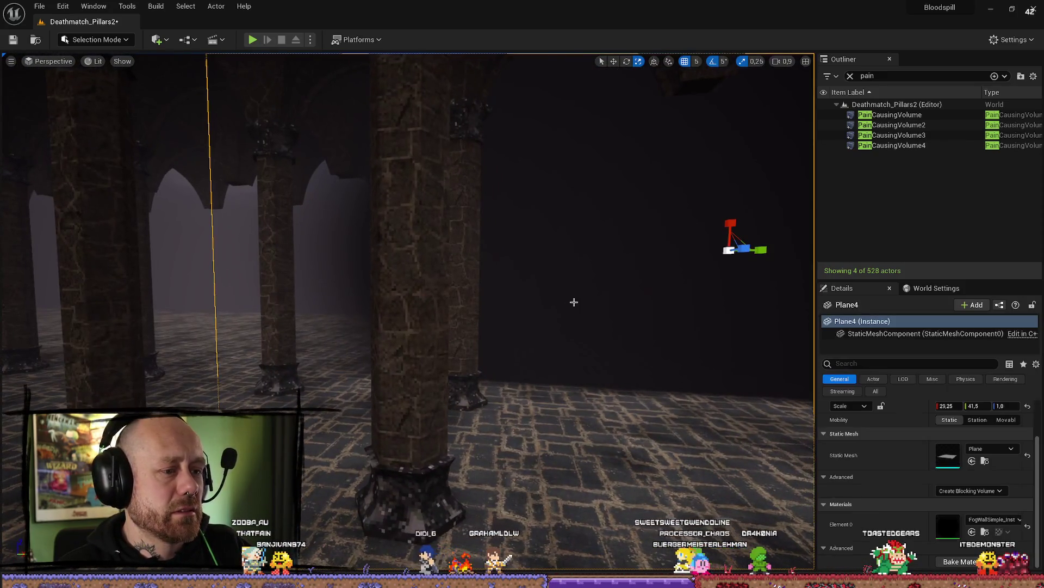
pyautogui.hotkey('ctrl', 'v')
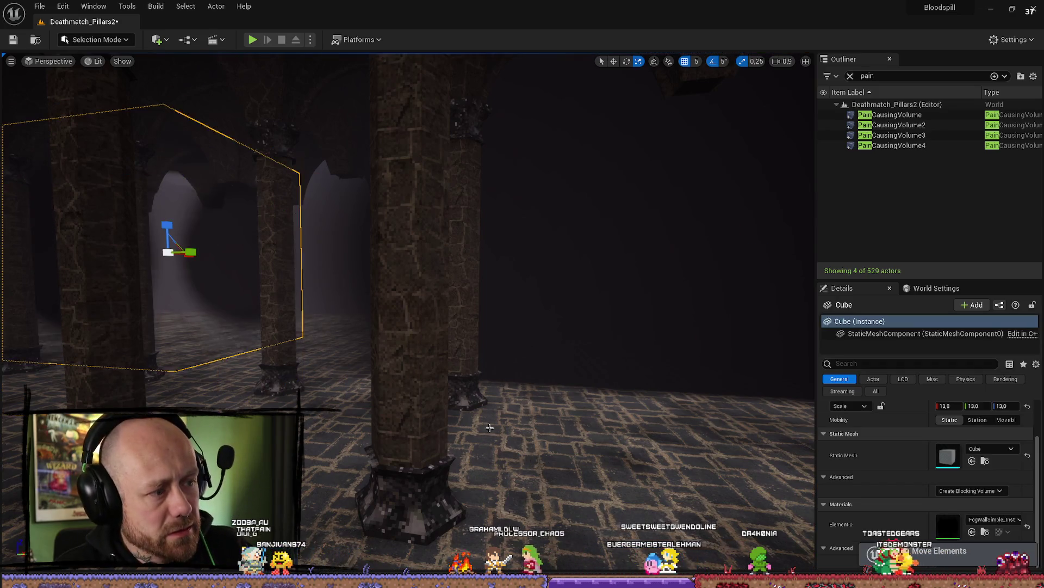
pyautogui.press('Delete')
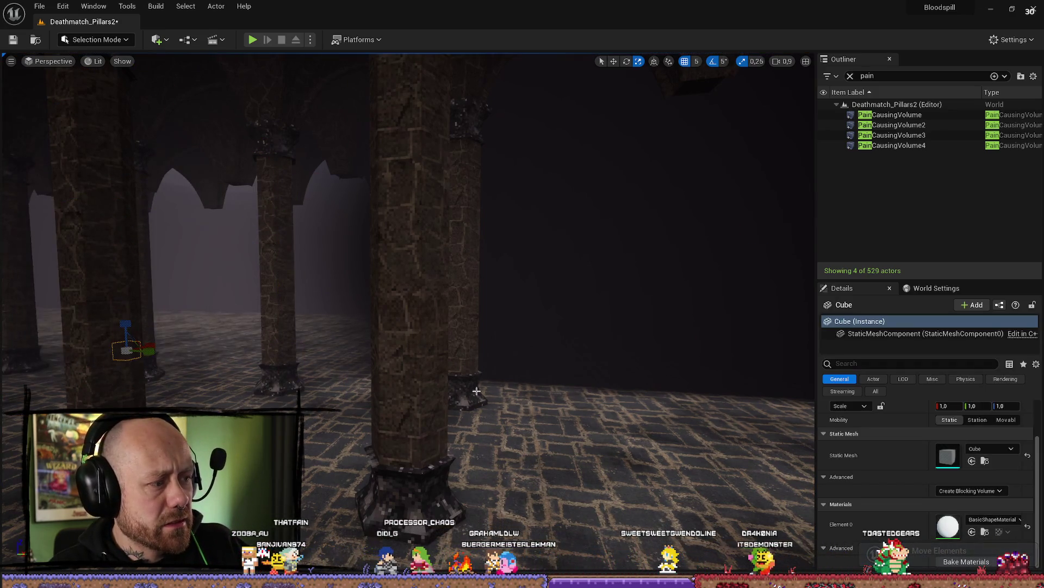
pyautogui.hotkey('ctrl', 'z')
pyautogui.hotkey('ctrl', 'z')
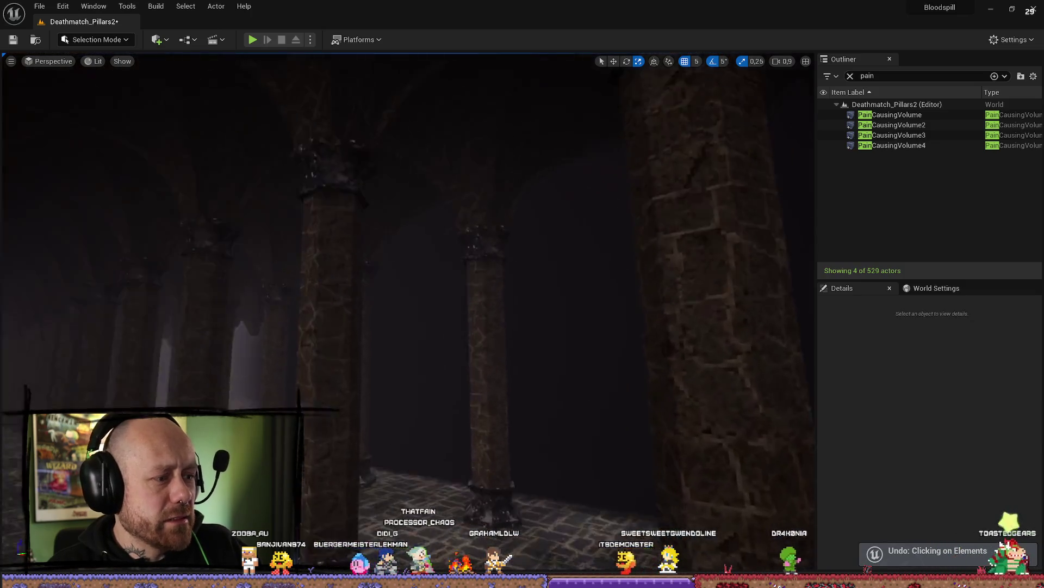
pyautogui.click(350, 321)
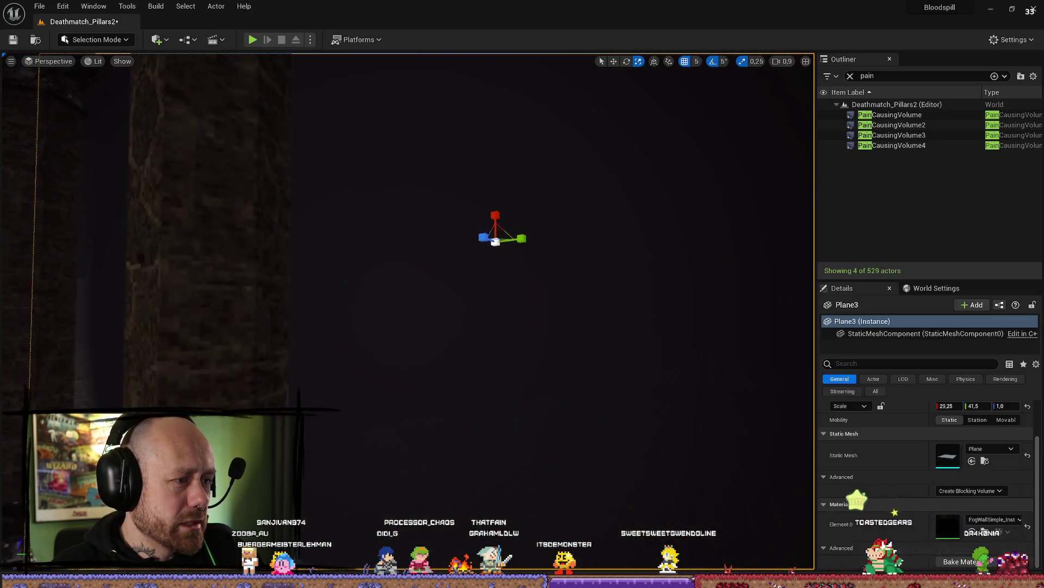
pyautogui.moveTo(660, 122); pyautogui.dragTo(659, 121)
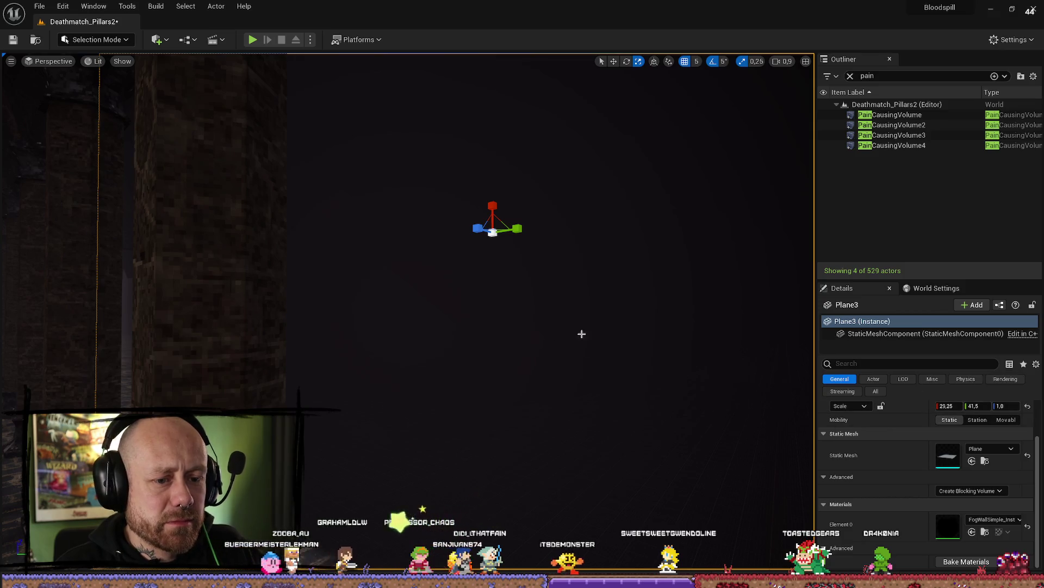
pyautogui.moveTo(675, 314); pyautogui.dragTo(714, 317)
pyautogui.keyDown('ctrl'); pyautogui.click(714, 317); pyautogui.keyUp('ctrl')
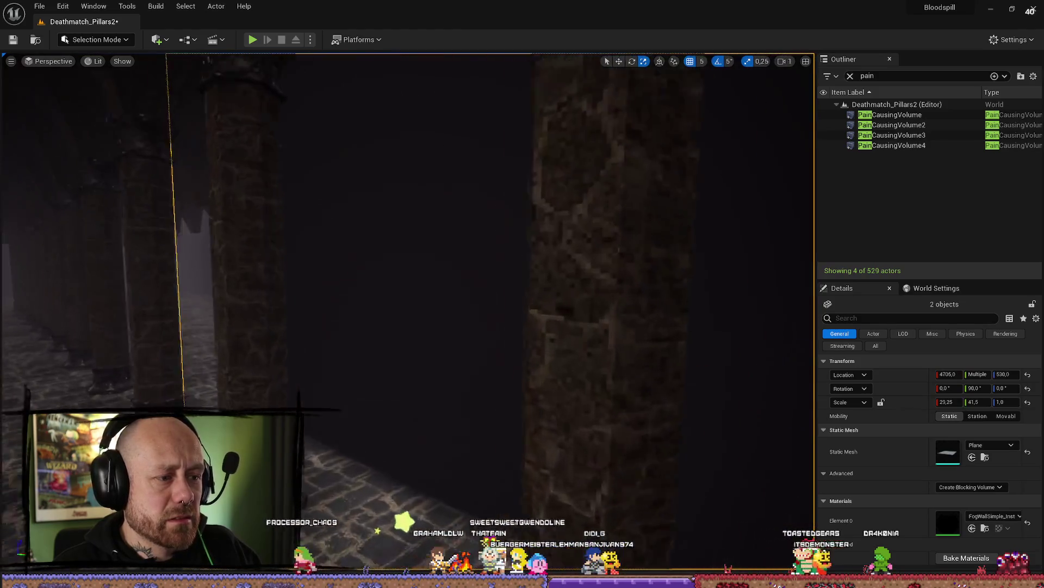
# Step: Set both fog planes' Collision Presets to BlockAll, then start a Play test
pyautogui.moveTo(561, 299); pyautogui.dragTo(562, 299)
pyautogui.moveTo(412, 270); pyautogui.dragTo(412, 271)
pyautogui.moveTo(519, 321)
pyautogui.mouseDown()
pyautogui.moveTo(361, 140)
pyautogui.moveTo(314, 134)
pyautogui.mouseUp()
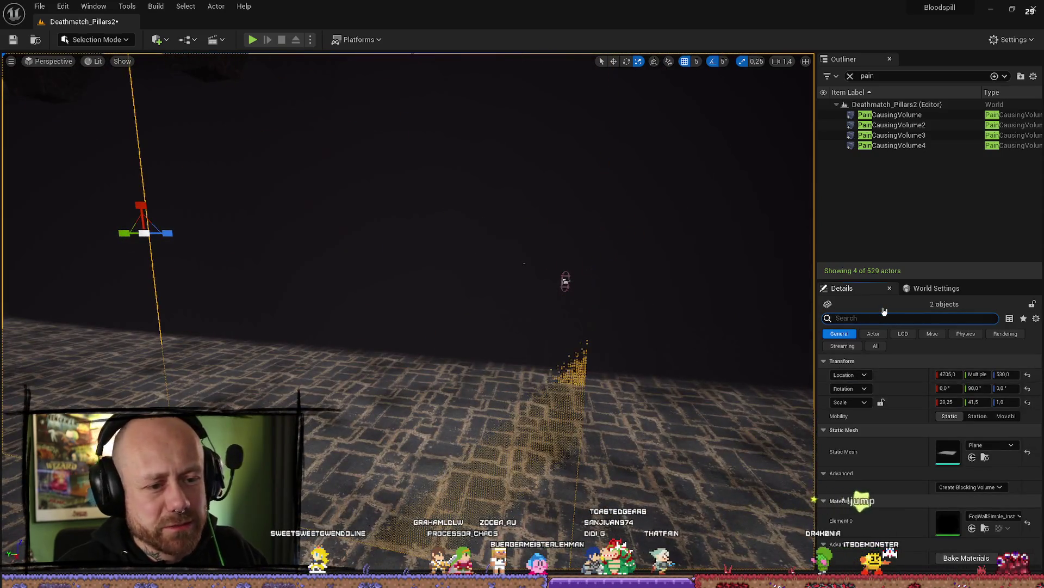
pyautogui.write('coli')
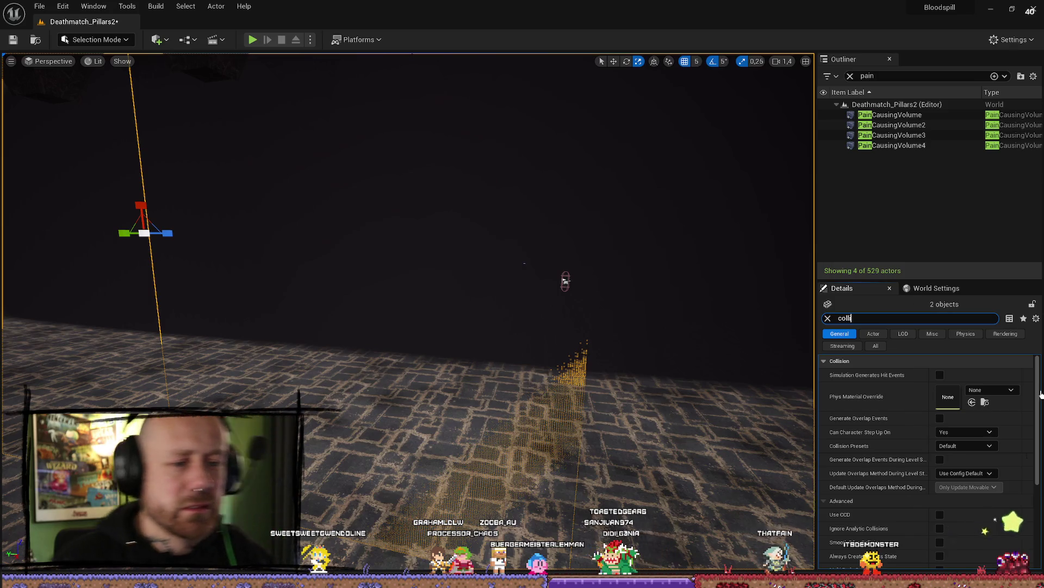
pyautogui.click(974, 447)
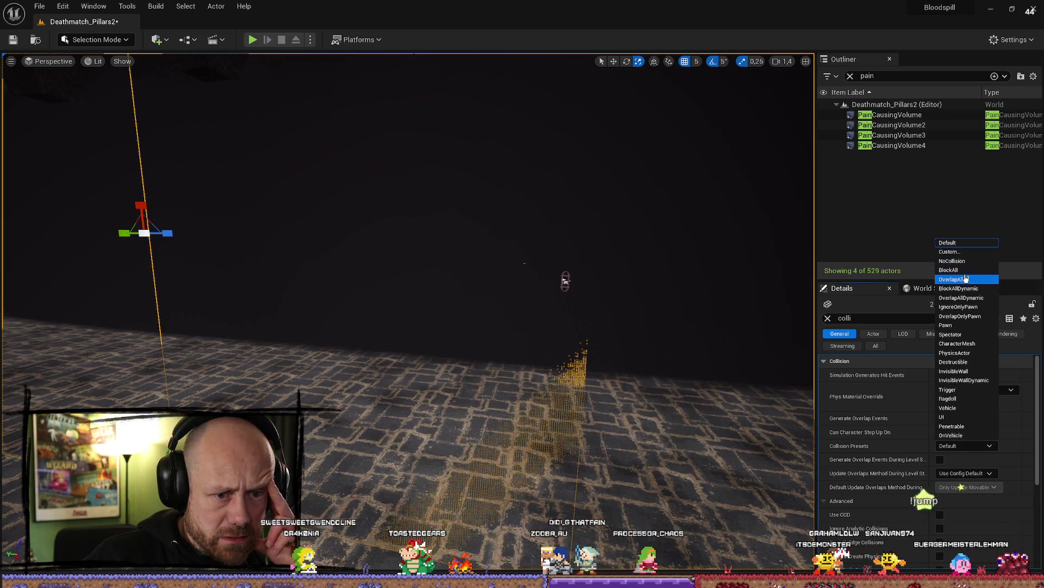
pyautogui.press('Escape')
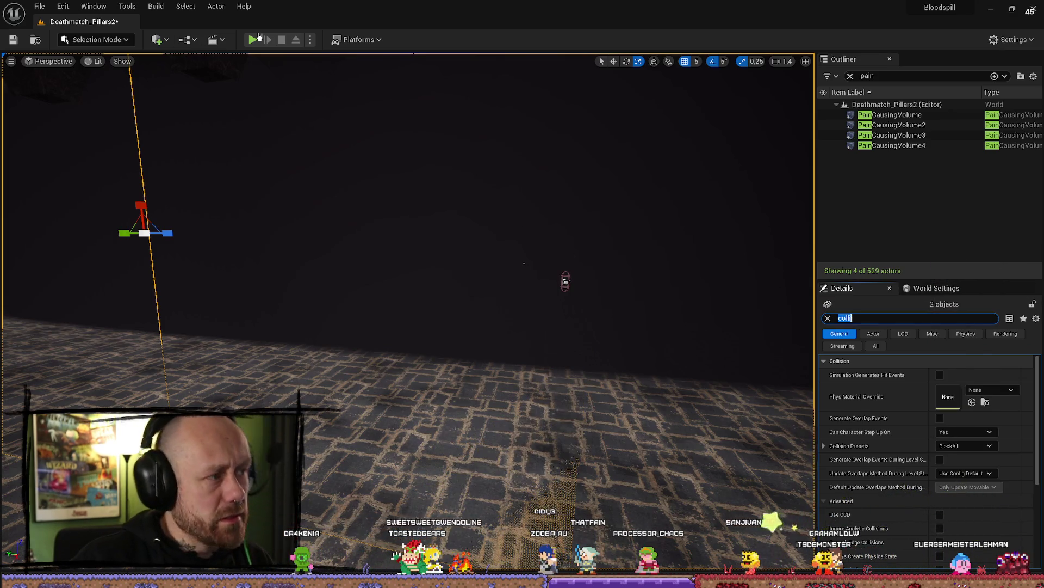
pyautogui.click(257, 38)
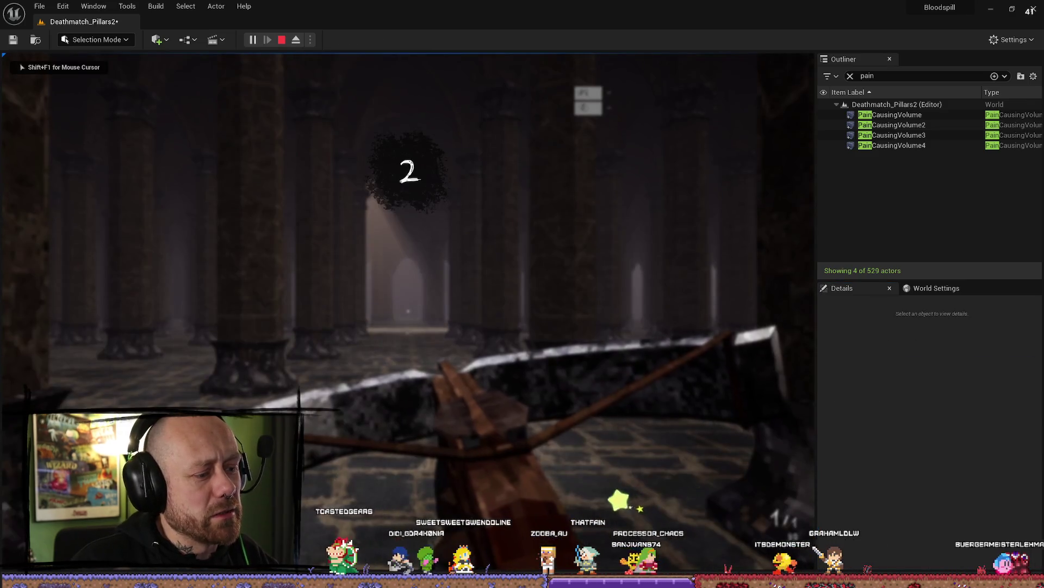
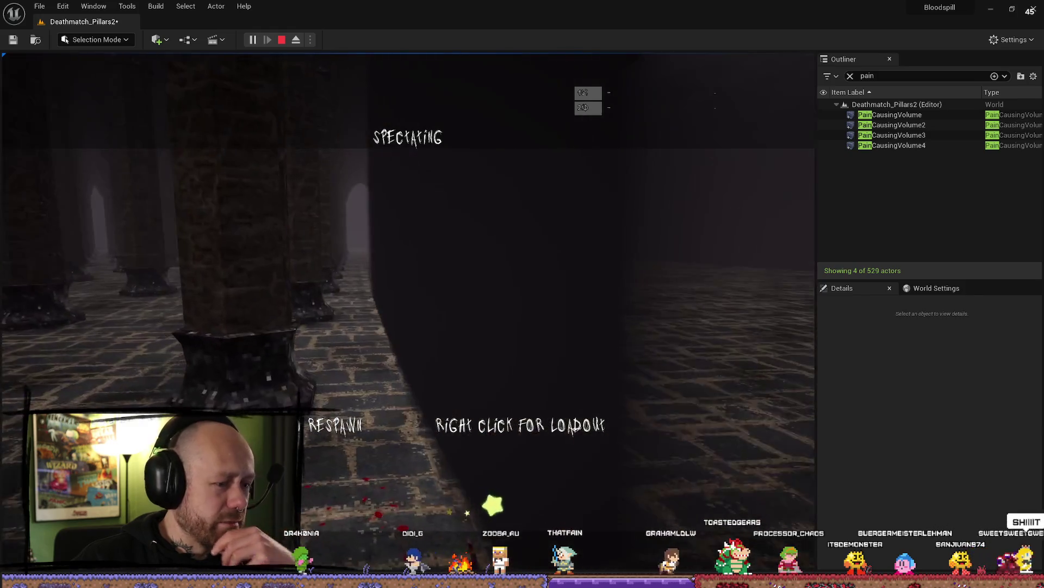
# Step: Stop the play session, dismiss the Message Log and delete the two selected pain volumes
pyautogui.rightClick(408, 272)
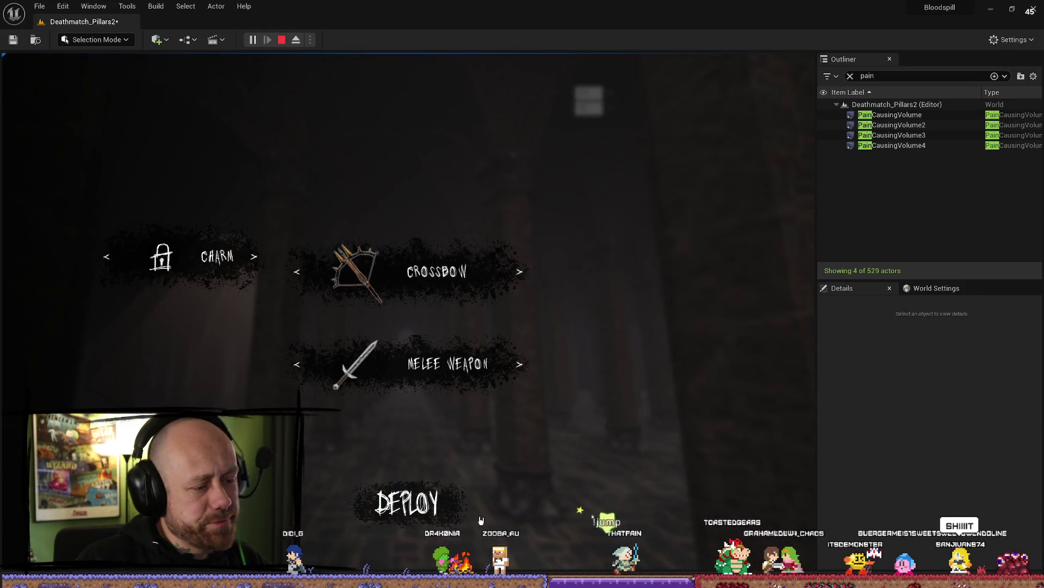
pyautogui.press('Escape')
pyautogui.click(881, 87)
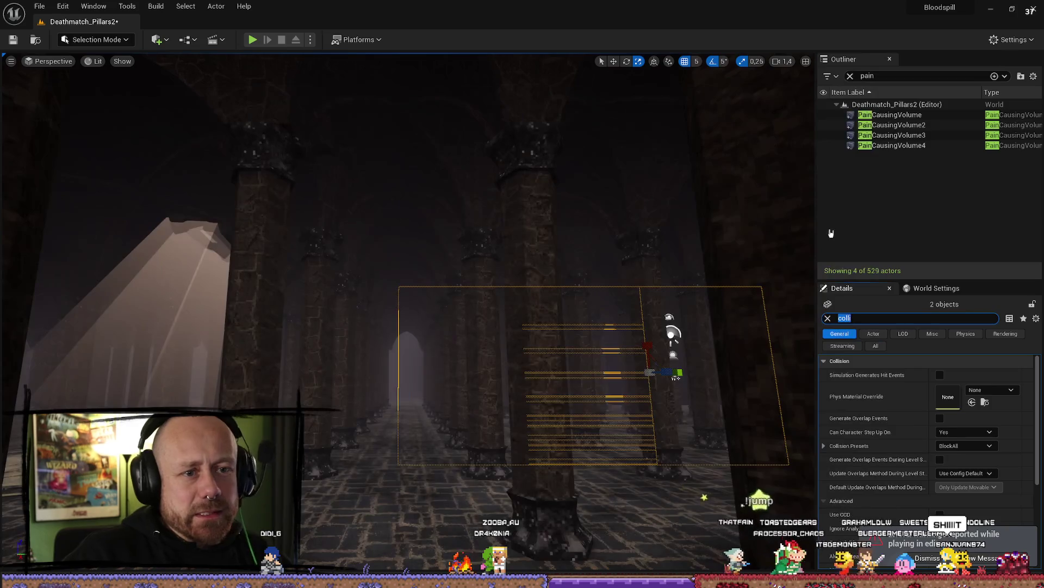
pyautogui.scroll(1, 667, 211)
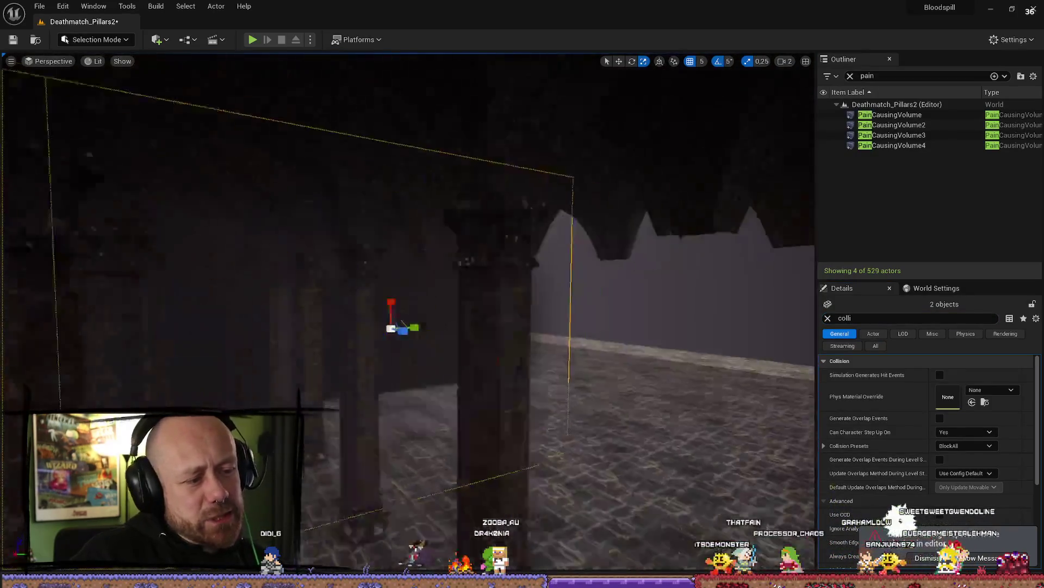
pyautogui.press('Delete')
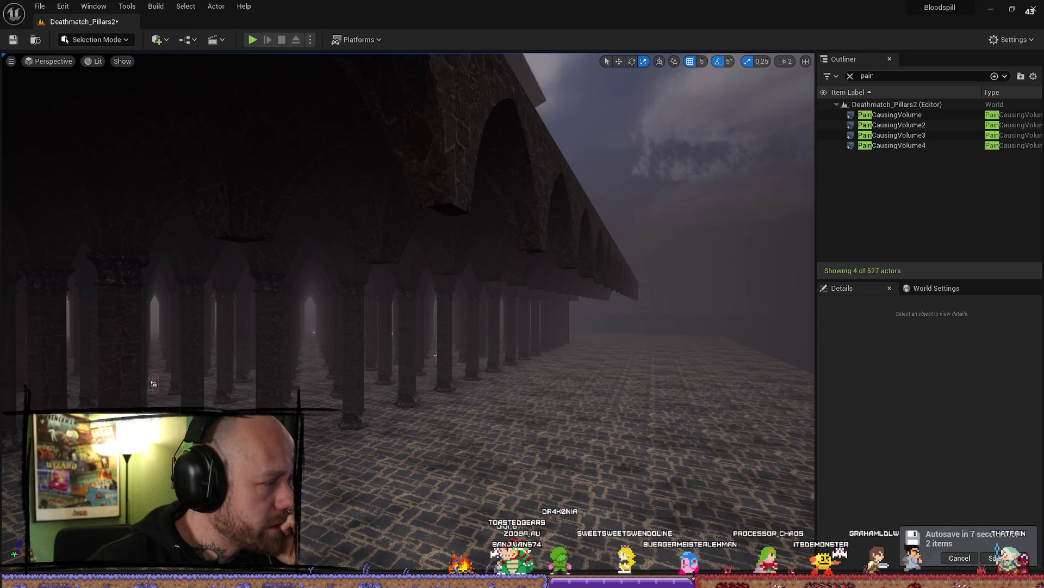
# Step: Bring the browser forward and look through the fog research tabs and existing Google results
pyautogui.hotkey('alt', 'Tab')
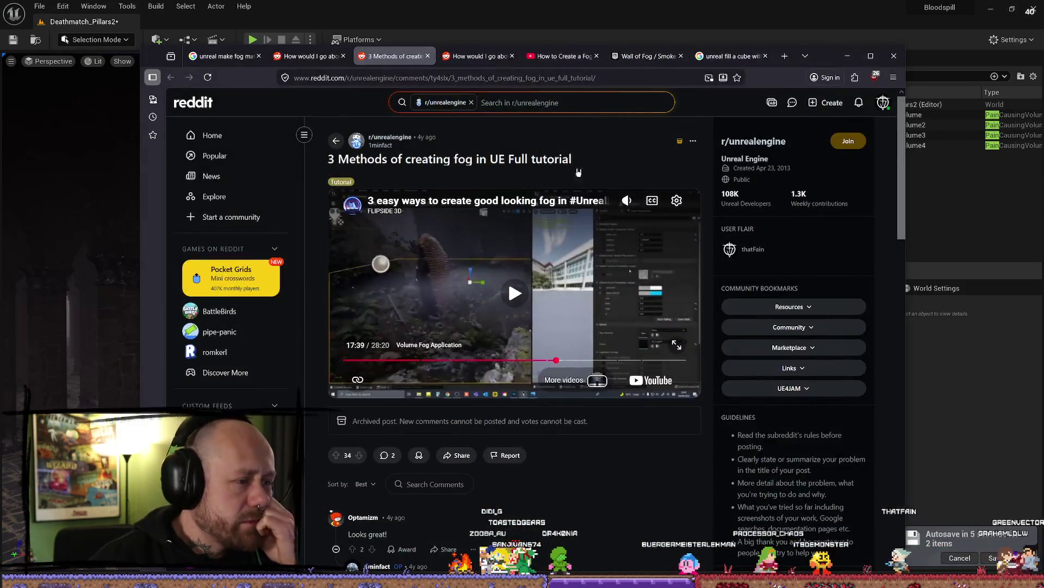
pyautogui.click(561, 56)
pyautogui.click(648, 56)
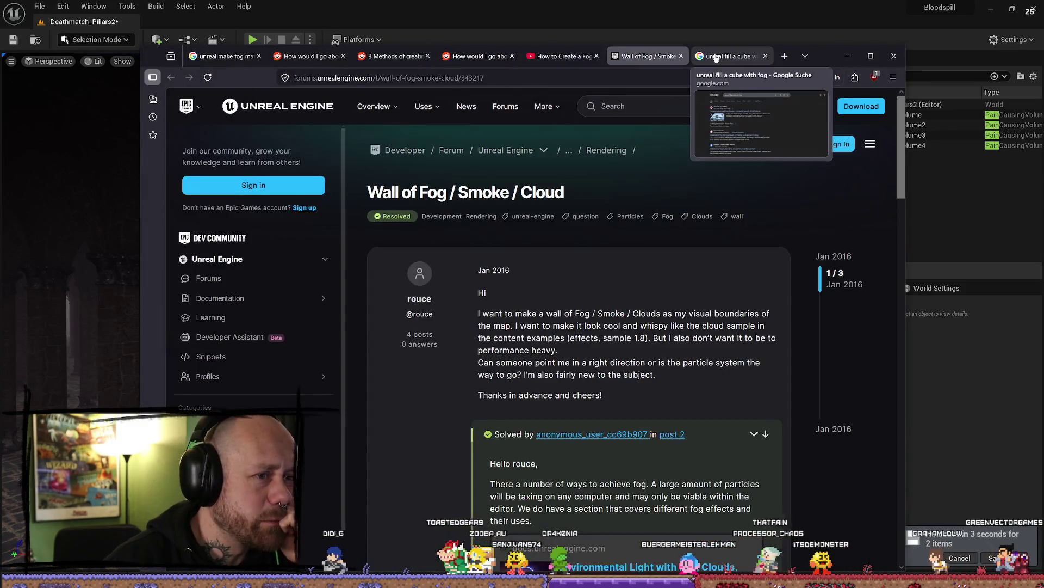
pyautogui.click(716, 57)
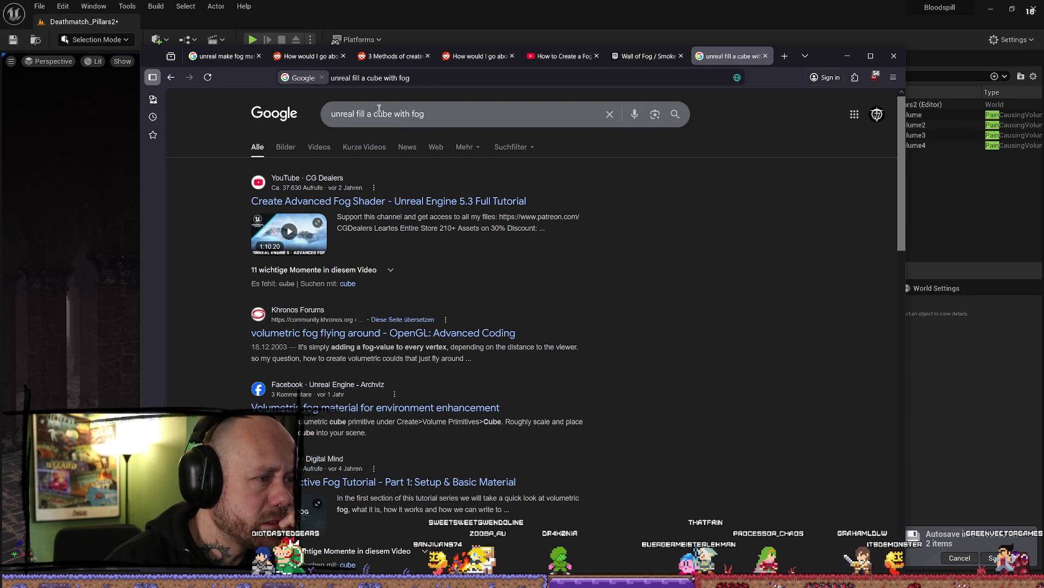
pyautogui.click(481, 109)
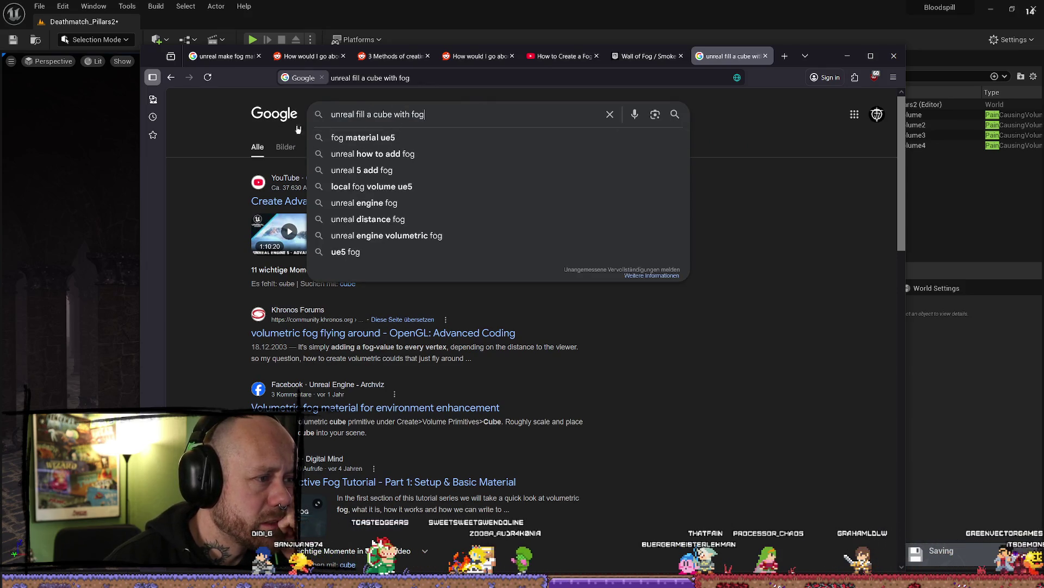
pyautogui.scroll(-2, 210, 263)
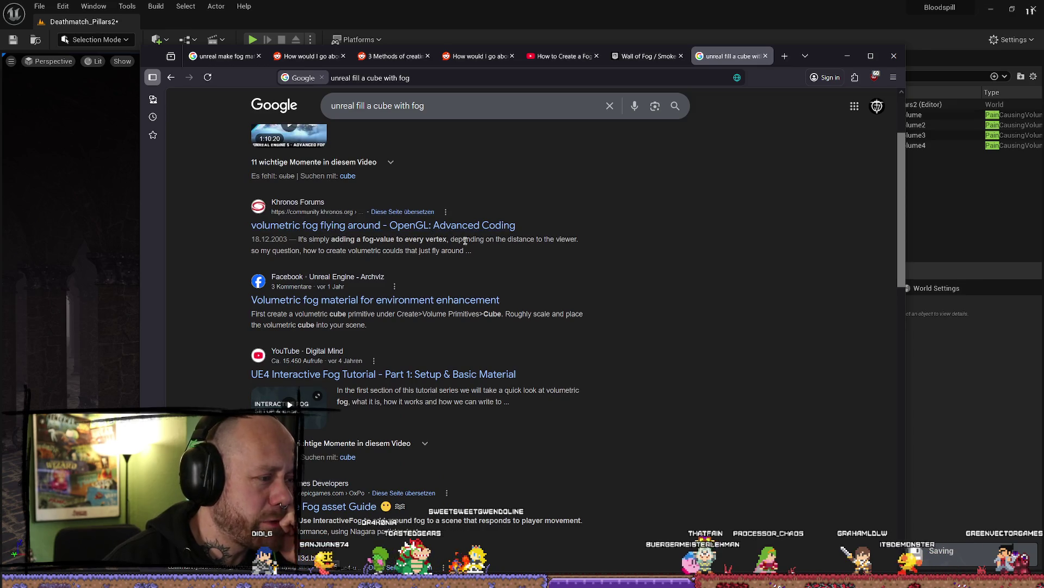
pyautogui.scroll(-2, 466, 240)
pyautogui.scroll(-4, 596, 255)
pyautogui.scroll(8, 611, 263)
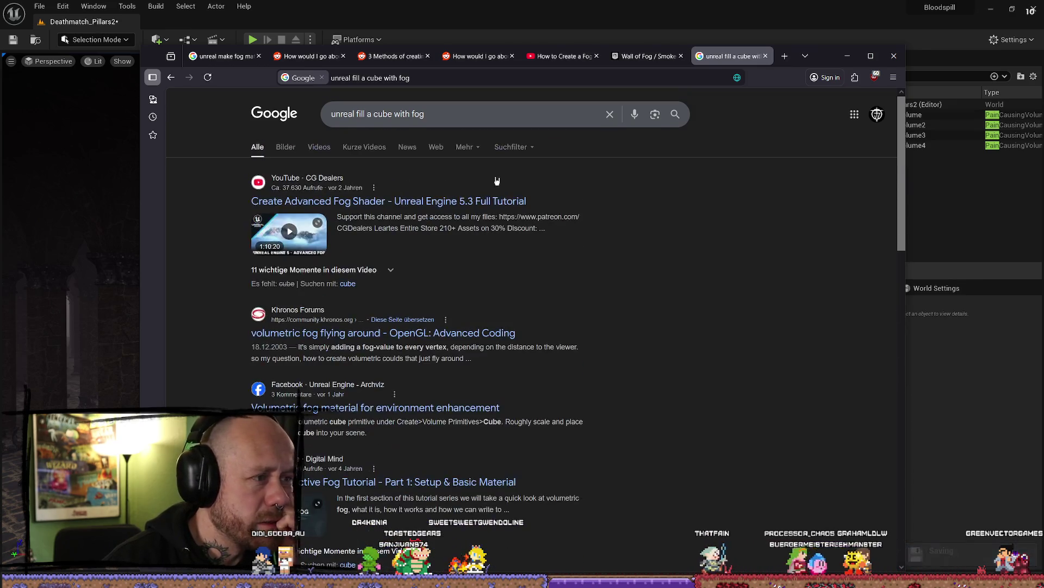
pyautogui.click(492, 114)
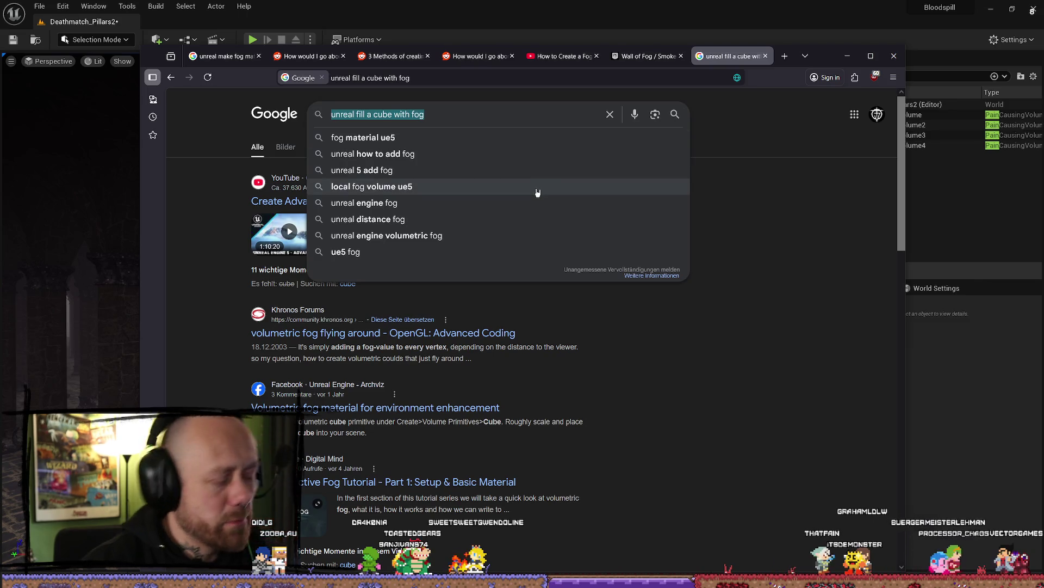
# Step: Search Google again from the homepage for 'unreal fill a cube with fog'
pyautogui.click(283, 116)
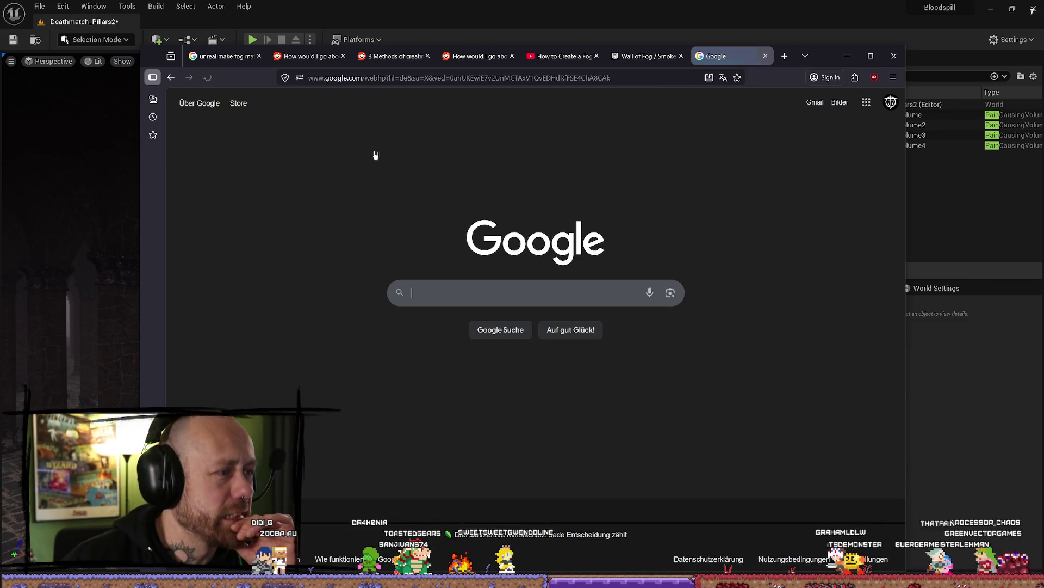
pyautogui.click(483, 293)
pyautogui.write('unreal fill a cube with fog')
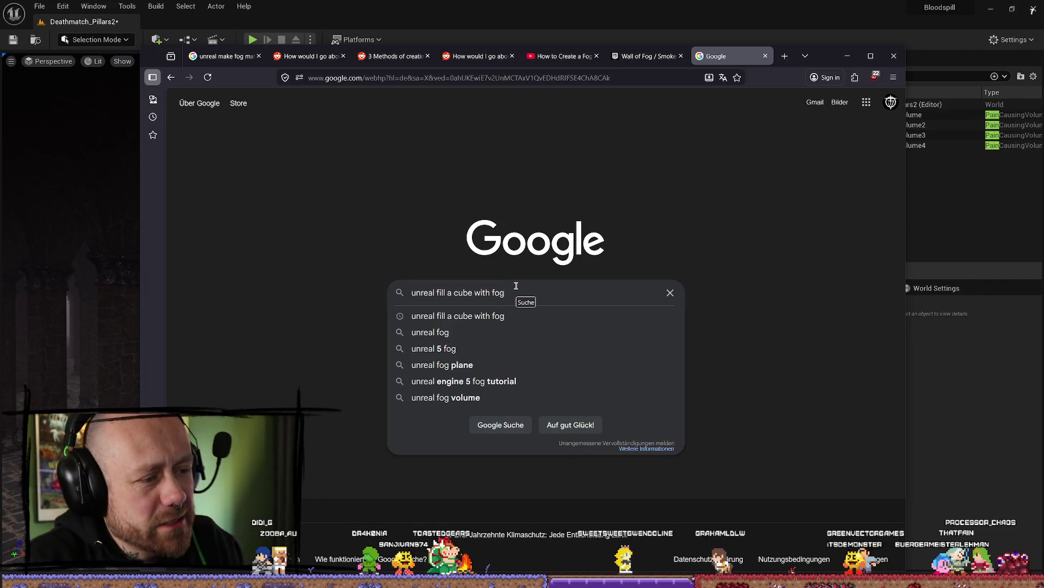
pyautogui.press('Return')
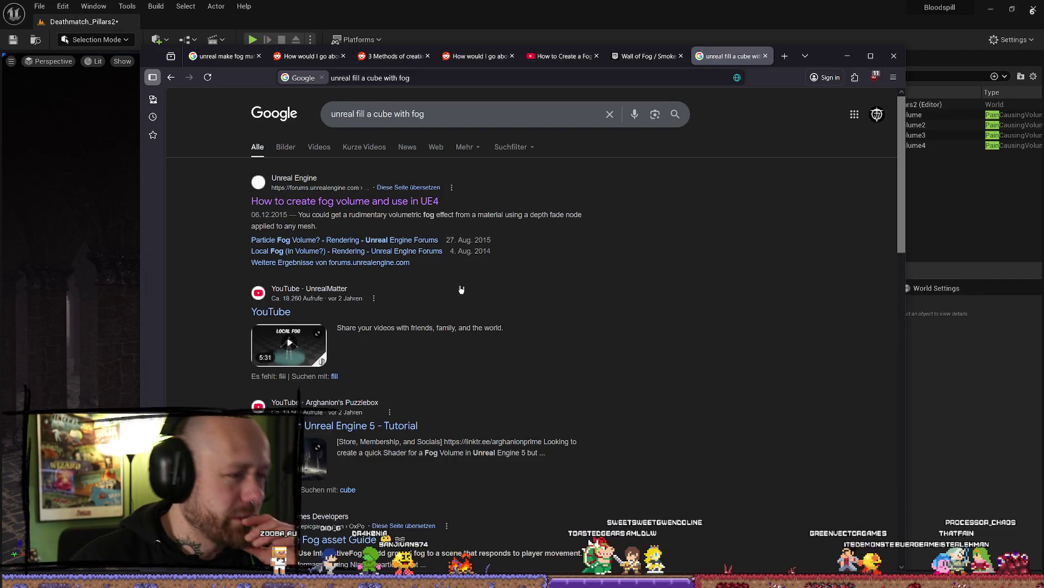
pyautogui.scroll(-6, 509, 267)
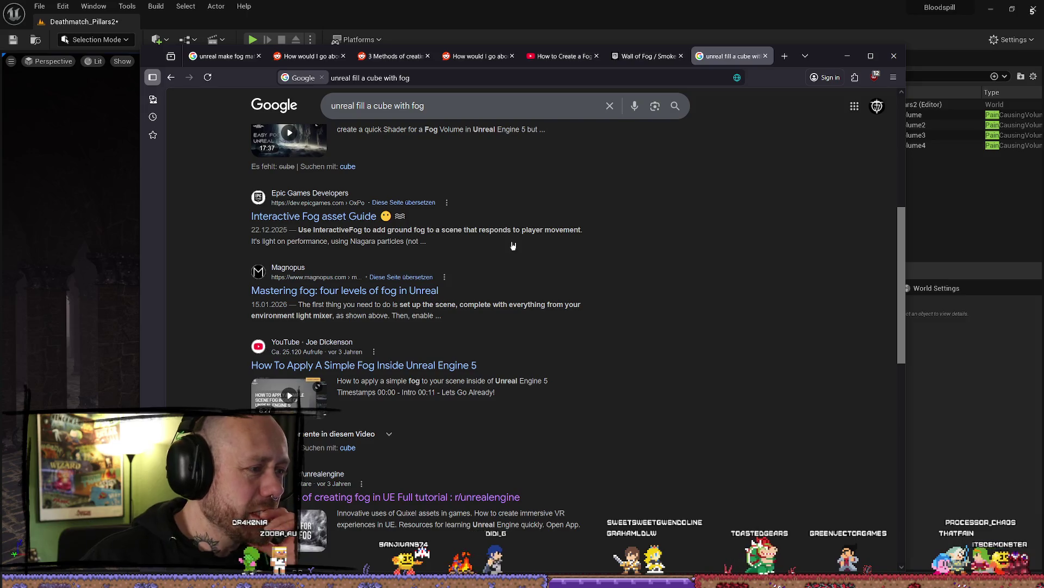
pyautogui.scroll(-1, 512, 228)
pyautogui.scroll(1, 544, 217)
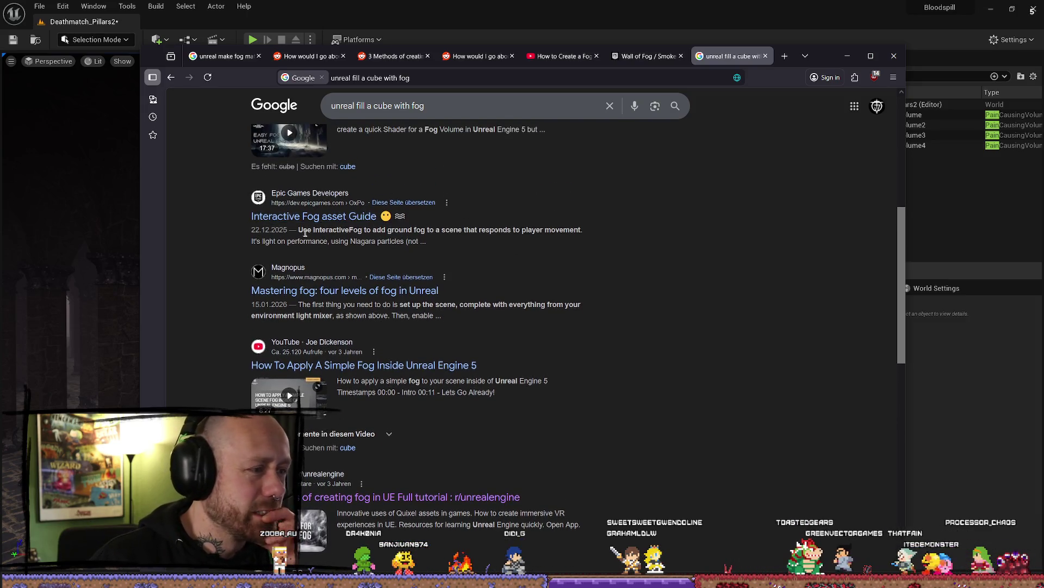
pyautogui.click(323, 222)
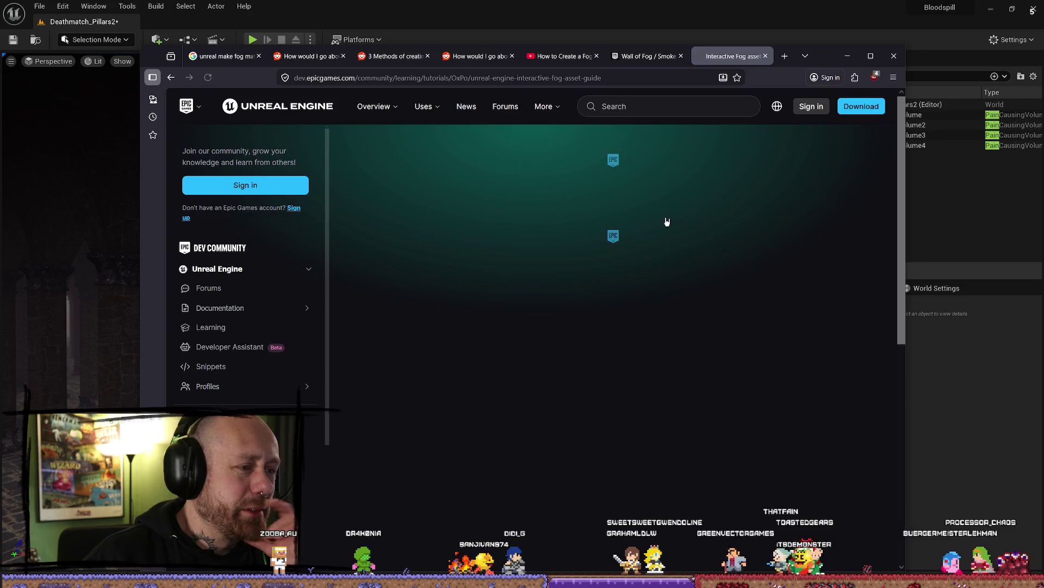
pyautogui.scroll(-15, 762, 207)
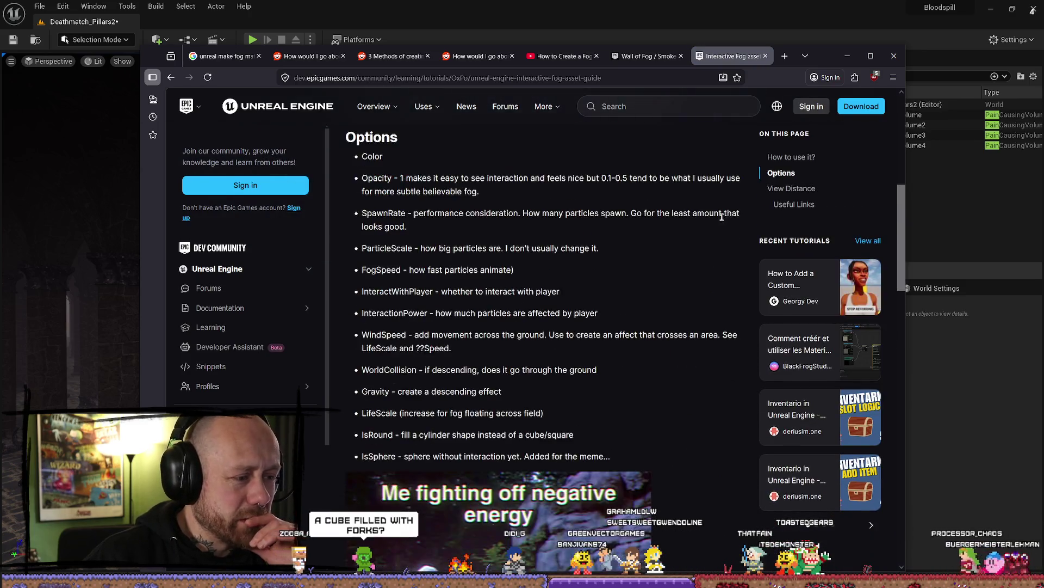
pyautogui.scroll(-10, 711, 230)
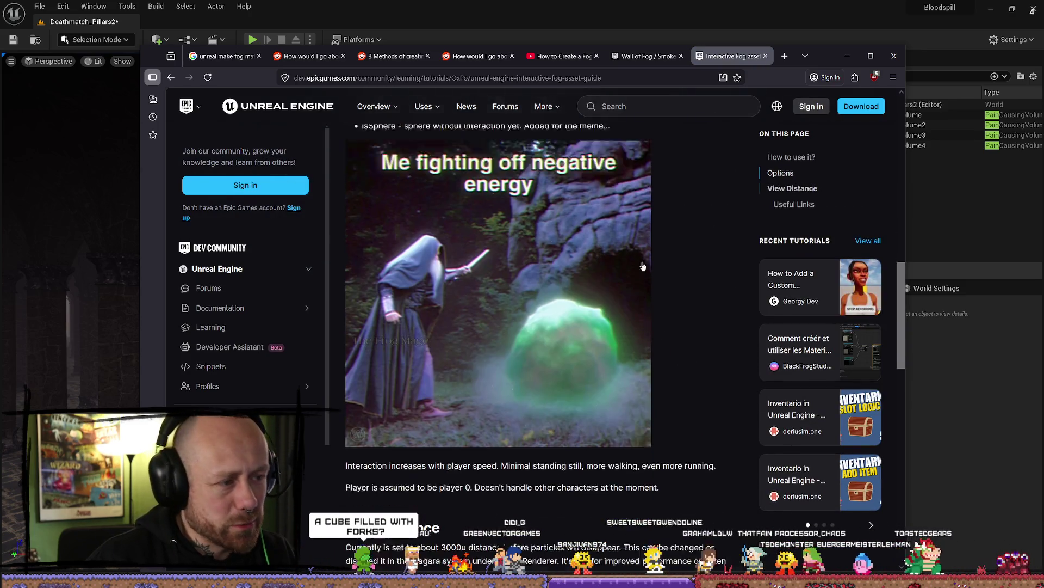
pyautogui.scroll(20, 597, 232)
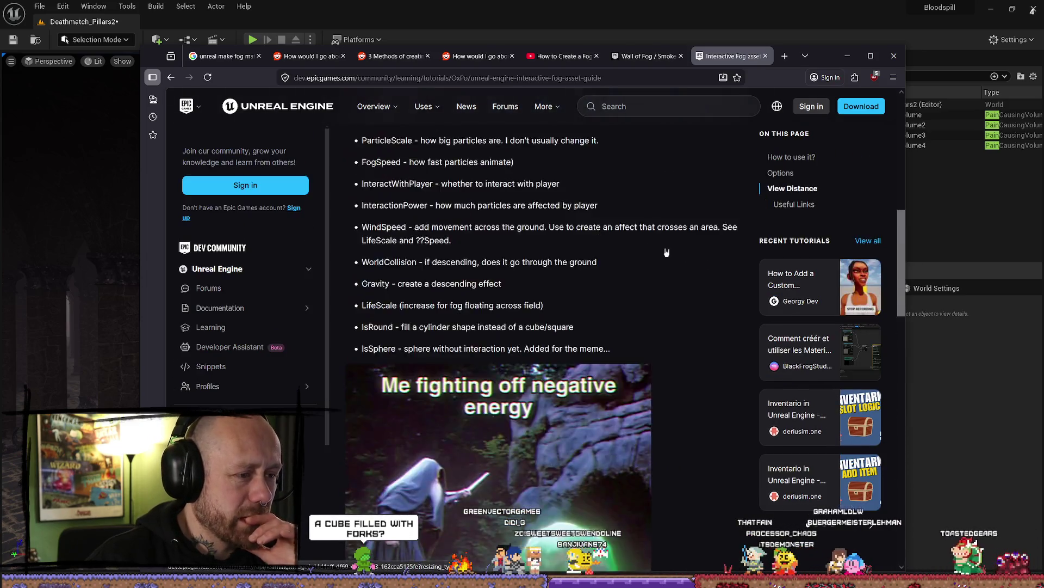
pyautogui.scroll(2, 553, 255)
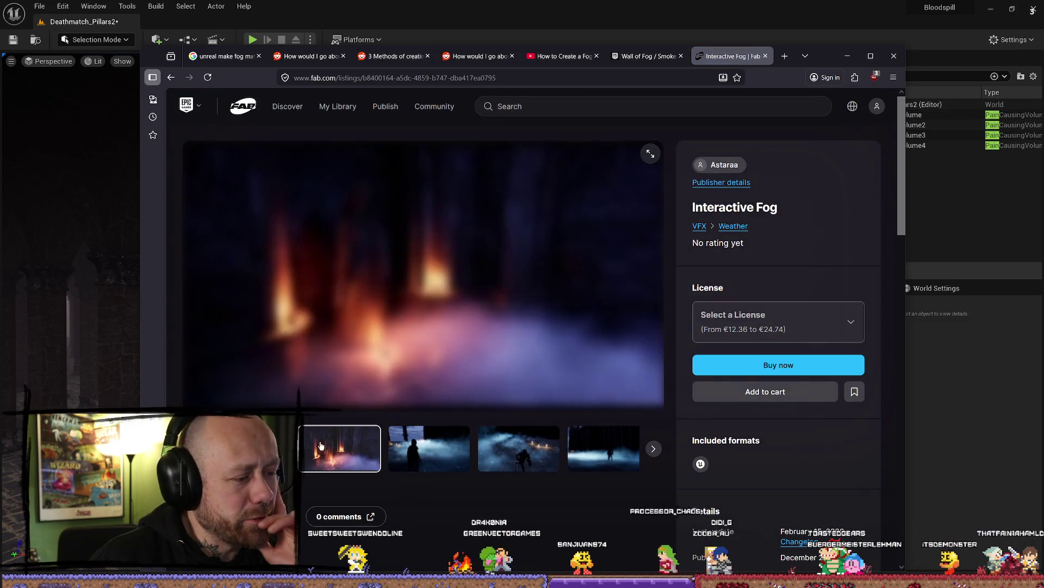
pyautogui.click(504, 457)
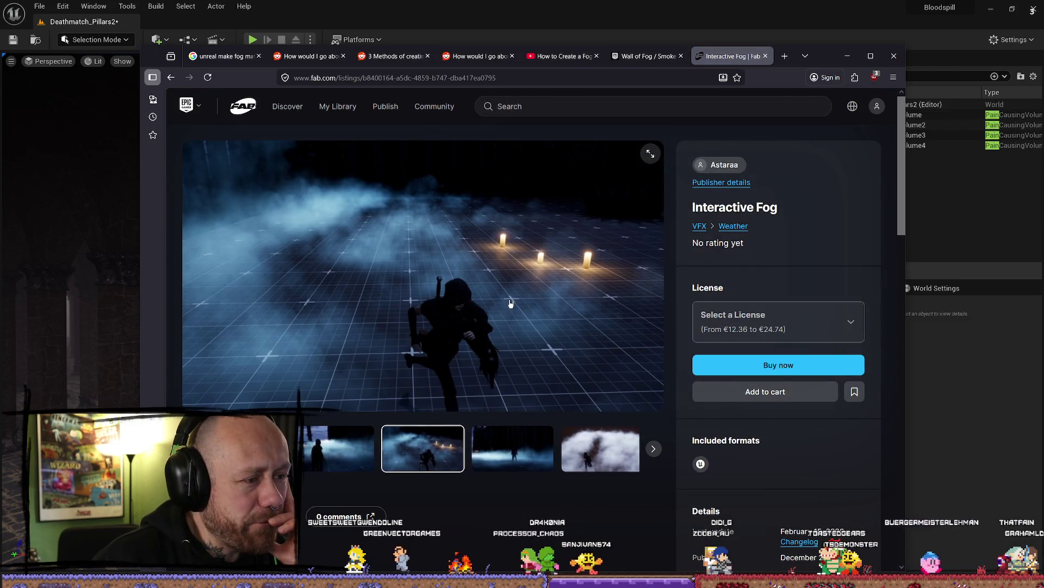
pyautogui.hotkey('alt', 'Left')
pyautogui.scroll(-10, 544, 302)
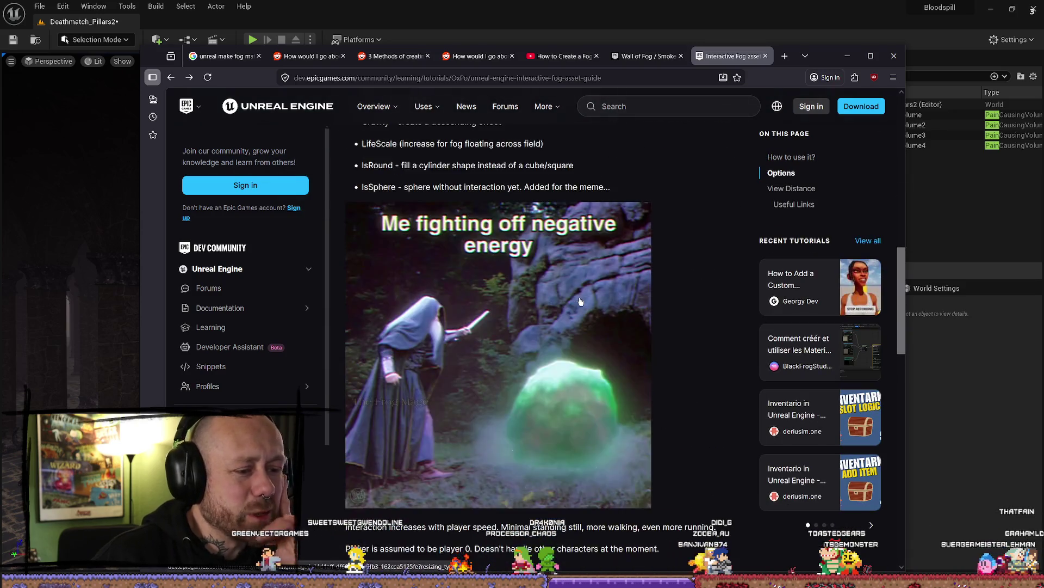
pyautogui.scroll(-8, 581, 301)
pyautogui.scroll(-10, 616, 285)
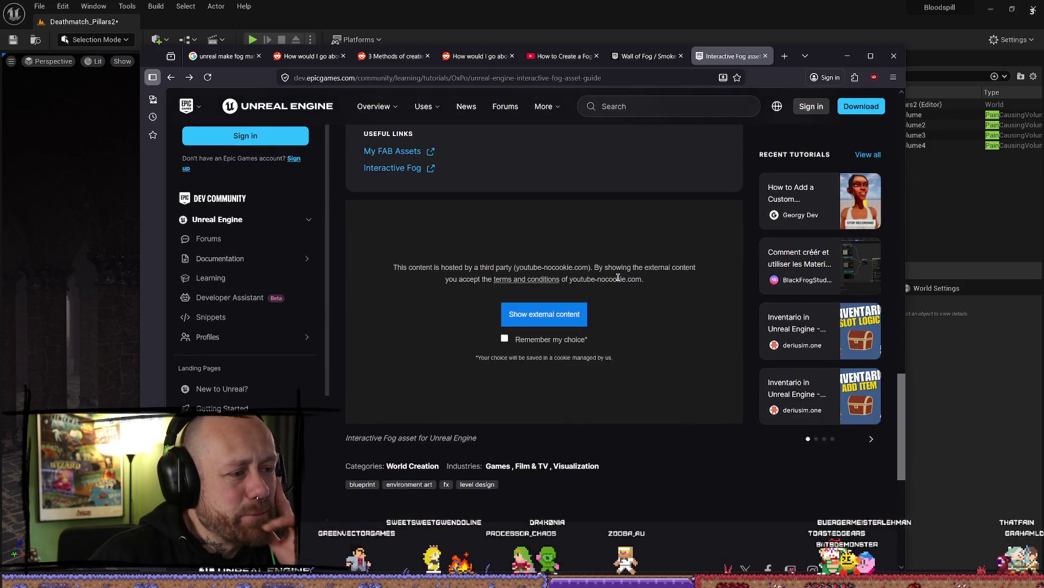
pyautogui.hotkey('alt', 'Left')
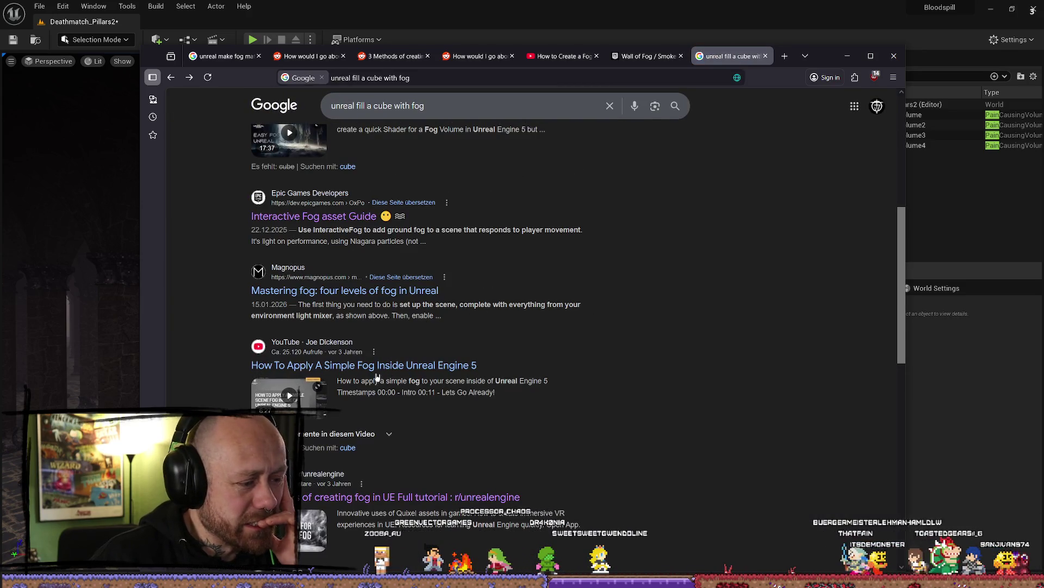
# Step: Open the Reddit post's embedded fog tutorial on YouTube in its own tab
pyautogui.scroll(-2, 377, 377)
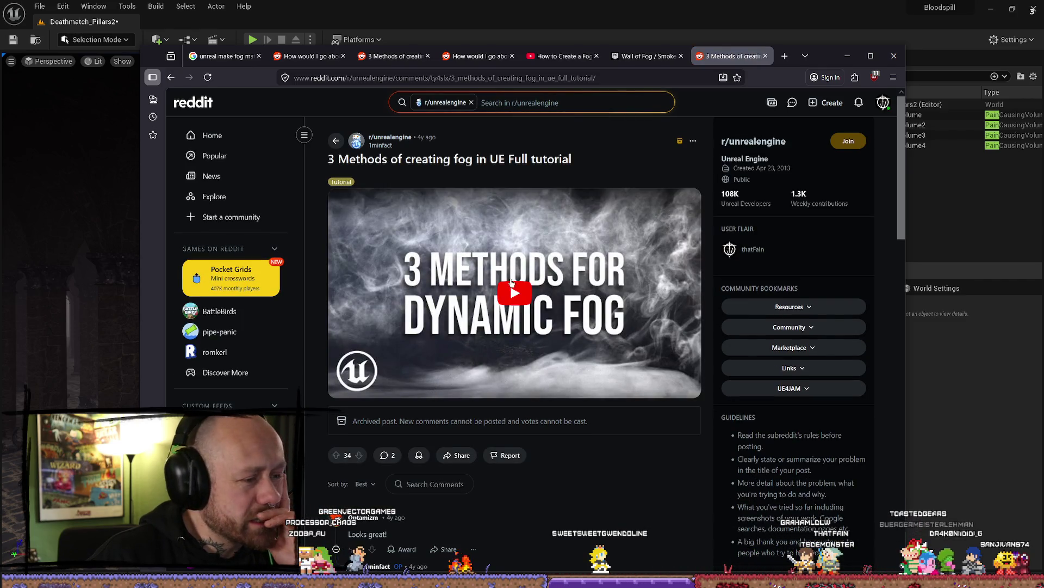
pyautogui.click(512, 282)
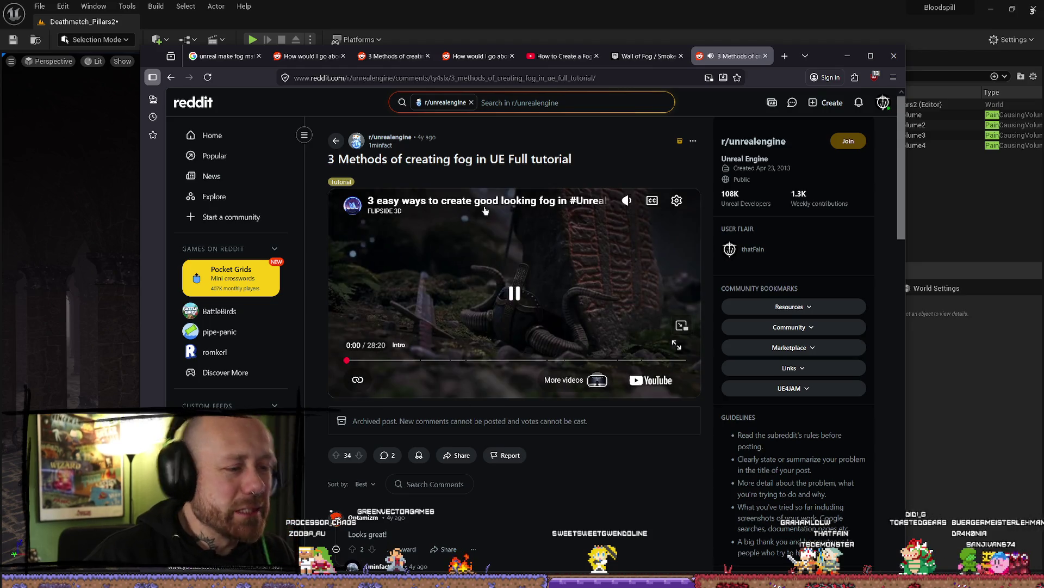
pyautogui.middleClick(485, 211)
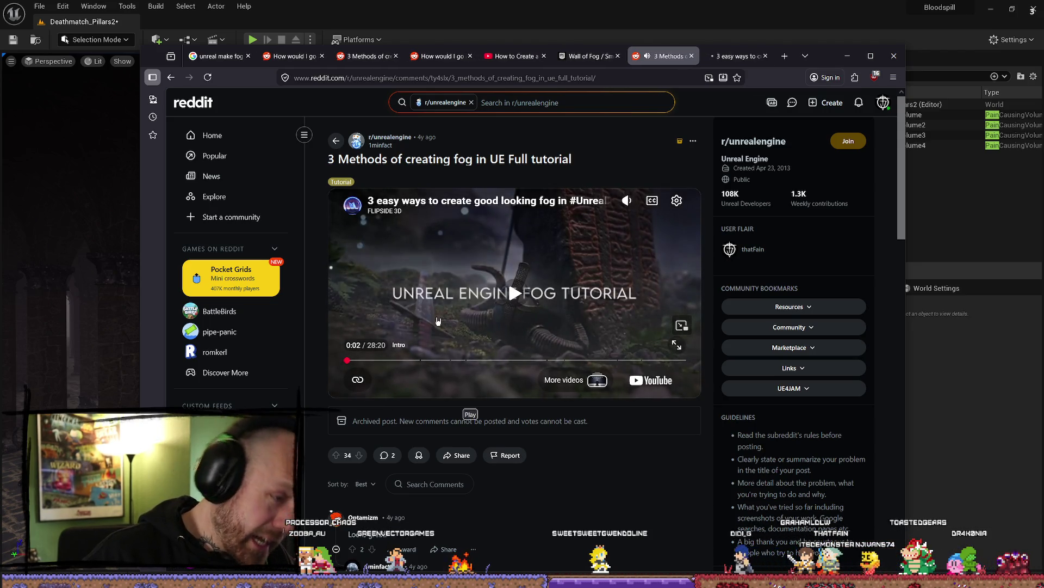
pyautogui.middleClick(544, 206)
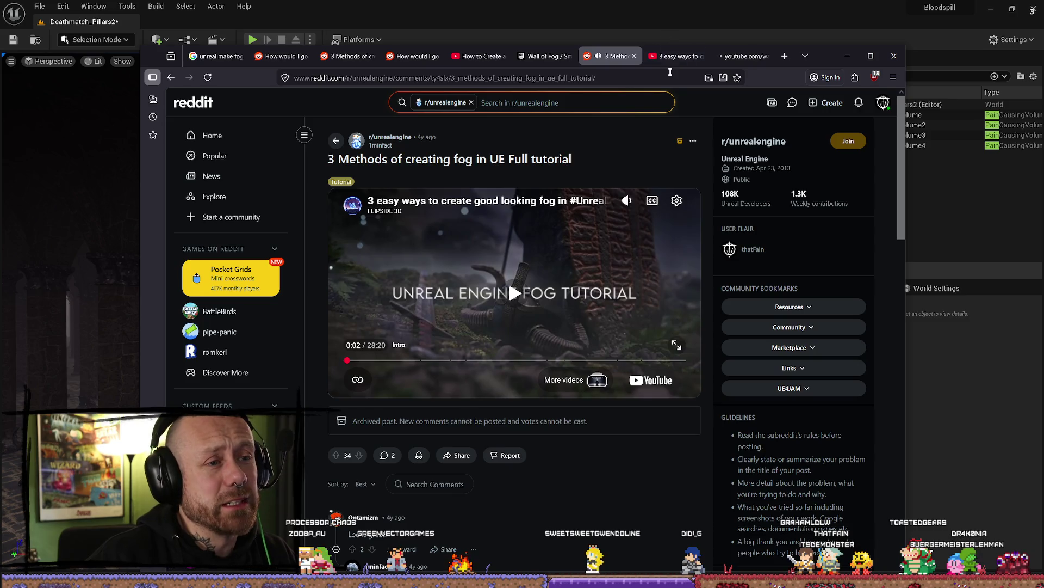
pyautogui.click(674, 56)
pyautogui.click(745, 56)
pyautogui.click(772, 56)
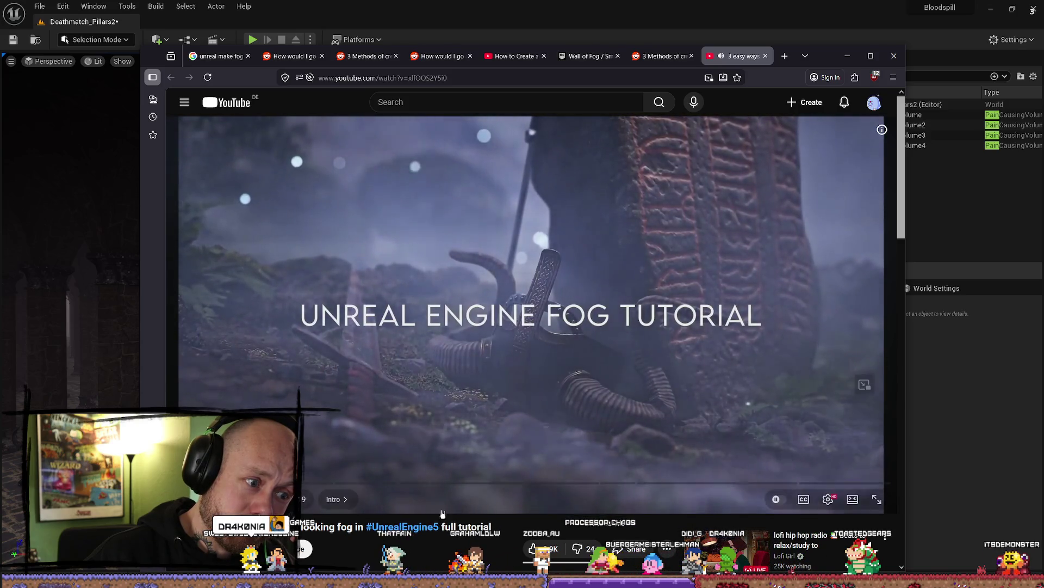
# Step: Watch the fog tutorial from its Dynamic Fog Material chapter, then open YouTube home in a new tab
pyautogui.click(467, 482)
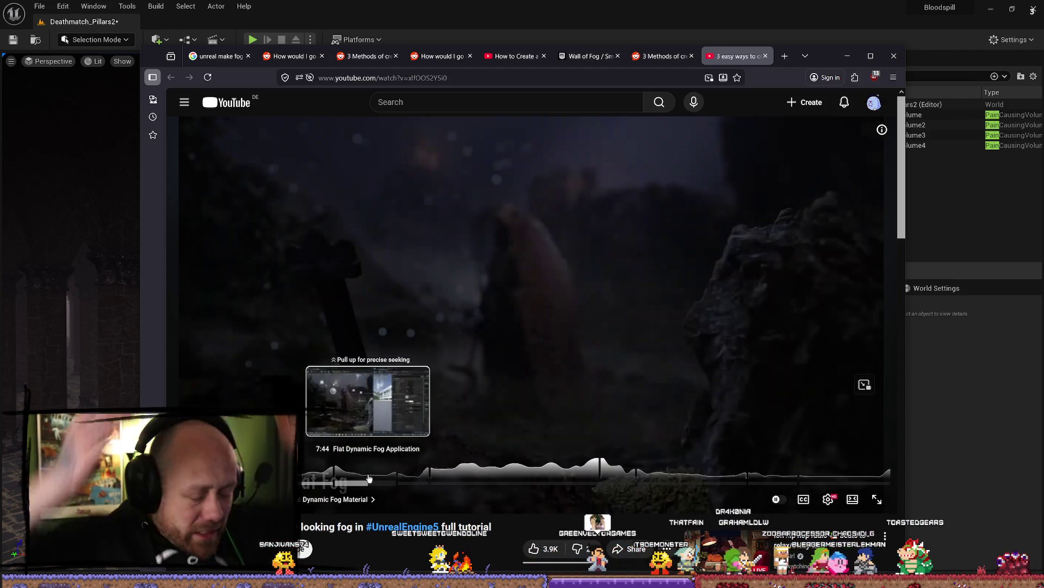
pyautogui.click(520, 351)
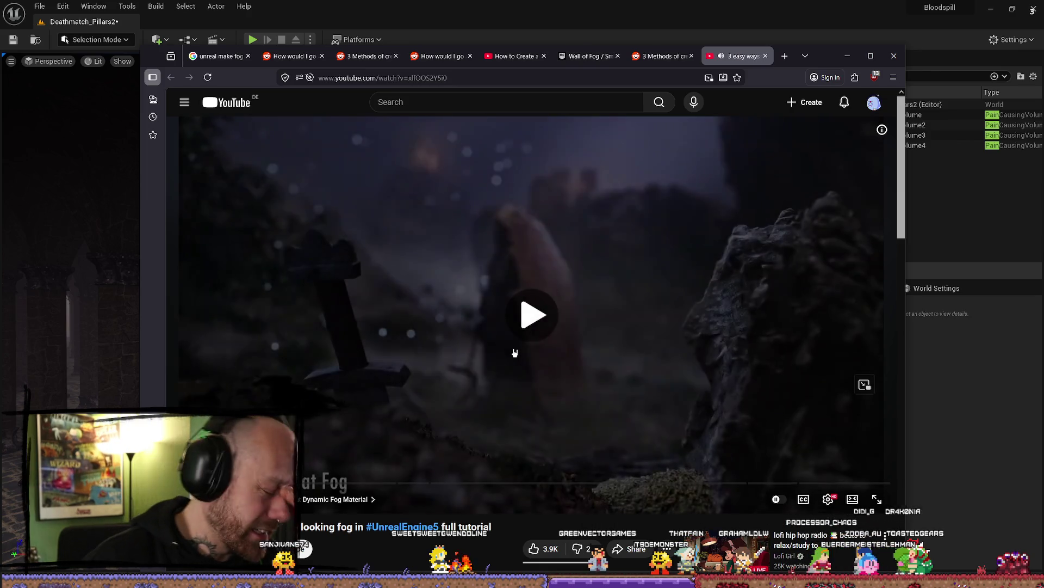
pyautogui.moveTo(521, 483); pyautogui.dragTo(234, 483)
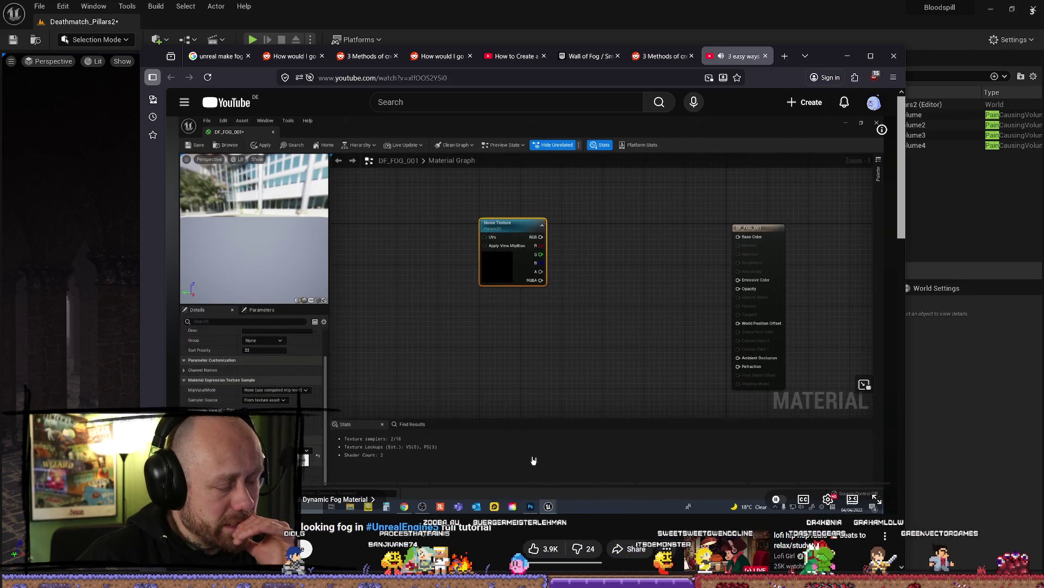
pyautogui.click(536, 458)
pyautogui.click(535, 458)
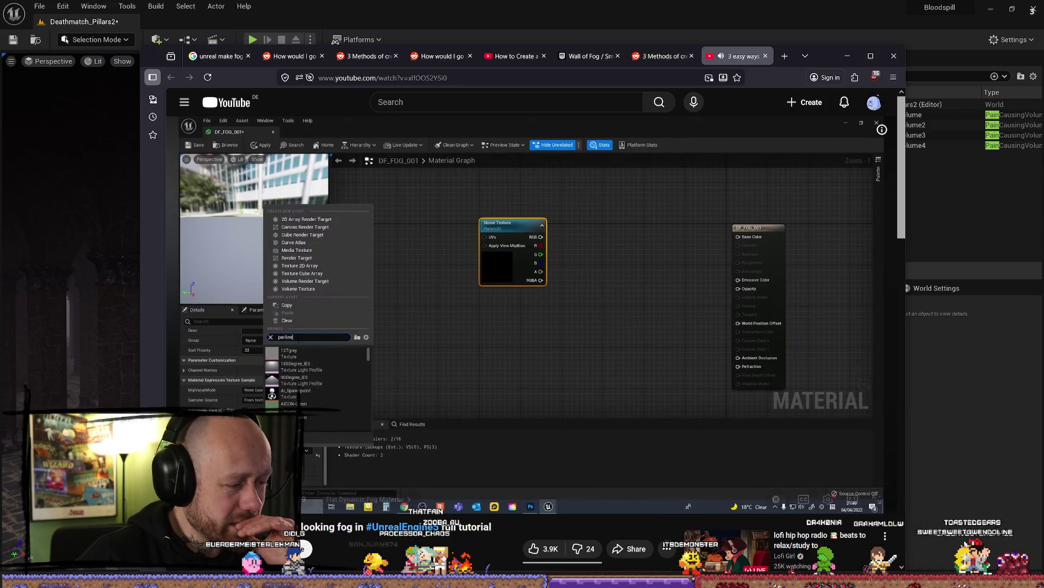
pyautogui.click(460, 420)
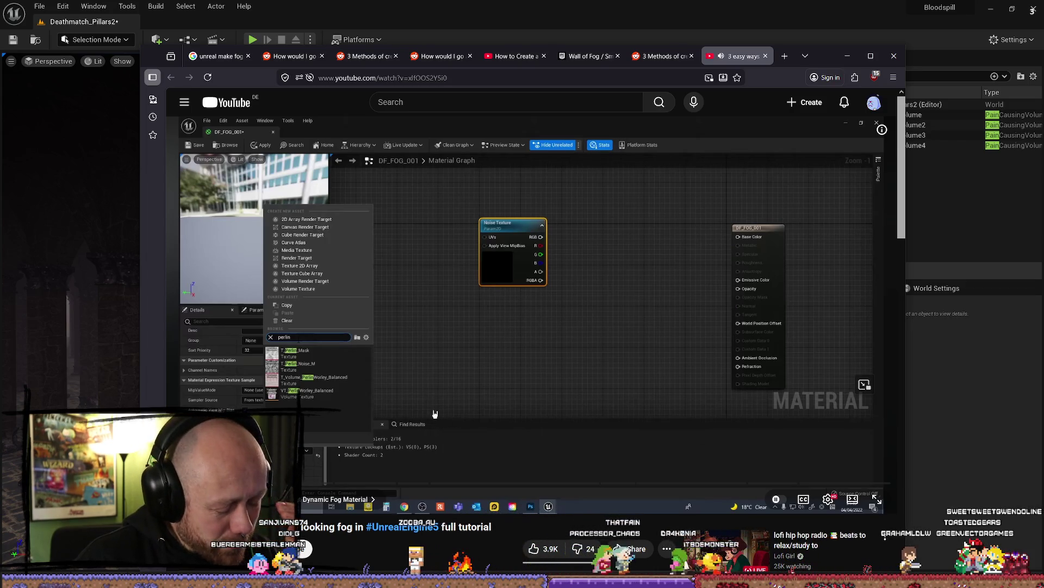
pyautogui.middleClick(228, 102)
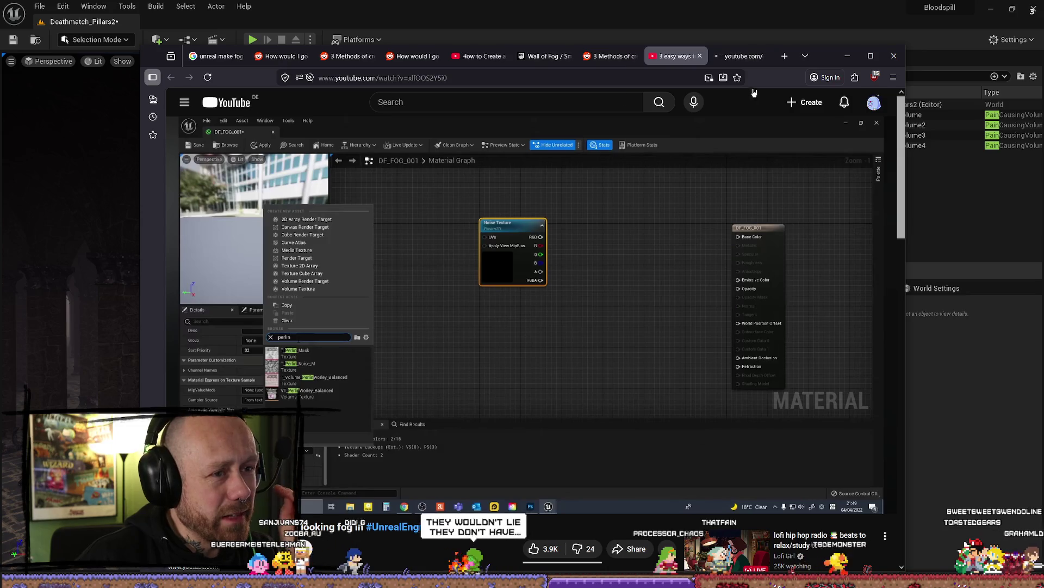
pyautogui.click(739, 60)
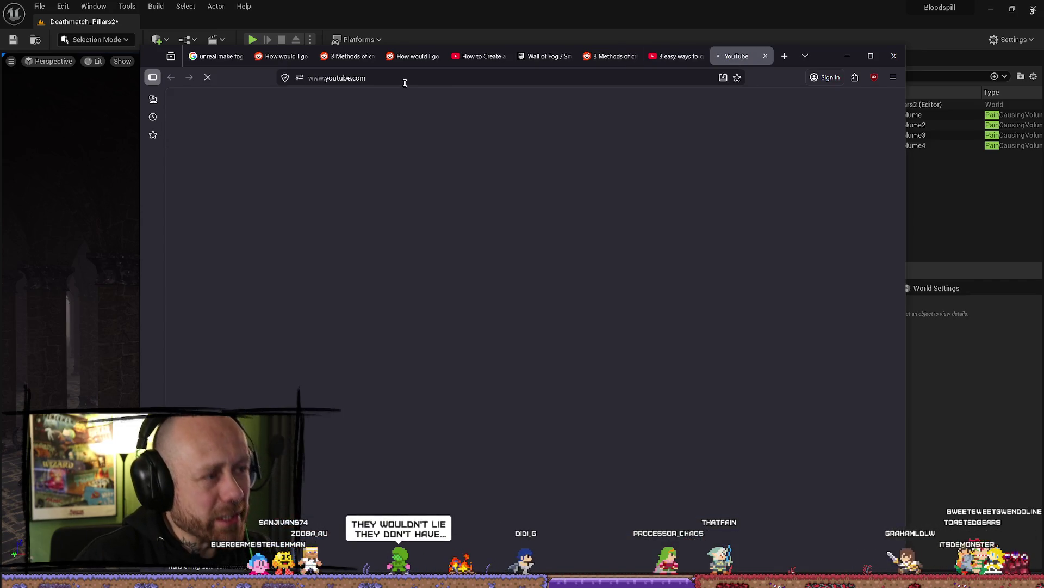
# Step: Find and watch 'miziziz how to make a tutorial' on YouTube, then close its tab
pyautogui.click(417, 100)
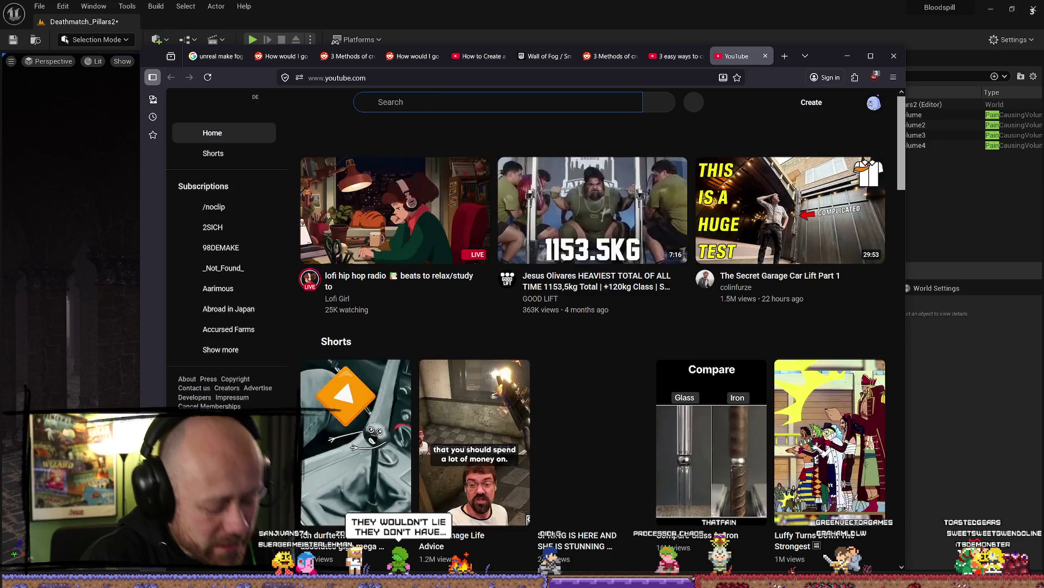
pyautogui.write('miziziz how')
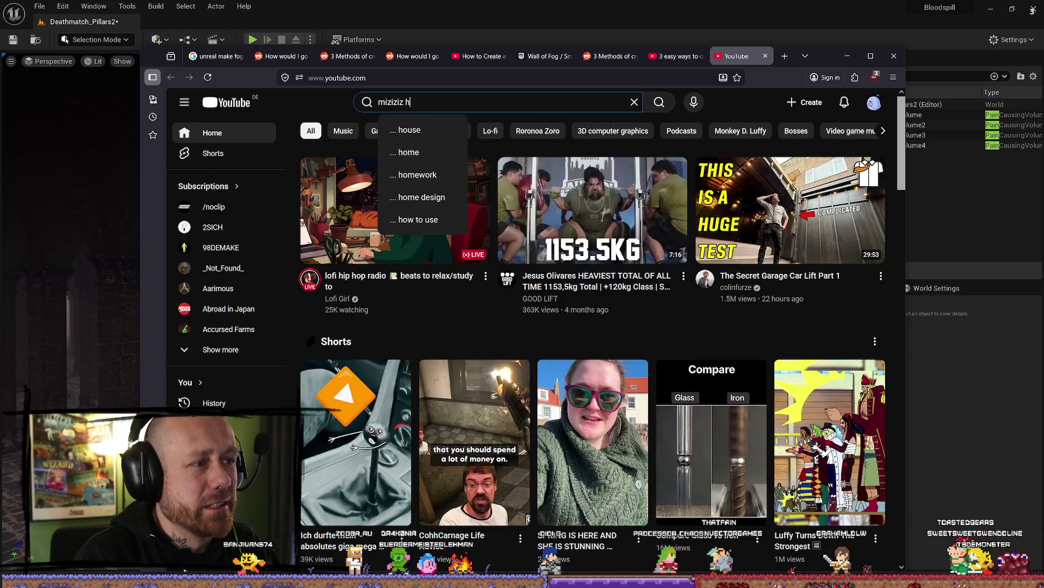
pyautogui.write(' to make')
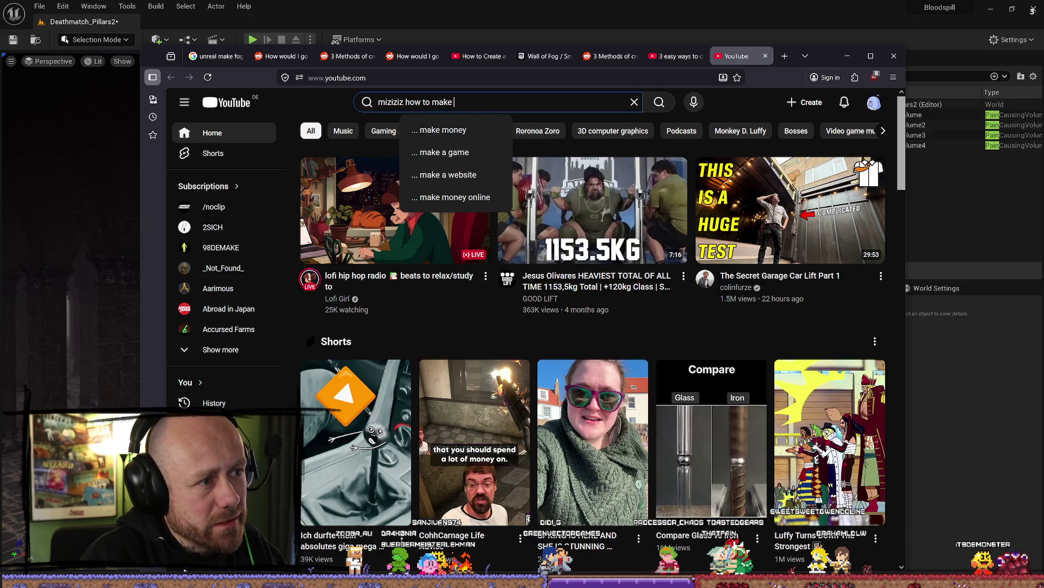
pyautogui.write(' a tutorial')
pyautogui.press('Return')
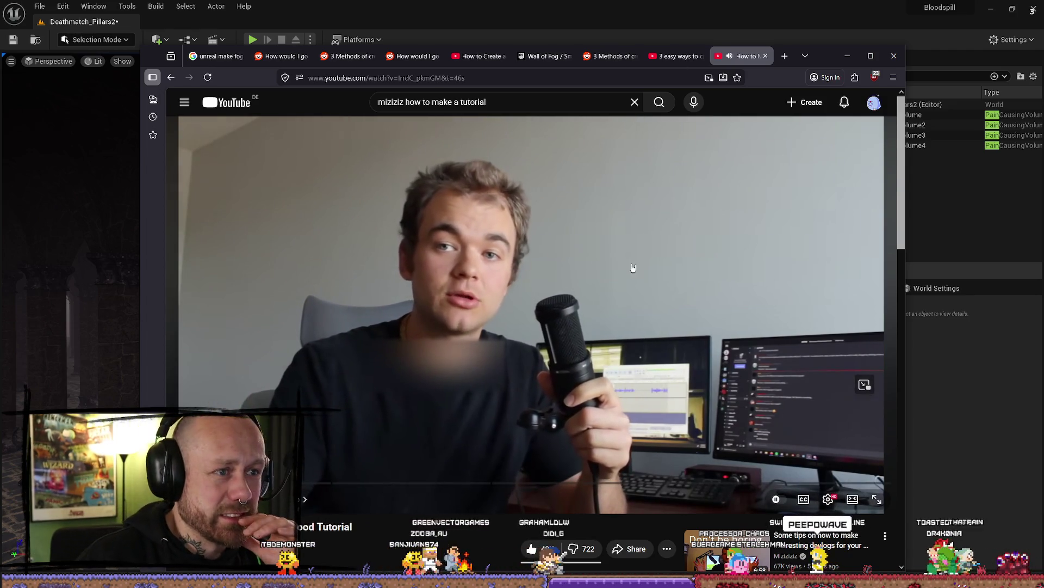
pyautogui.press('space')
pyautogui.click(765, 56)
# Step: Skim the fog tutorial ahead to its Volume Fog Material section, then close its tab
pyautogui.click(634, 285)
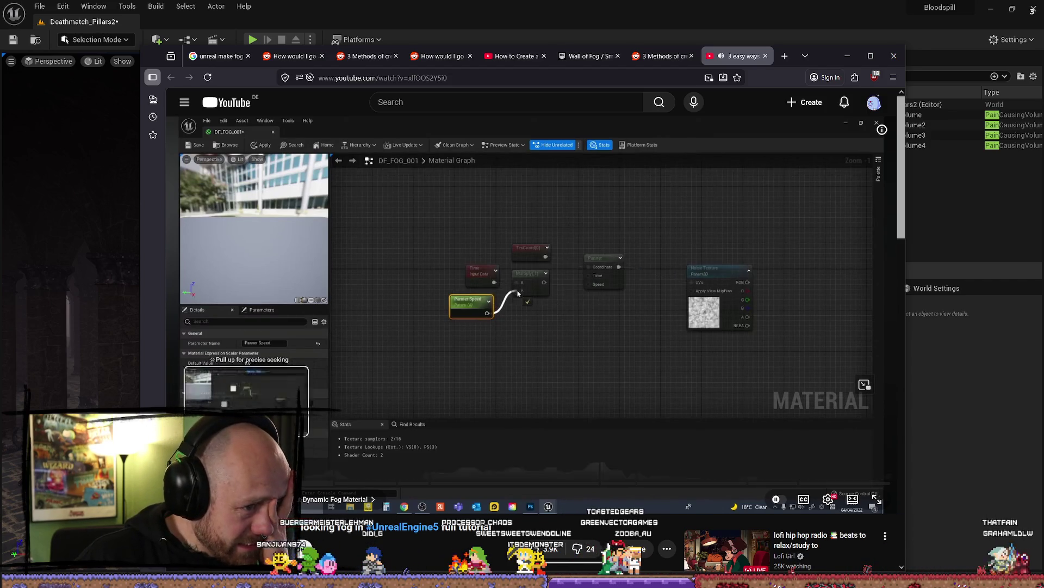
pyautogui.moveTo(246, 493); pyautogui.dragTo(339, 486)
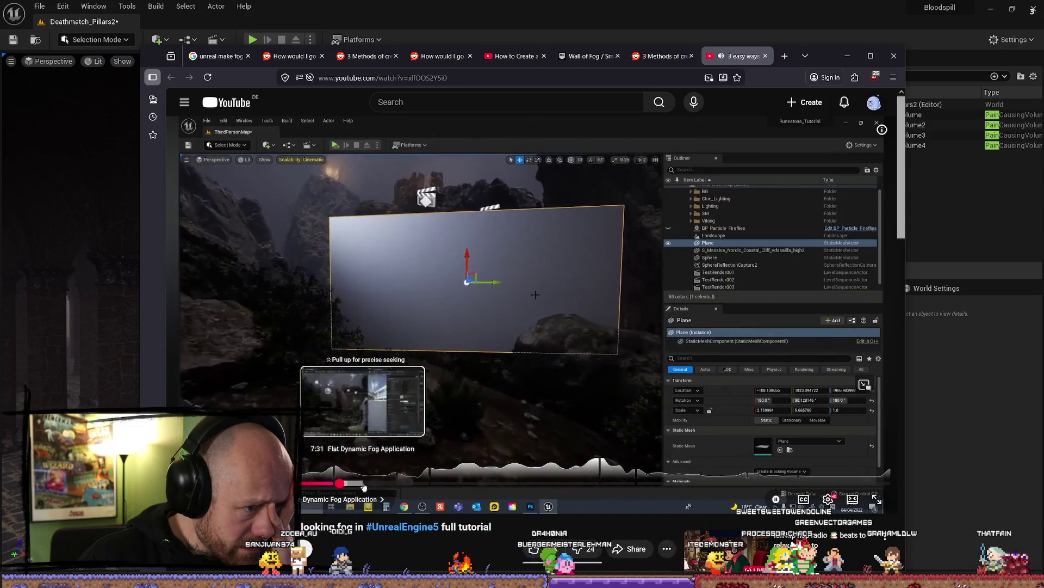
pyautogui.click(357, 484)
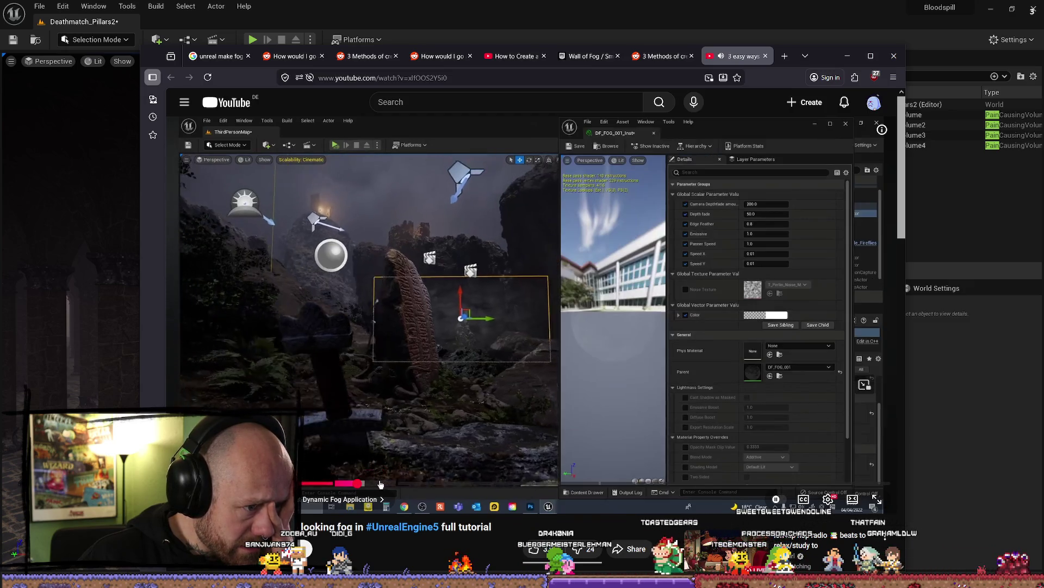
pyautogui.click(392, 484)
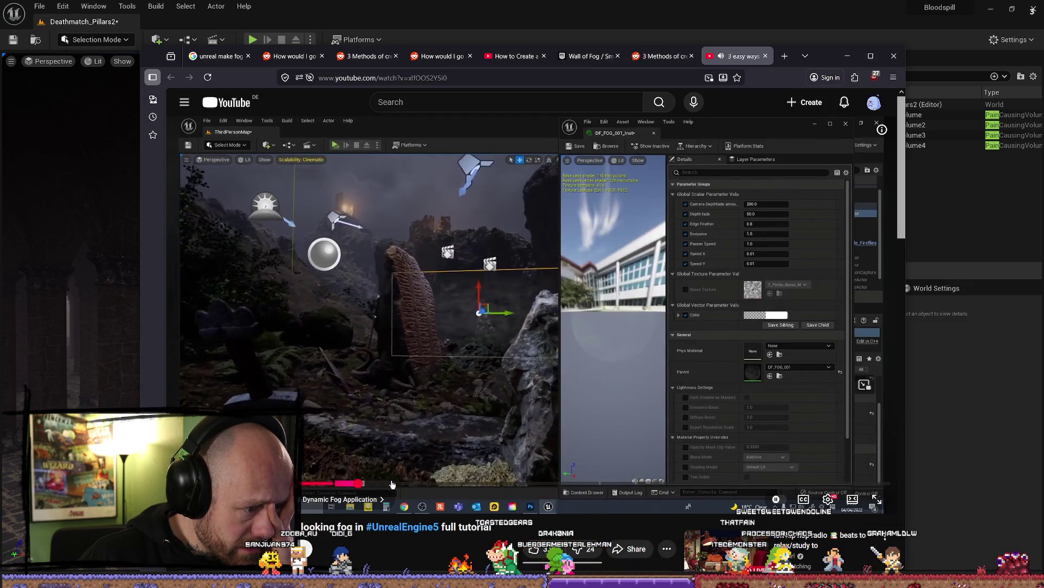
pyautogui.moveTo(392, 483); pyautogui.dragTo(508, 482)
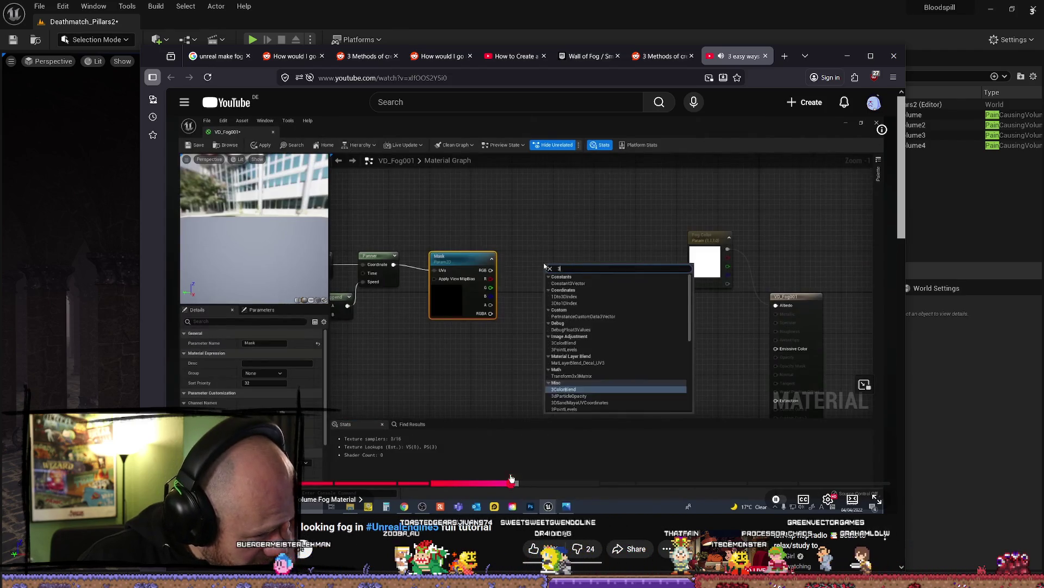
pyautogui.click(651, 355)
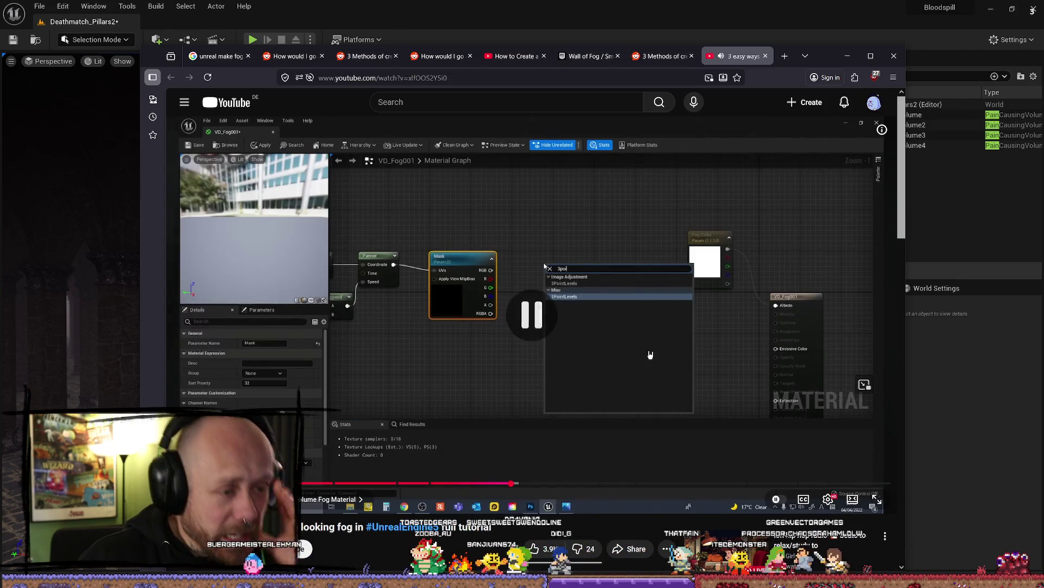
pyautogui.click(766, 56)
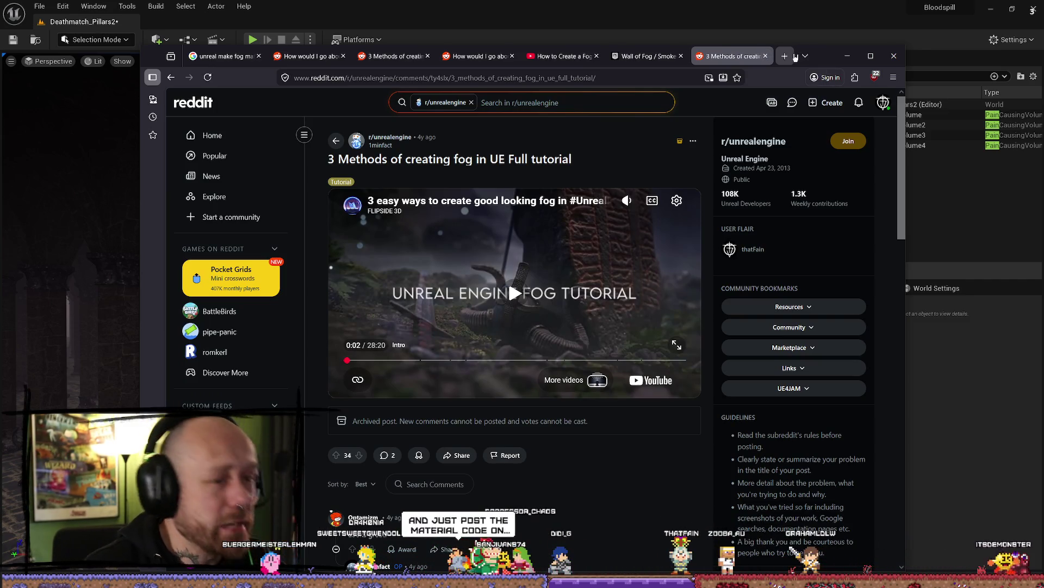
# Step: Close the '3 Methods' Reddit post and Wall of Fog forum tabs, landing on the vertical fog question
pyautogui.click(765, 56)
pyautogui.scroll(-3, 676, 260)
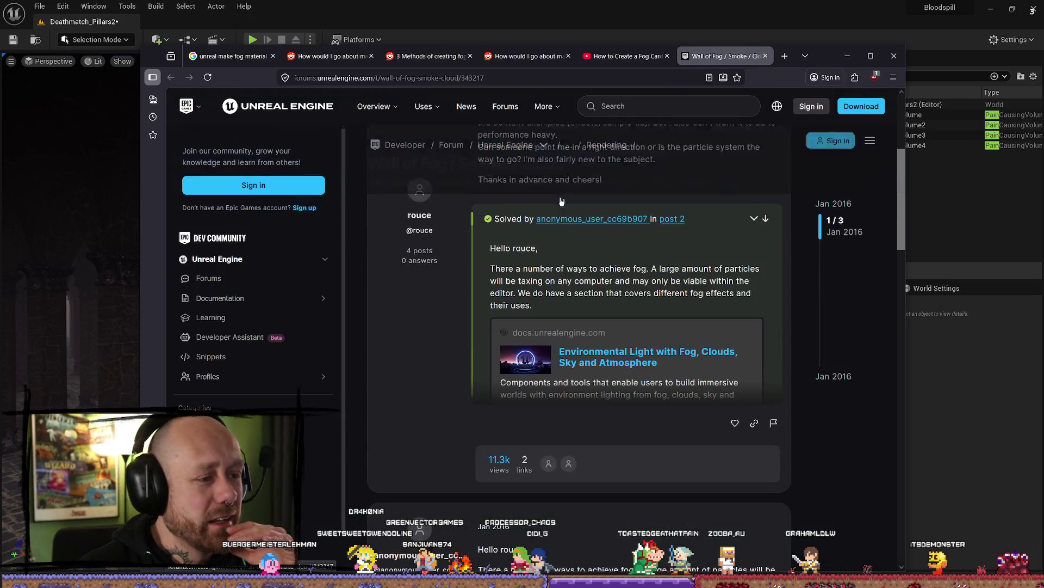
pyautogui.scroll(3, 675, 259)
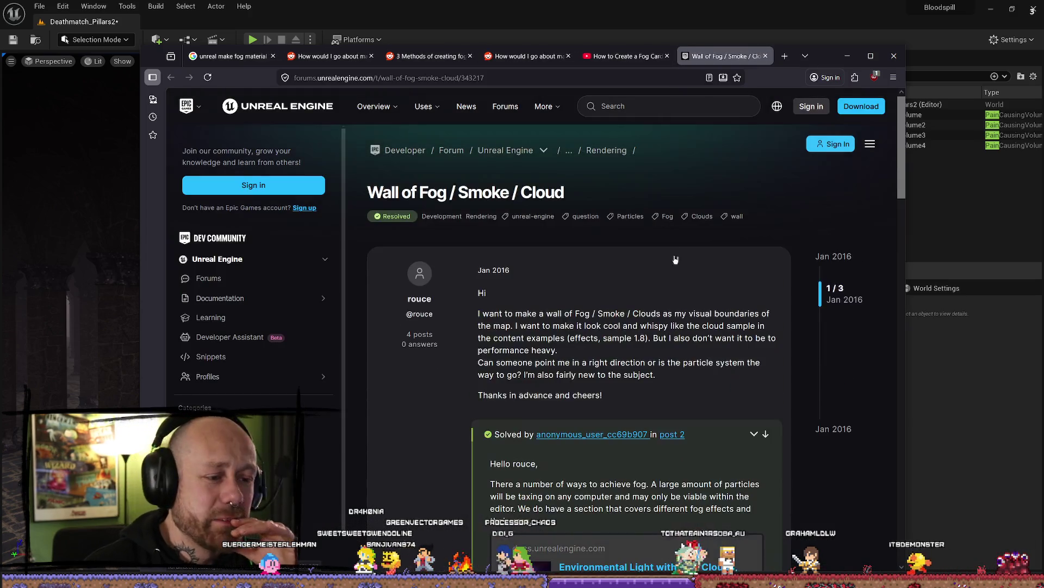
pyautogui.click(766, 56)
pyautogui.hotkey('ctrl', 'shift', 'Tab')
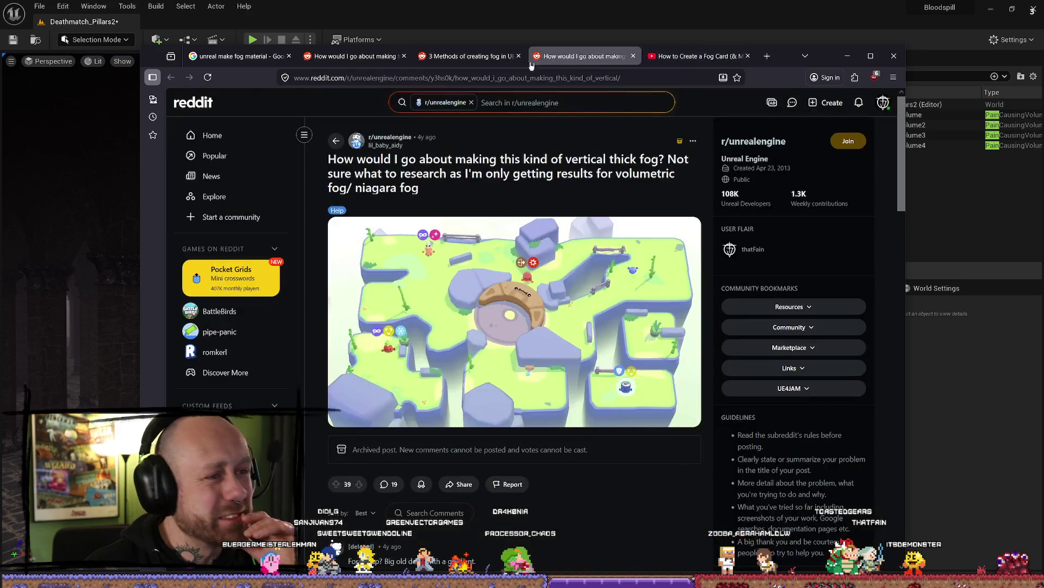
pyautogui.click(460, 57)
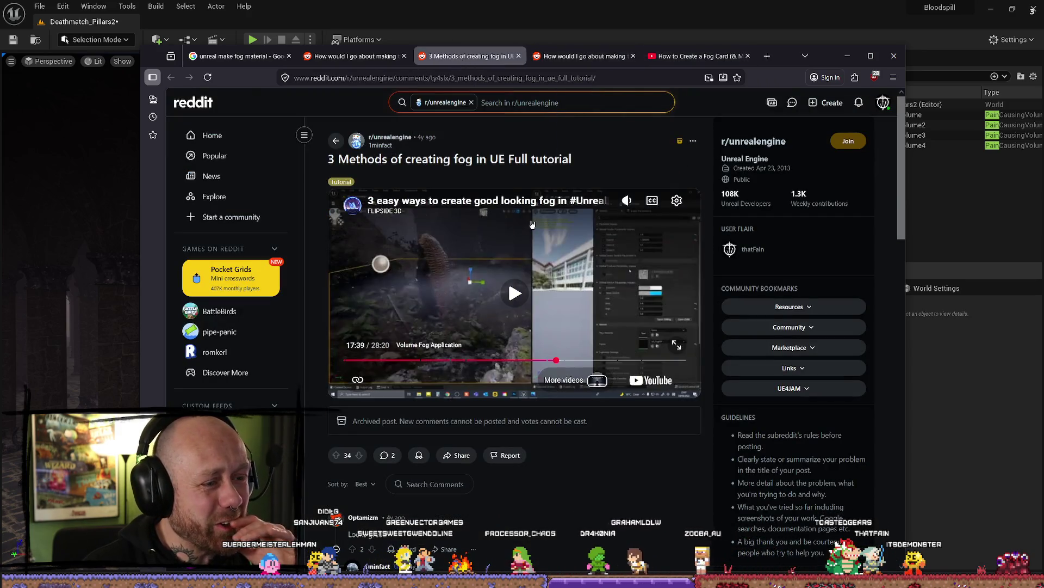
pyautogui.click(518, 56)
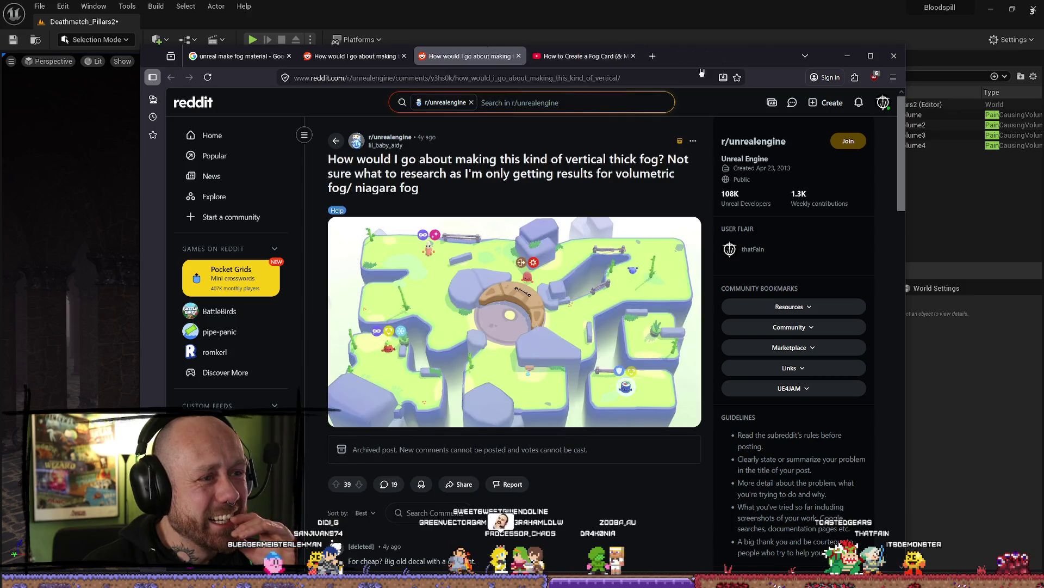
pyautogui.click(349, 56)
pyautogui.scroll(8, 495, 329)
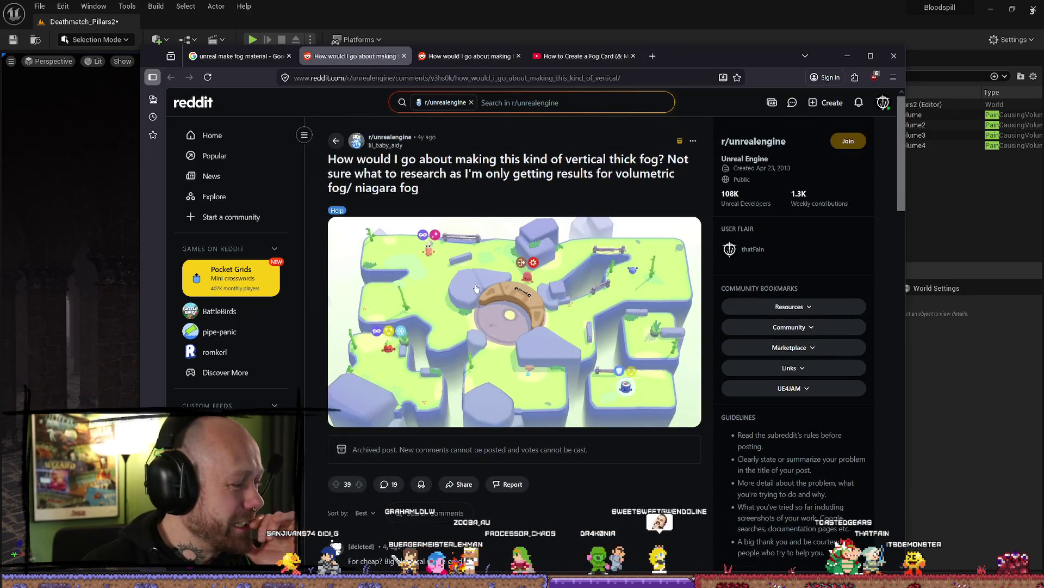
# Step: Return to the Google fog material results and play 3DTudor's 'UE5 Create Fog Material' short
pyautogui.click(233, 56)
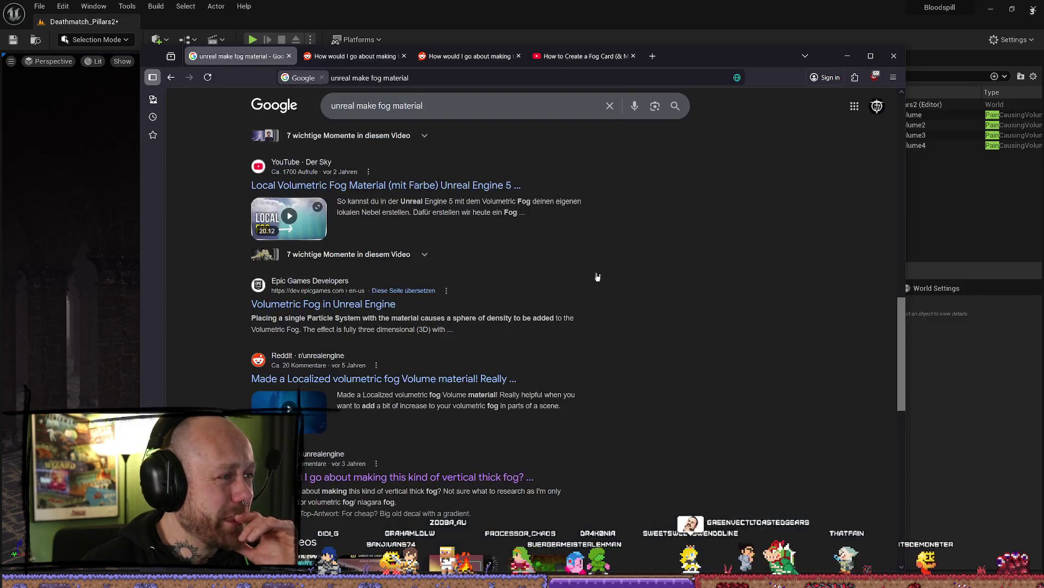
pyautogui.scroll(-3, 615, 289)
pyautogui.scroll(2, 544, 294)
pyautogui.scroll(-5, 446, 294)
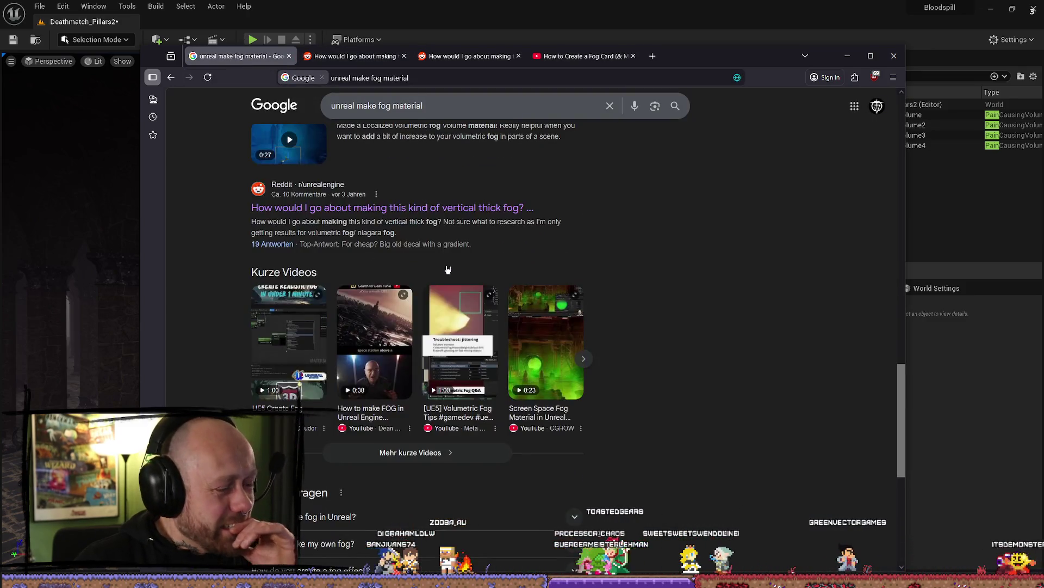
pyautogui.scroll(-2, 403, 306)
pyautogui.scroll(2, 824, 290)
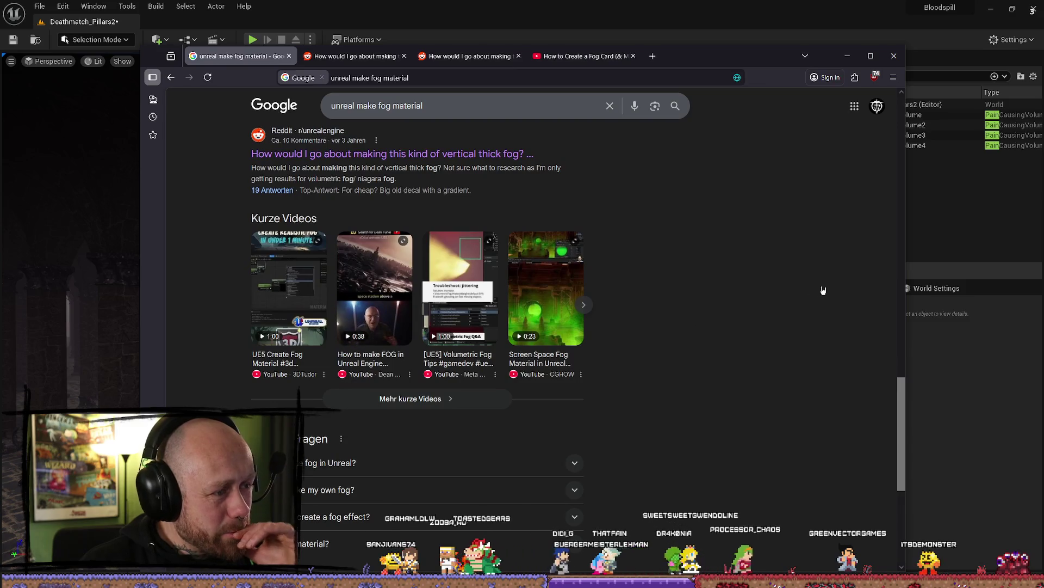
pyautogui.click(308, 257)
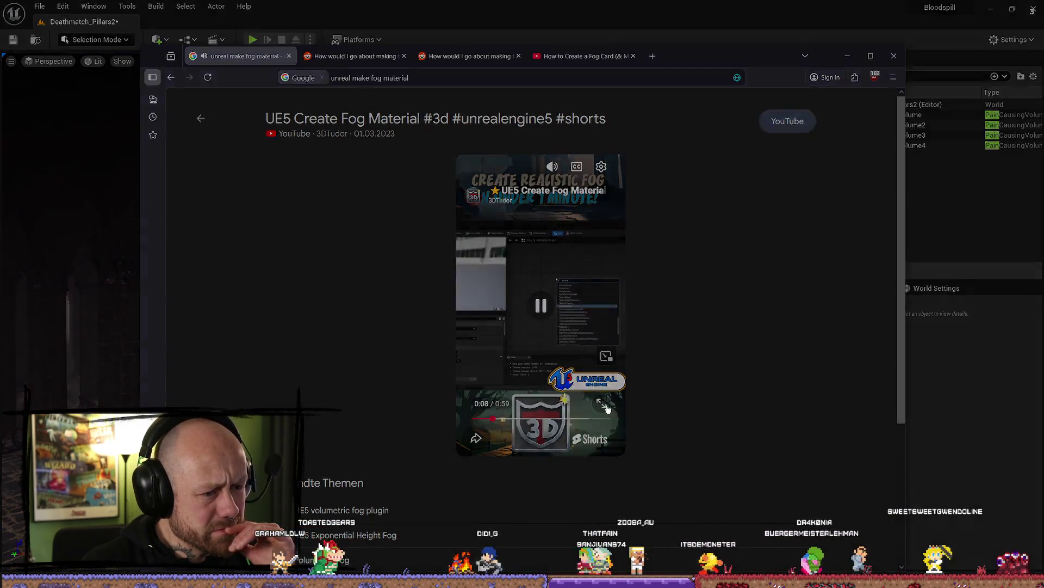
# Step: Watch the fog material short on YouTube nearly to the end, then go back to Google
pyautogui.click(605, 407)
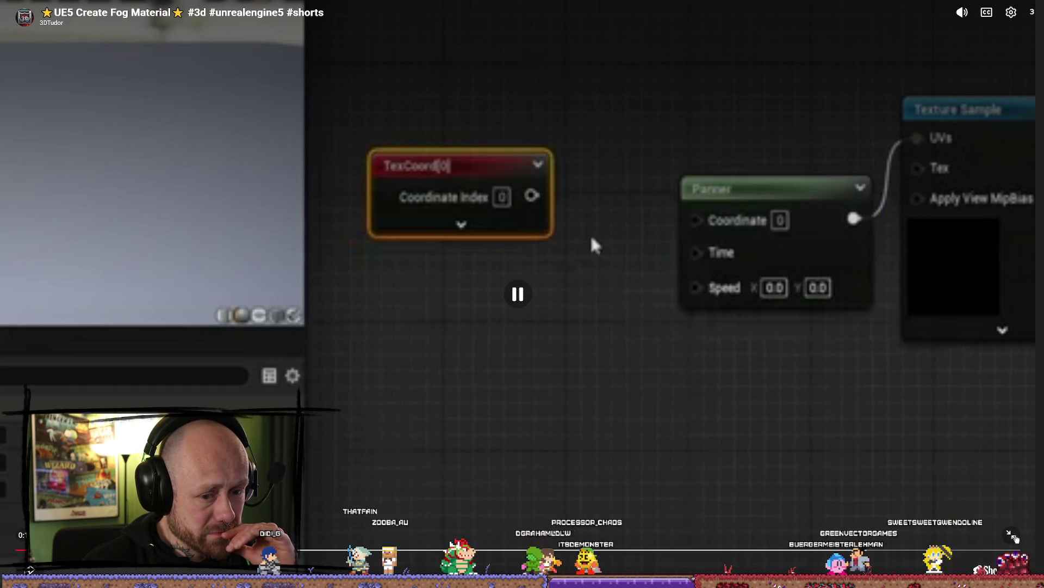
pyautogui.click(1013, 536)
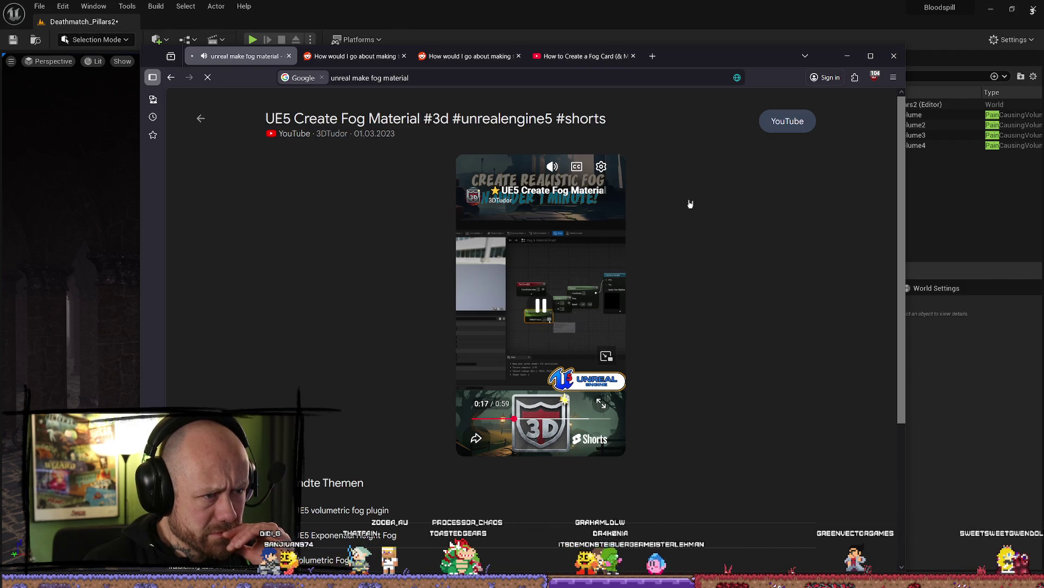
pyautogui.click(620, 347)
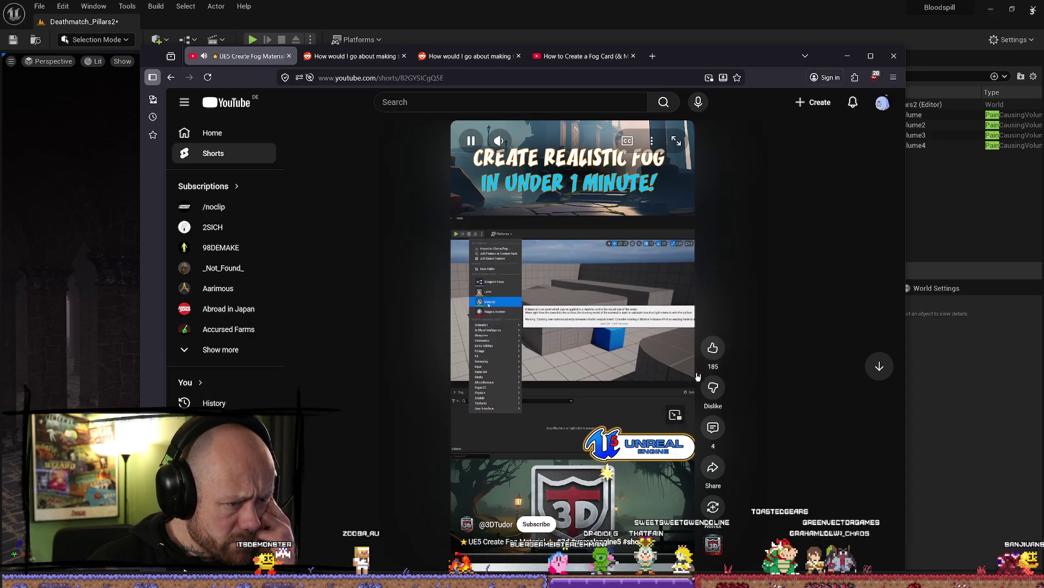
pyautogui.moveTo(602, 366)
pyautogui.press('space')
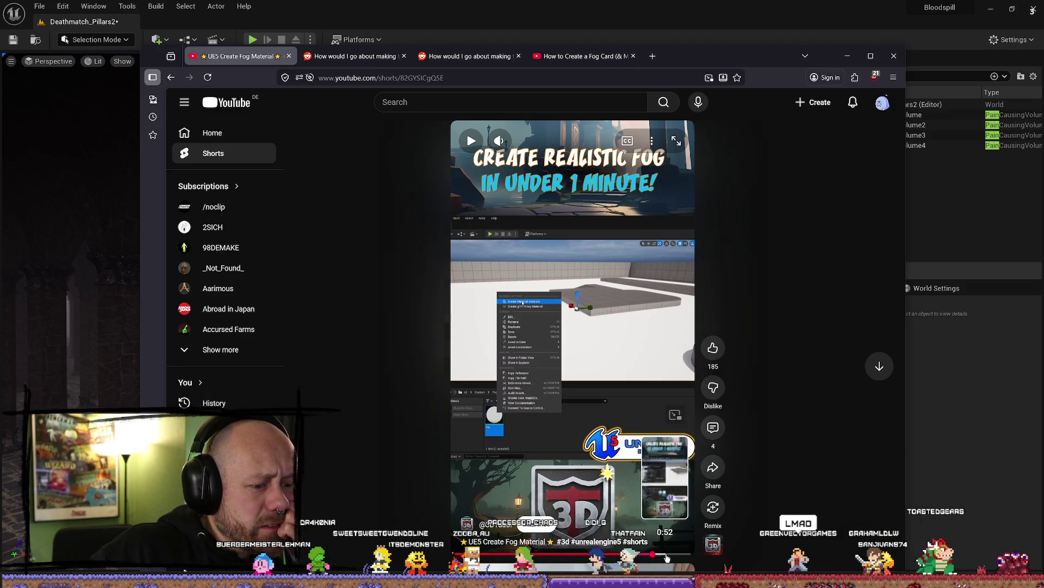
pyautogui.click(673, 556)
pyautogui.moveTo(675, 557); pyautogui.dragTo(685, 557)
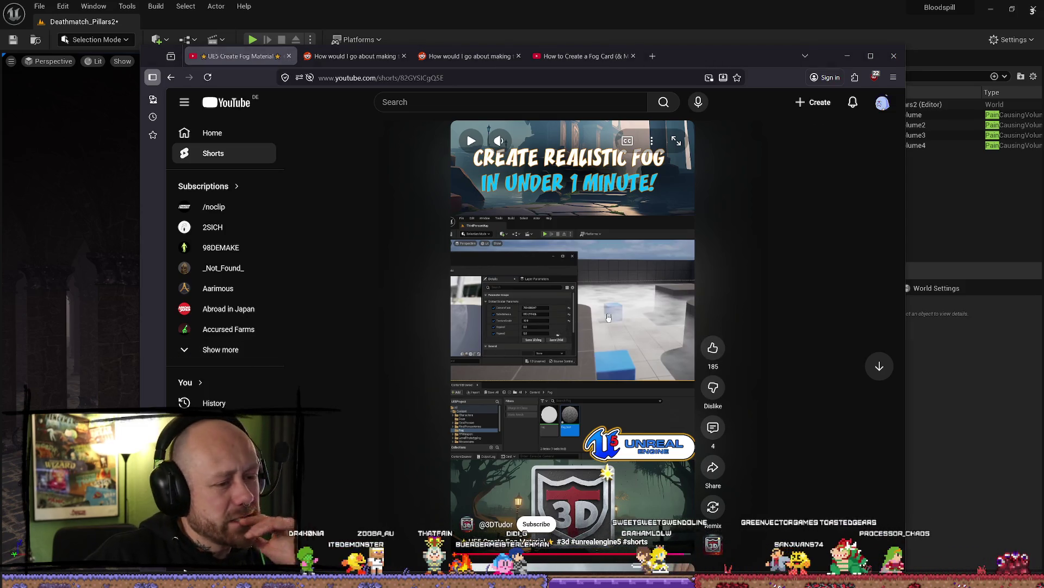
pyautogui.hotkey('alt', 'Left')
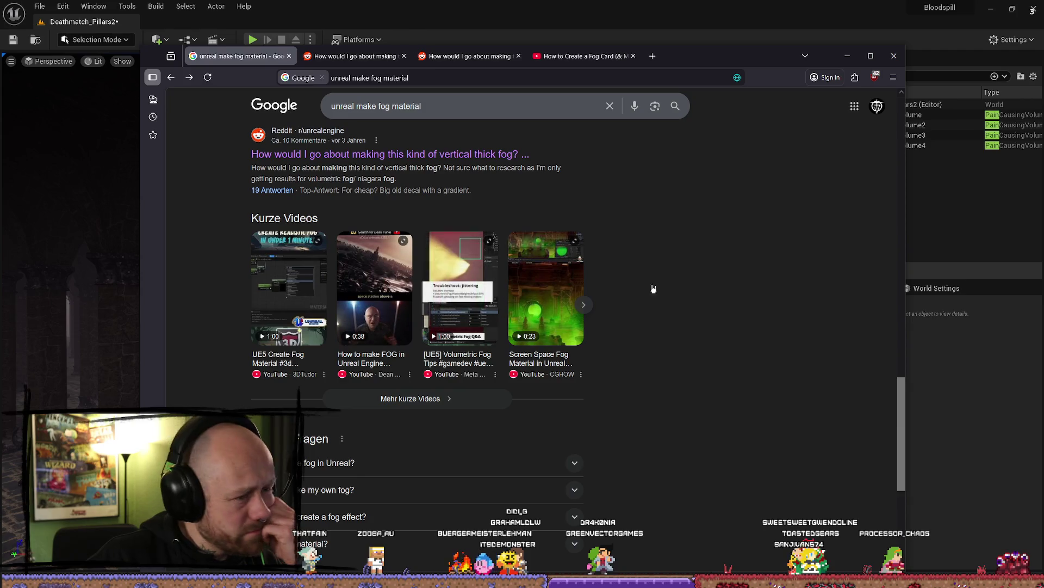
pyautogui.scroll(-1, 664, 294)
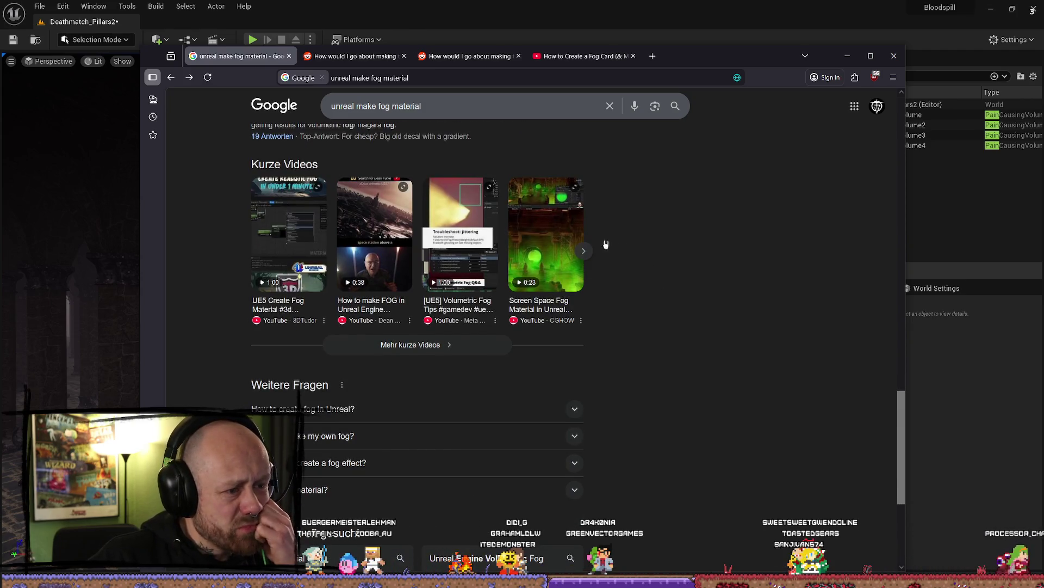
pyautogui.click(570, 262)
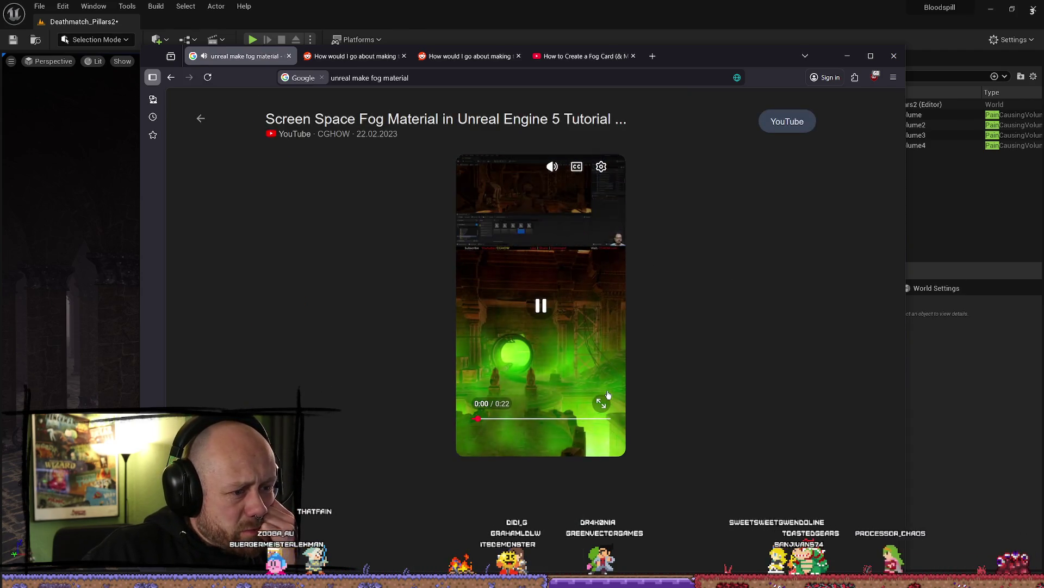
pyautogui.moveTo(552, 169)
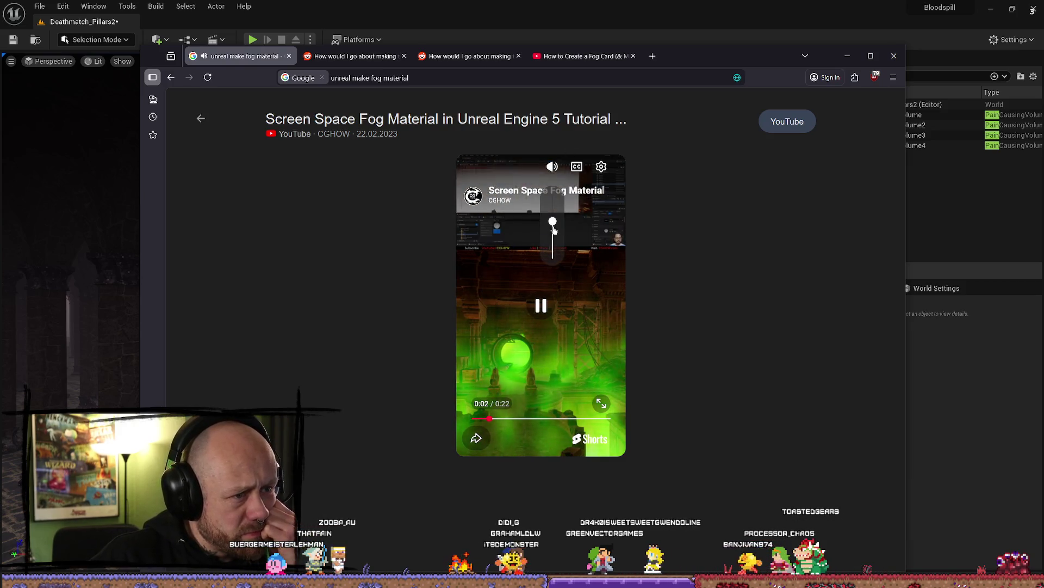
pyautogui.moveTo(555, 228); pyautogui.dragTo(554, 239)
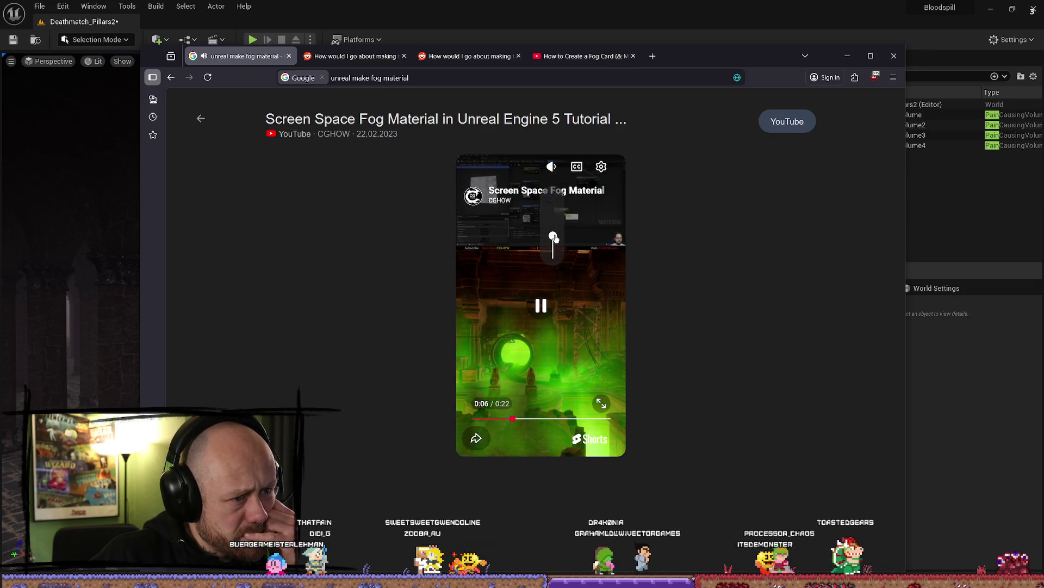
pyautogui.click(496, 304)
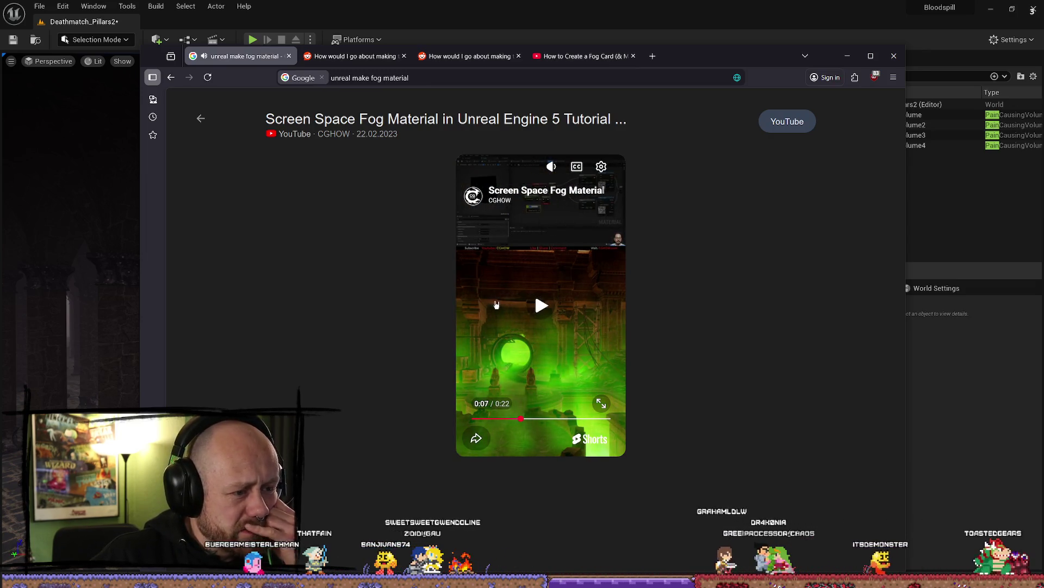
pyautogui.moveTo(496, 201)
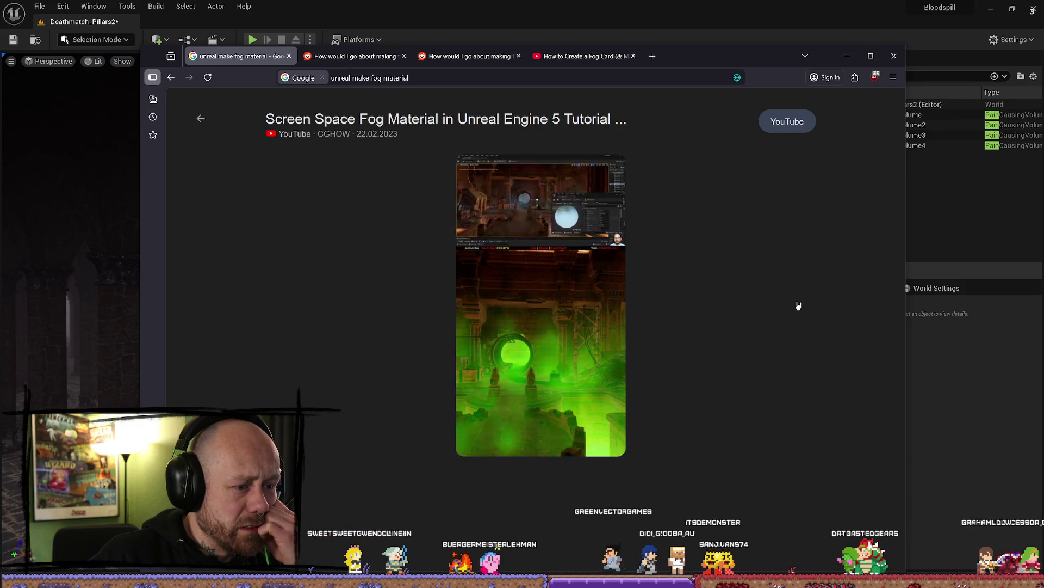
pyautogui.hotkey('alt', 'Left')
pyautogui.scroll(-4, 464, 326)
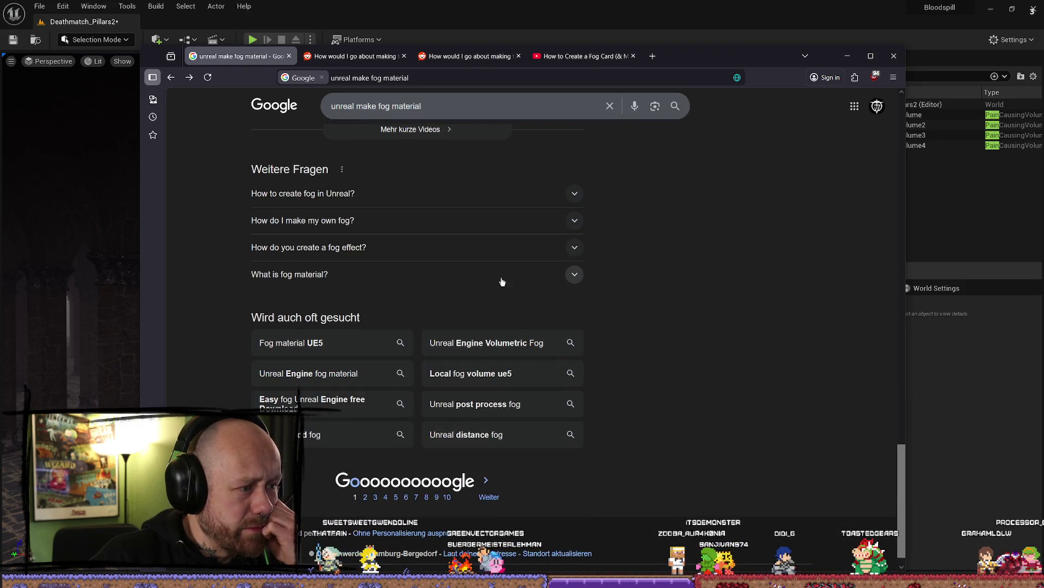
# Step: Expand the 'What is fog material?' answer and select its text
pyautogui.click(429, 279)
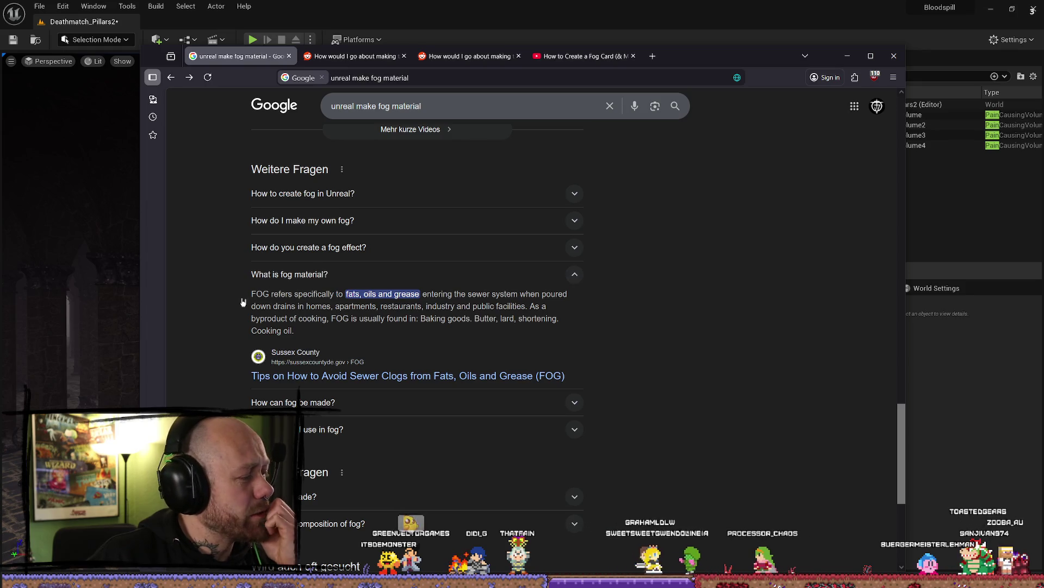
pyautogui.click(338, 274)
pyautogui.click(299, 275)
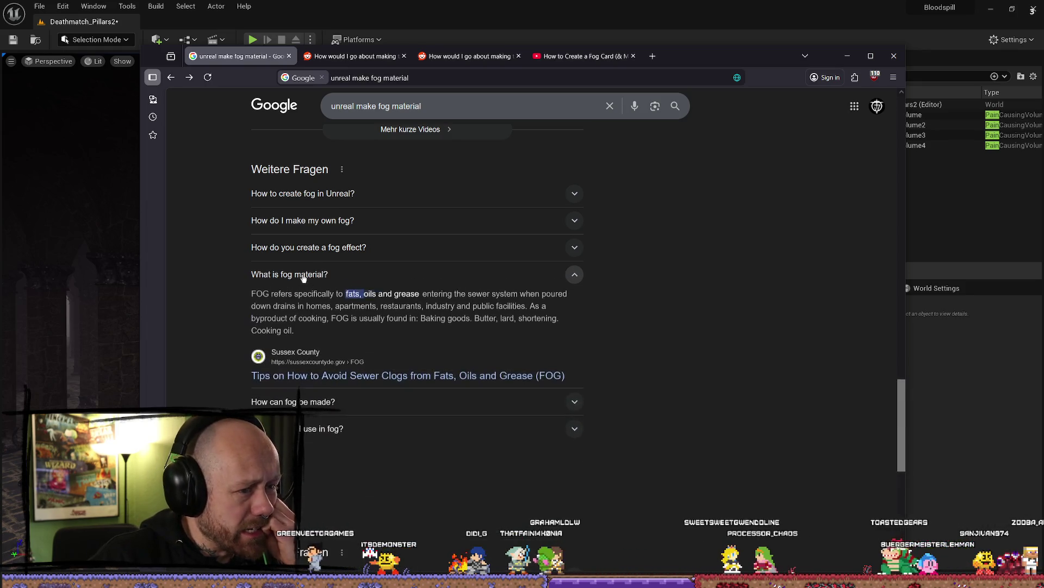
pyautogui.click(283, 275)
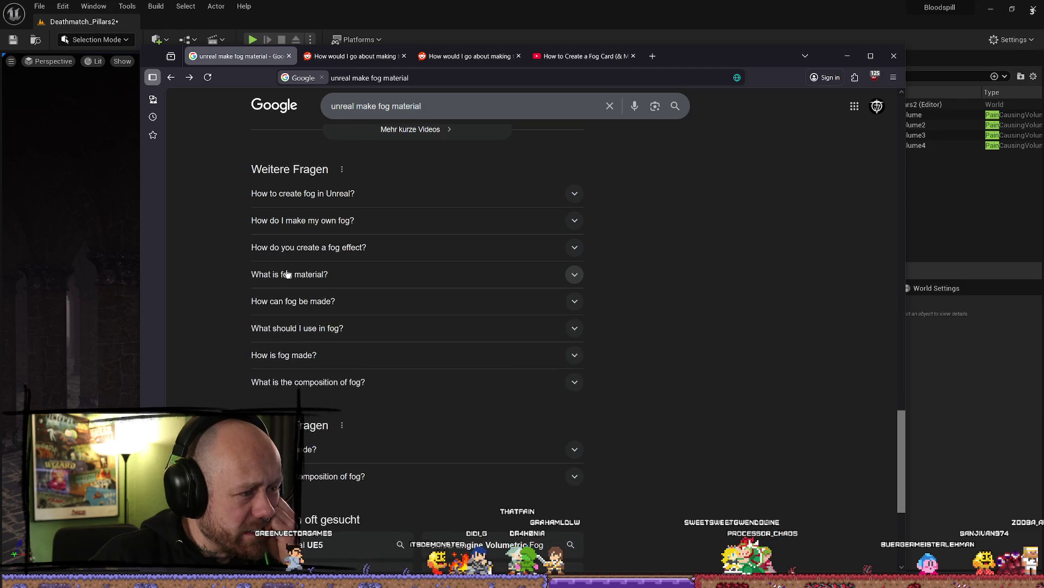
pyautogui.click(299, 276)
pyautogui.click(317, 279)
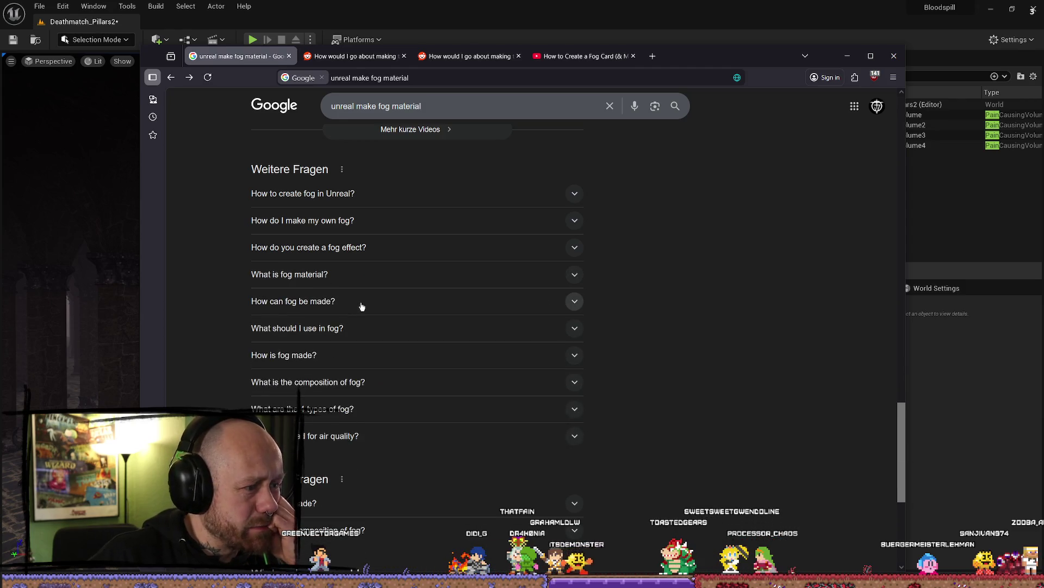
pyautogui.click(306, 276)
pyautogui.click(297, 284)
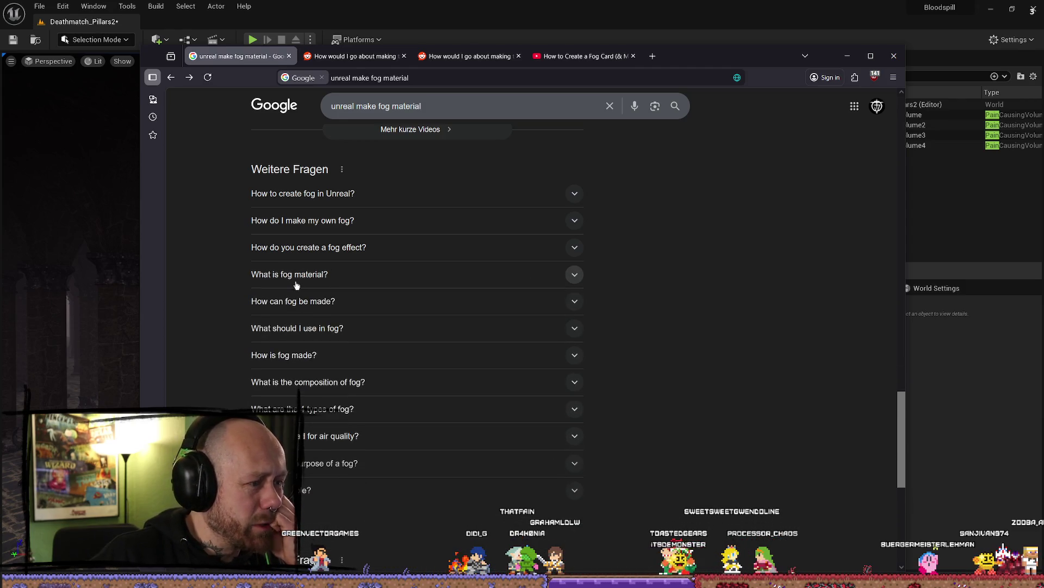
pyautogui.click(323, 276)
pyautogui.click(323, 275)
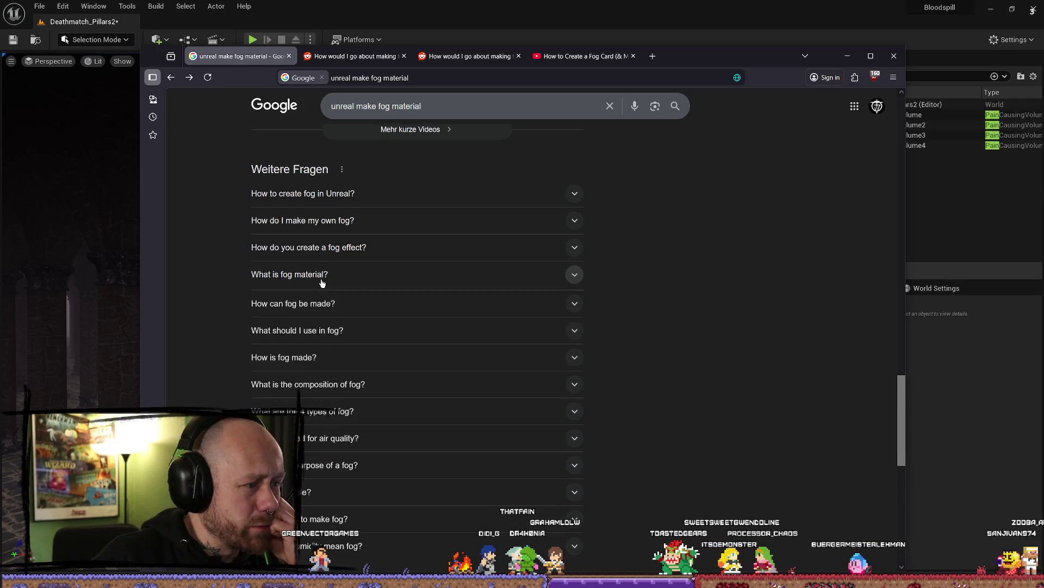
pyautogui.click(325, 274)
pyautogui.click(319, 277)
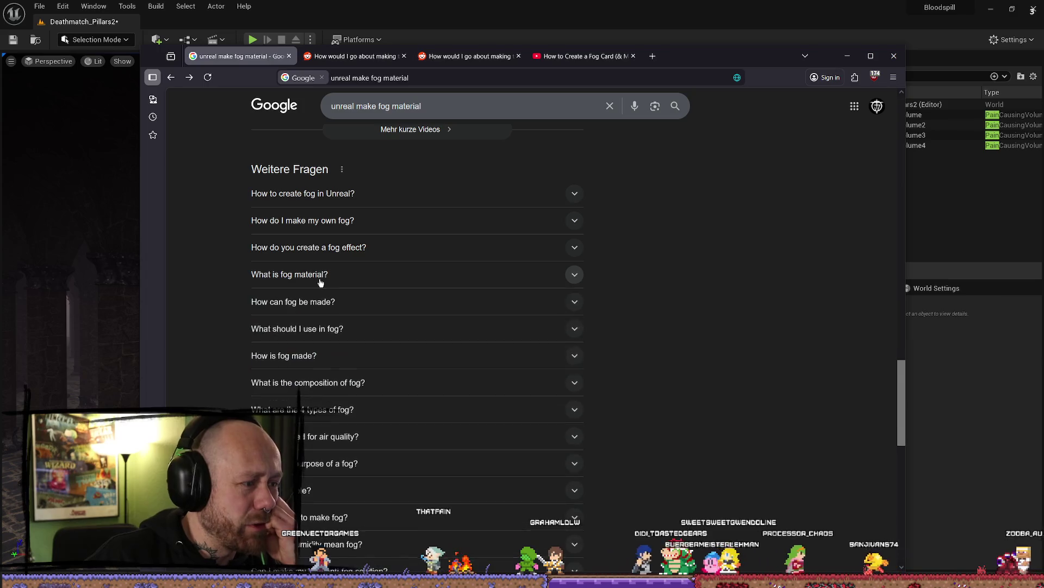
pyautogui.click(320, 282)
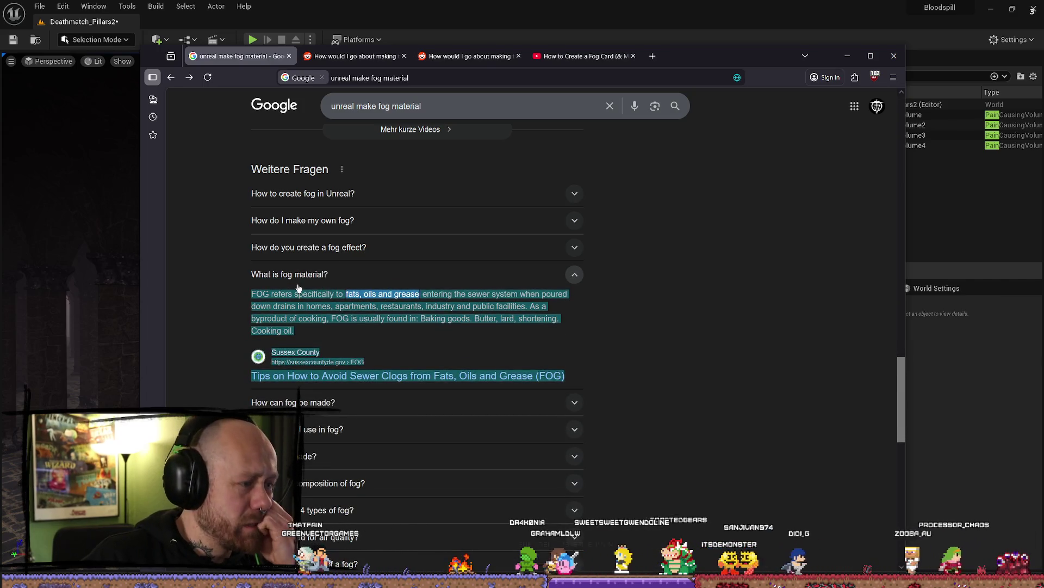
# Step: Go to the second results page and open the 'Easy Fog in Unreal Engine 5 - Tutorial' video
pyautogui.scroll(-5, 326, 280)
pyautogui.scroll(-5, 338, 277)
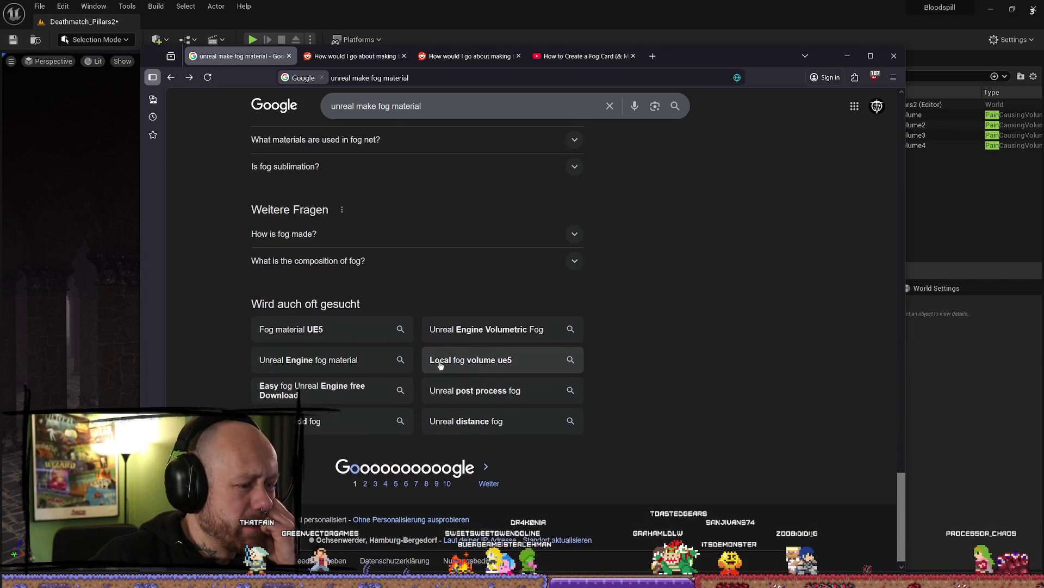
pyautogui.click(489, 477)
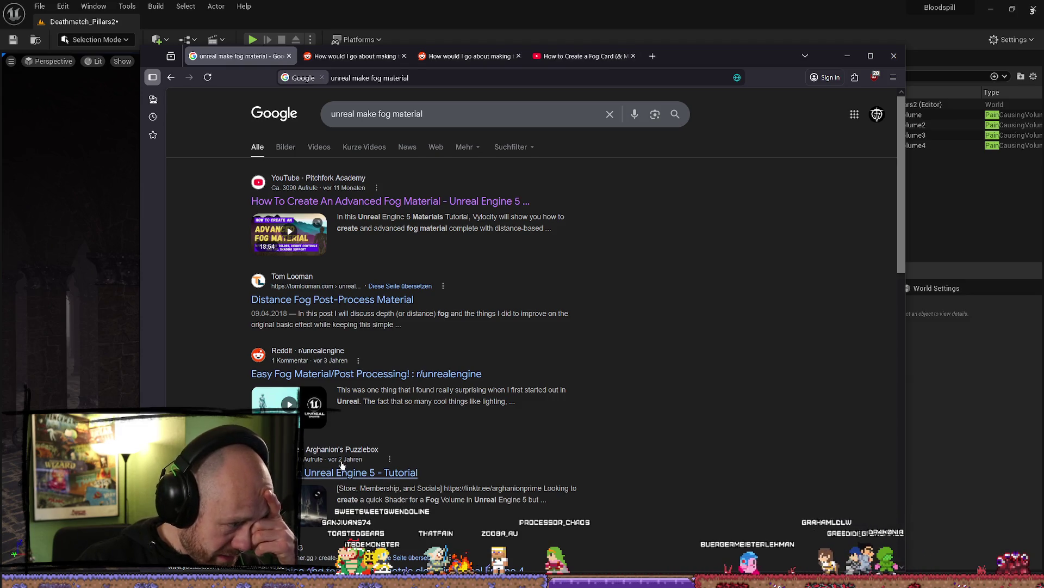
pyautogui.click(394, 473)
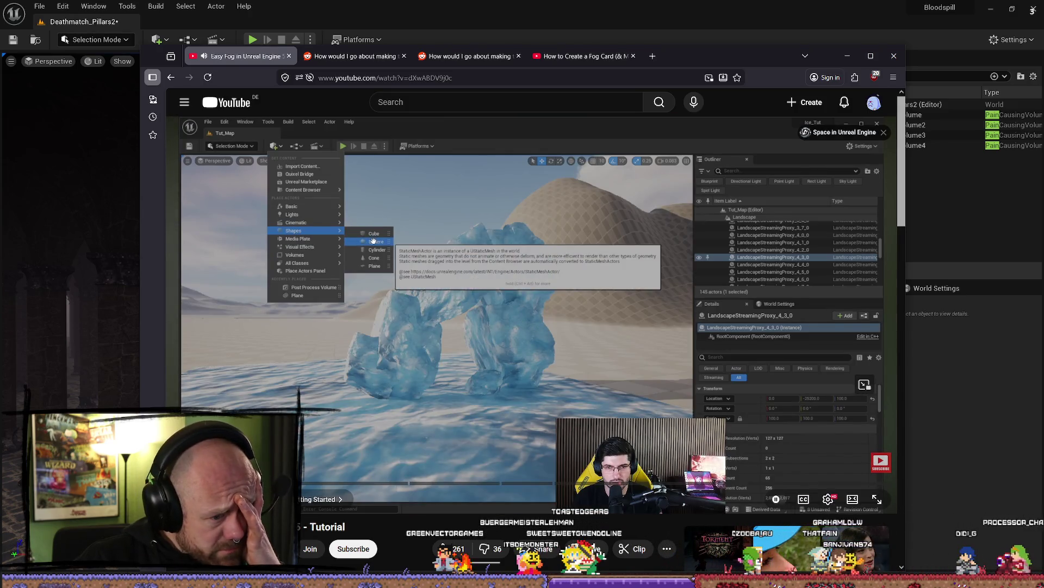
# Step: Scrub and pause the first fog tutorial, then return to the Google fog results for another video
pyautogui.moveTo(234, 482); pyautogui.dragTo(183, 483)
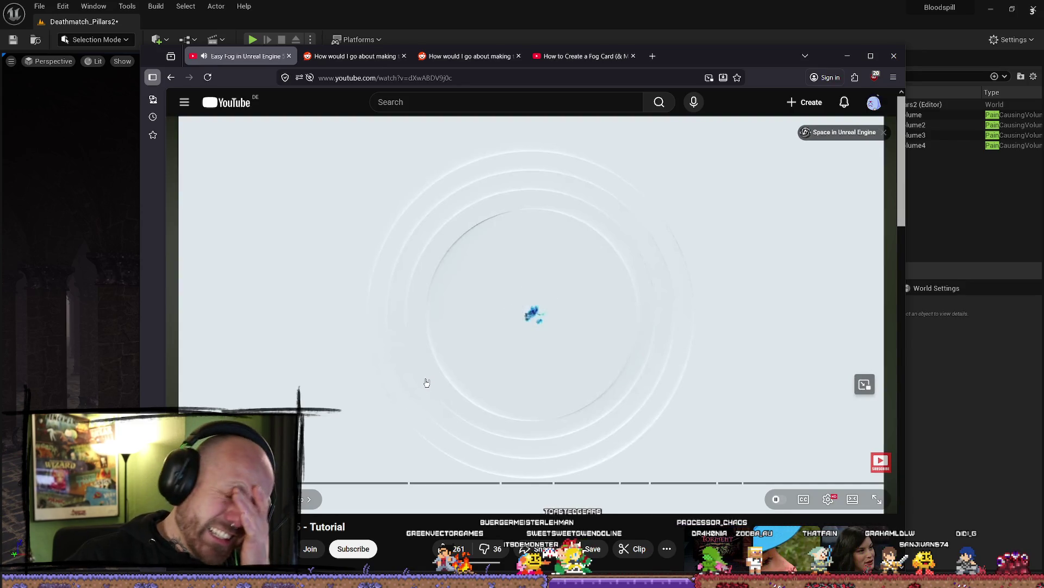
pyautogui.click(437, 357)
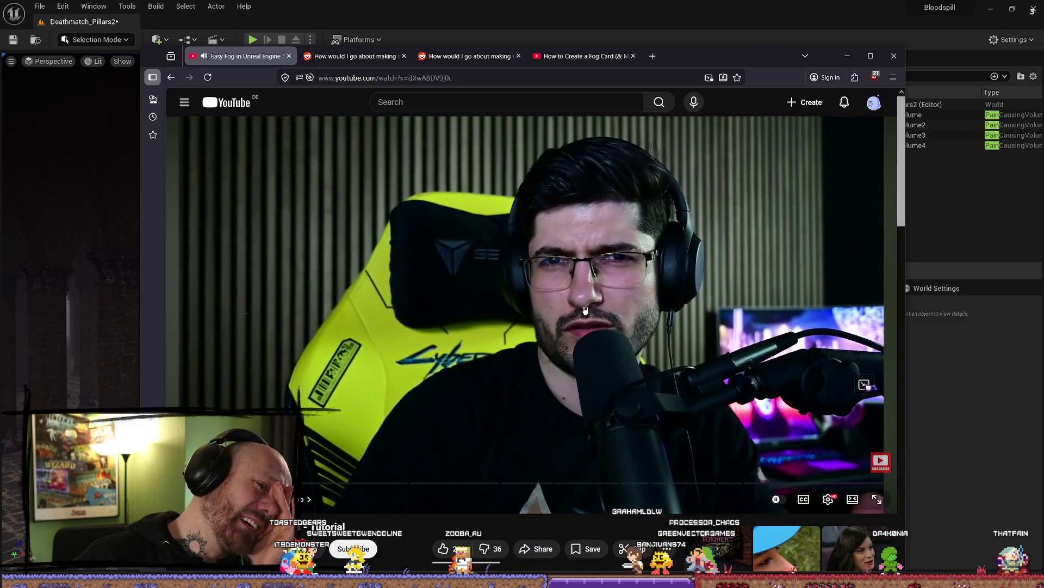
pyautogui.click(585, 311)
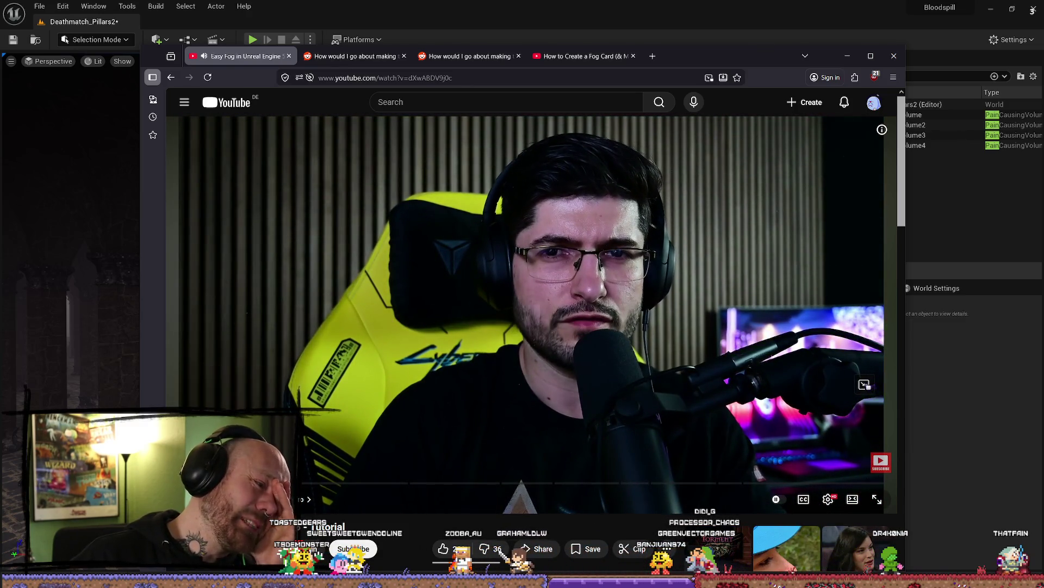
pyautogui.moveTo(239, 483); pyautogui.dragTo(234, 482)
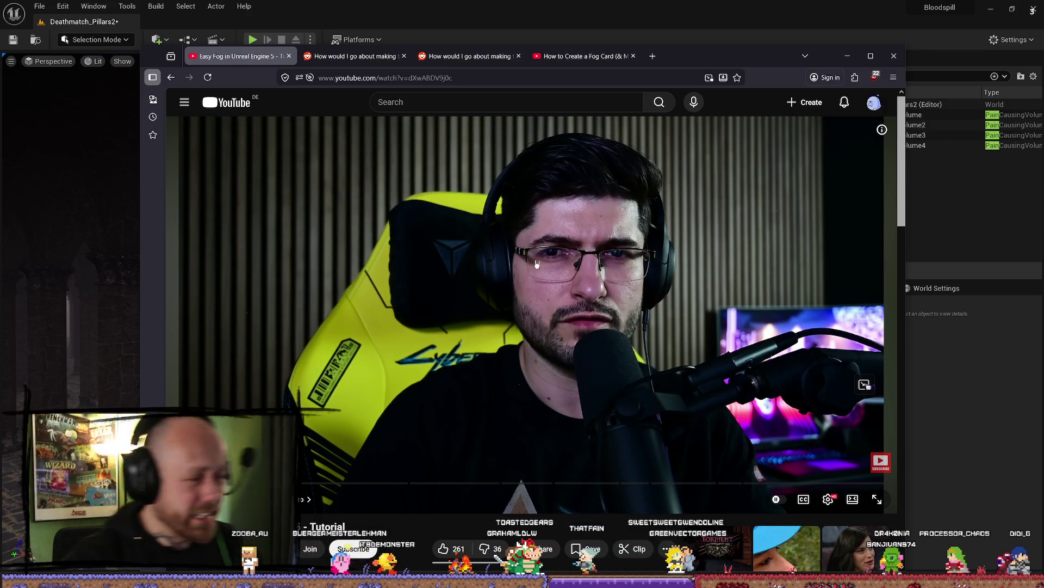
pyautogui.hotkey('alt', 'Left')
pyautogui.scroll(-12, 580, 257)
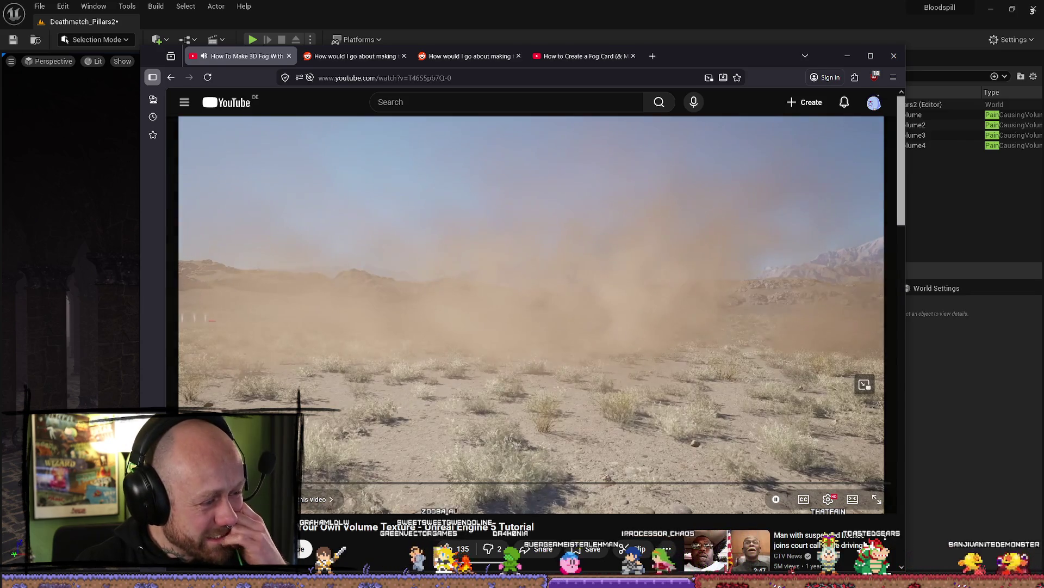
# Step: Back in Unreal, fly to the LocalHeightFog sphere and delete it from the level
pyautogui.hotkey('alt', 'Tab')
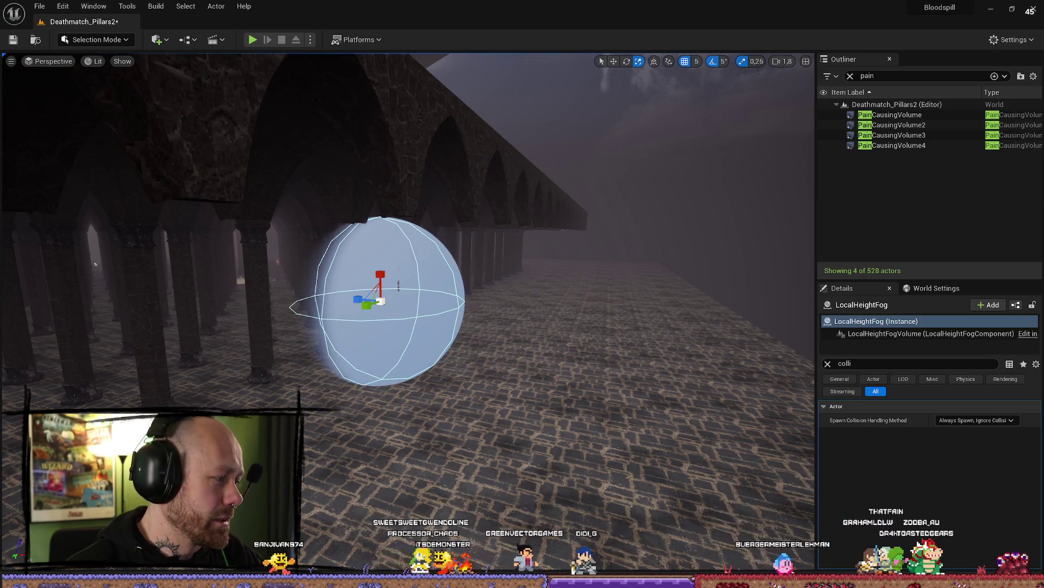
pyautogui.moveTo(408, 272)
pyautogui.mouseDown()
pyautogui.moveTo(381, 283)
pyautogui.moveTo(446, 272)
pyautogui.moveTo(430, 278)
pyautogui.moveTo(463, 305)
pyautogui.moveTo(577, 355)
pyautogui.moveTo(577, 343)
pyautogui.moveTo(544, 348)
pyautogui.moveTo(730, 294)
pyautogui.moveTo(618, 311)
pyautogui.moveTo(625, 276)
pyautogui.moveTo(288, 292)
pyautogui.moveTo(572, 347)
pyautogui.moveTo(533, 359)
pyautogui.moveTo(555, 362)
pyautogui.moveTo(522, 362)
pyautogui.moveTo(508, 391)
pyautogui.moveTo(363, 441)
pyautogui.moveTo(358, 427)
pyautogui.moveTo(348, 435)
pyautogui.moveTo(364, 427)
pyautogui.moveTo(348, 427)
pyautogui.moveTo(753, 85)
pyautogui.moveTo(694, 239)
pyautogui.moveTo(690, 380)
pyautogui.moveTo(705, 428)
pyautogui.moveTo(702, 373)
pyautogui.moveTo(746, 442)
pyautogui.mouseUp()
pyautogui.press('Delete')
# Step: Open the Content Drawer to view the MyMaterials assets
pyautogui.scroll(-2, 351, 438)
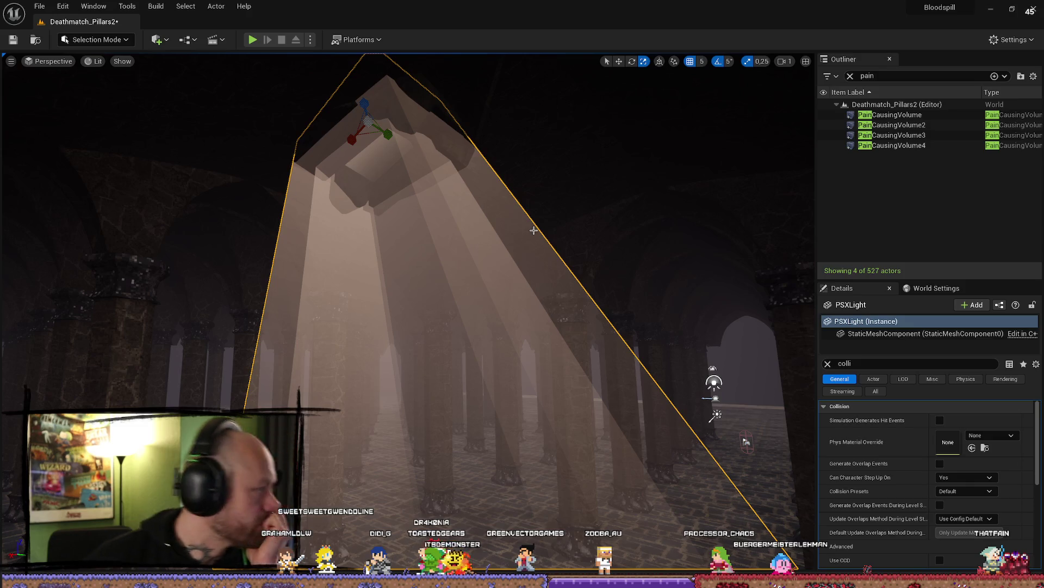
pyautogui.scroll(5, 534, 230)
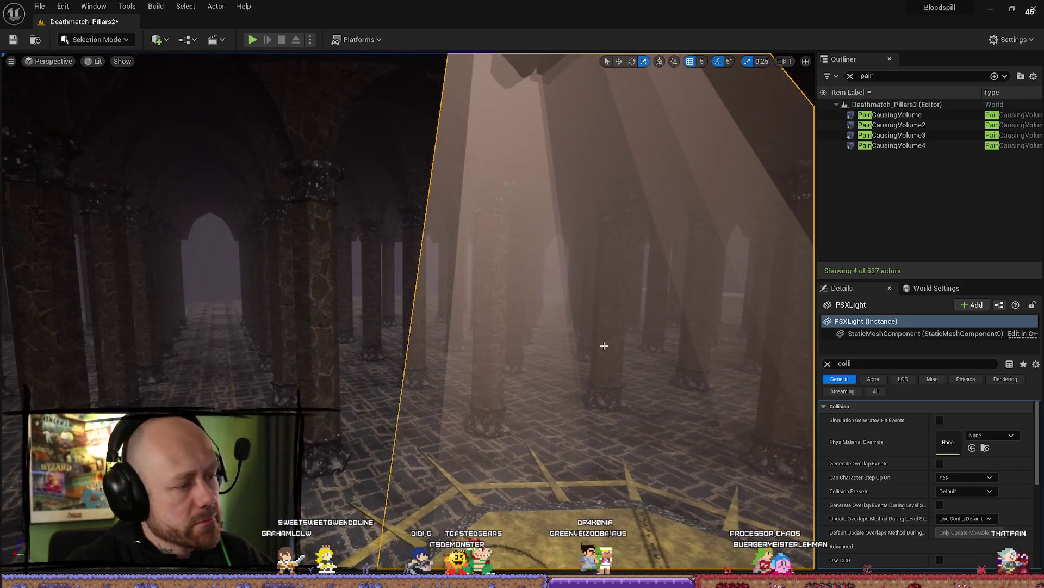
pyautogui.hotkey('ctrl', 'space')
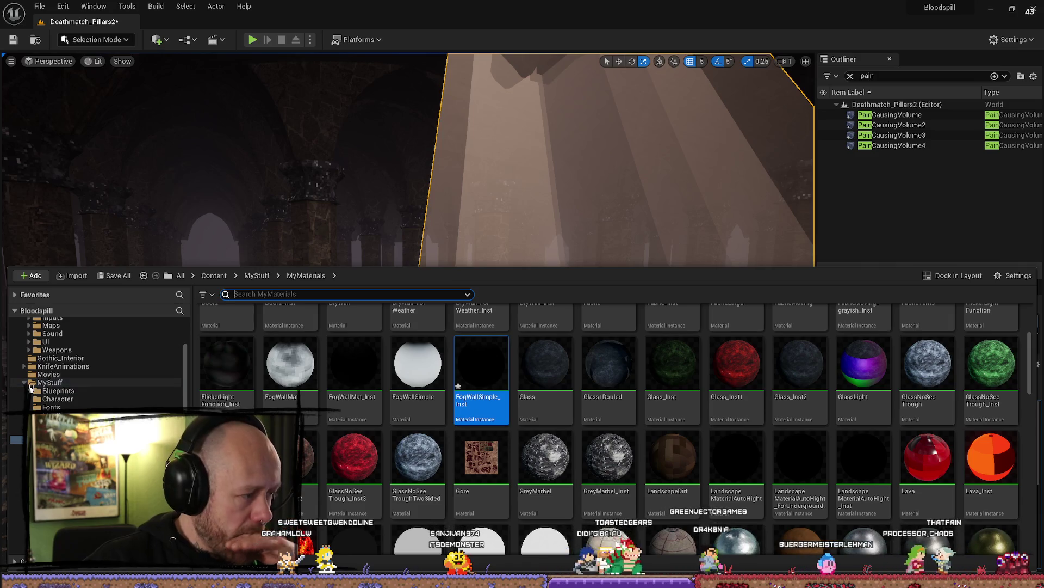
# Step: Browse to MyStuff > MyMaterials and open the FogWallSimple material in the Material Editor
pyautogui.click(24, 384)
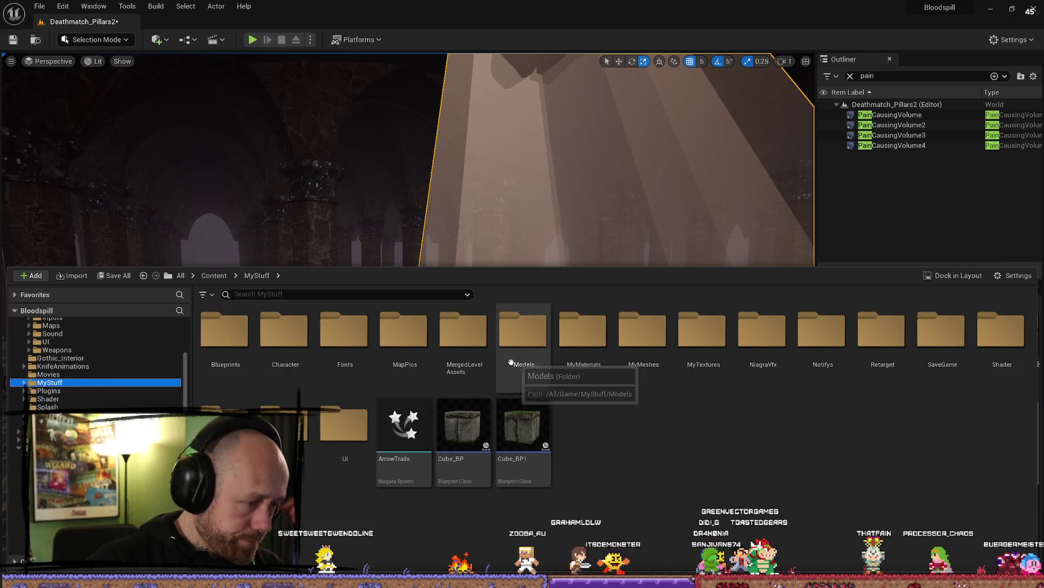
pyautogui.rightClick(511, 217)
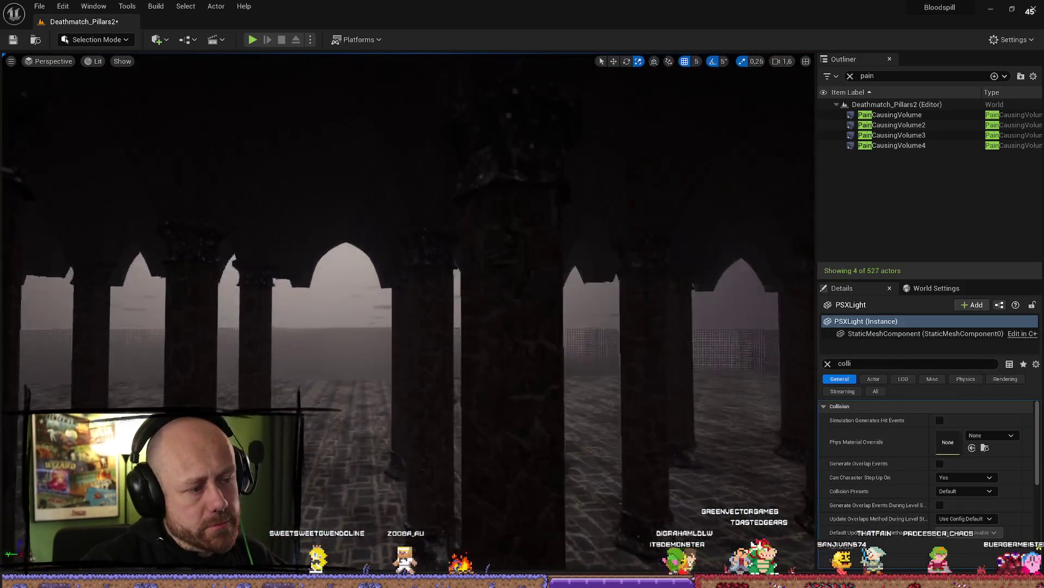
pyautogui.hotkey('ctrl', 'space')
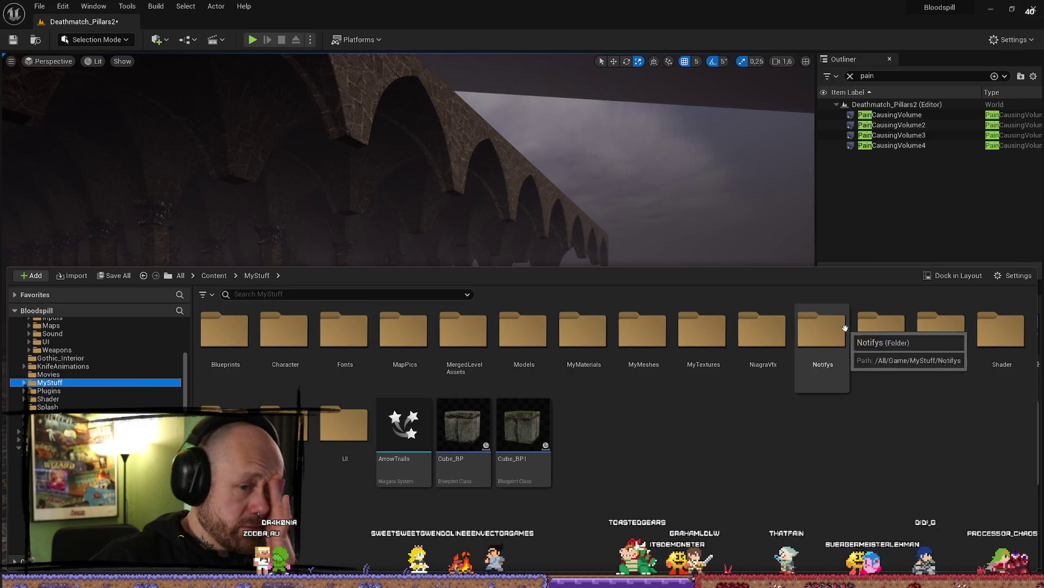
pyautogui.click(583, 333)
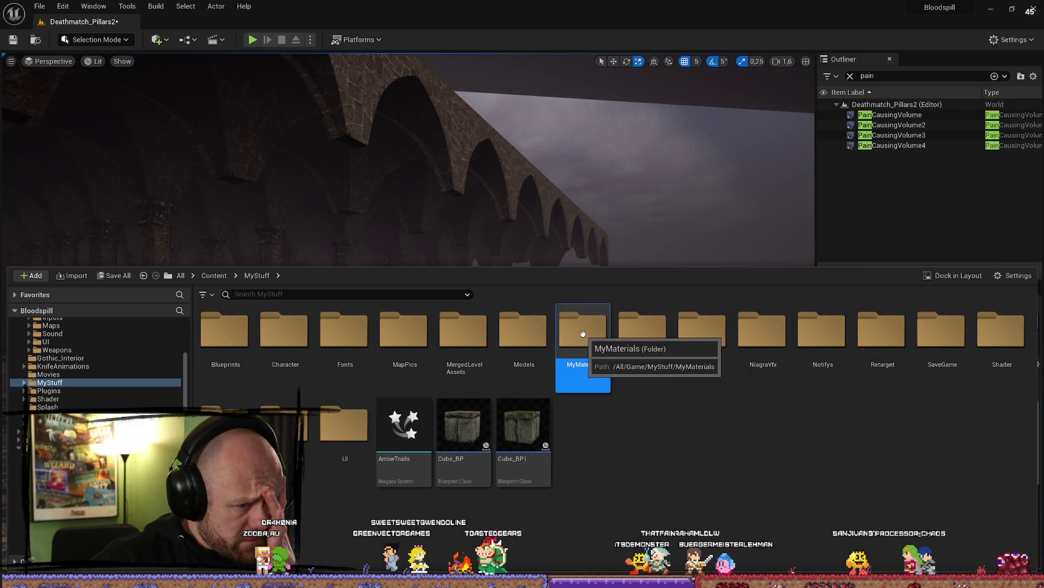
pyautogui.doubleClick(583, 333)
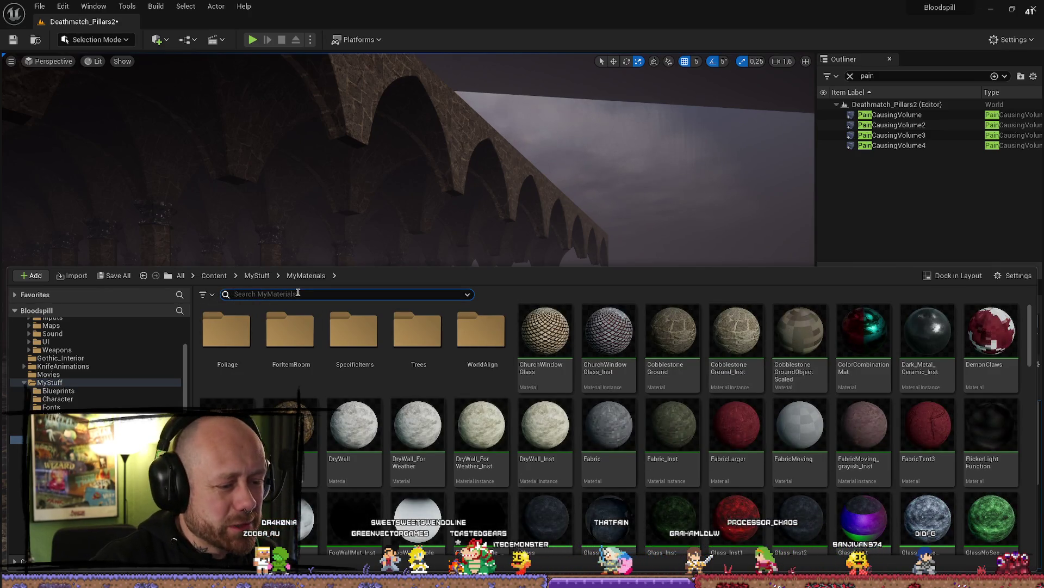
pyautogui.scroll(-2, 416, 424)
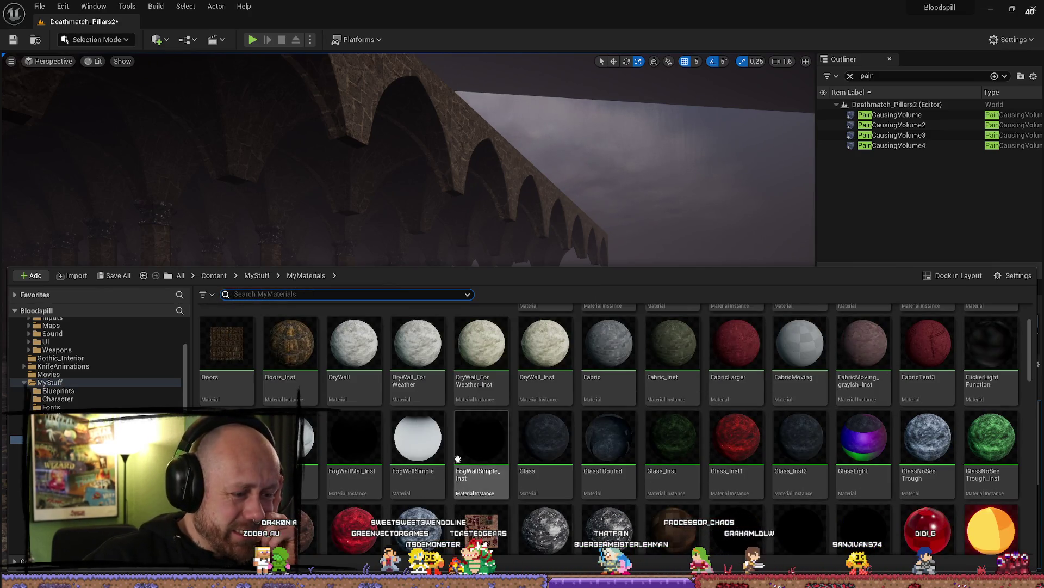
pyautogui.click(416, 420)
pyautogui.hotkey('ctrl', 'space')
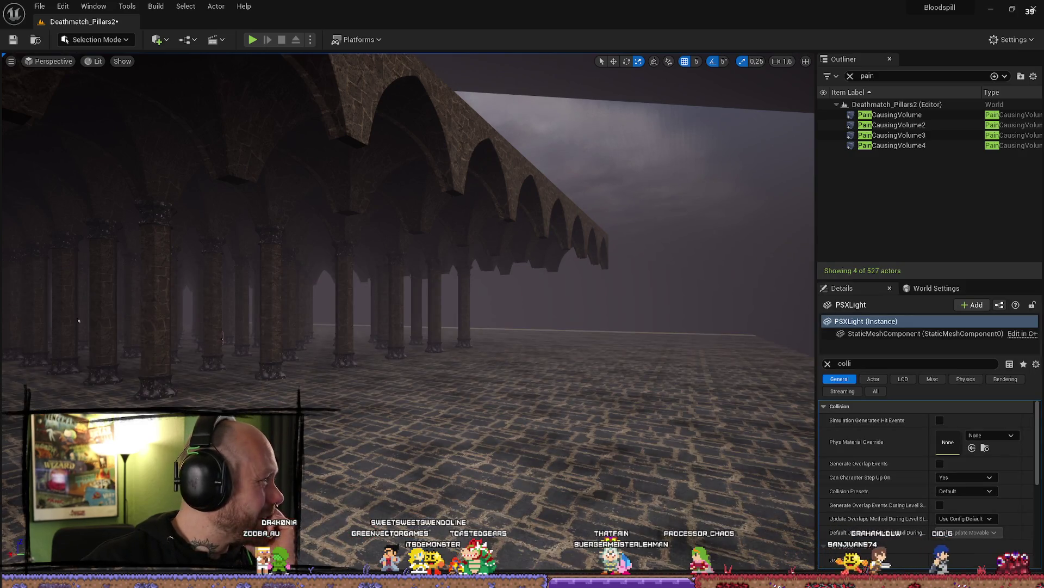
pyautogui.scroll(-3, 597, 431)
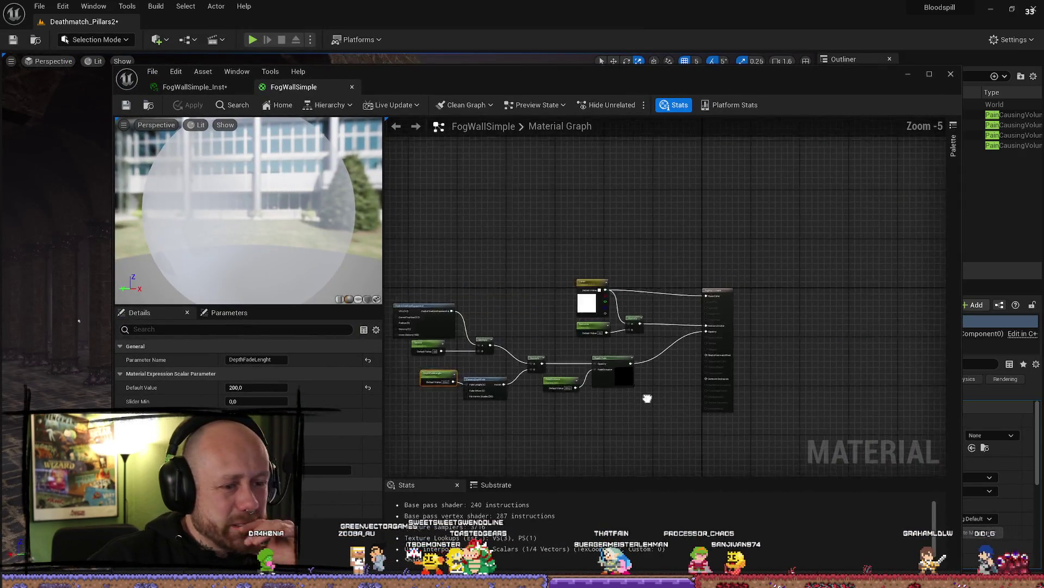
# Step: On FogWallSimple's output node, change the setting that disables Base Color, then apply and close
pyautogui.scroll(4, 663, 285)
pyautogui.click(676, 206)
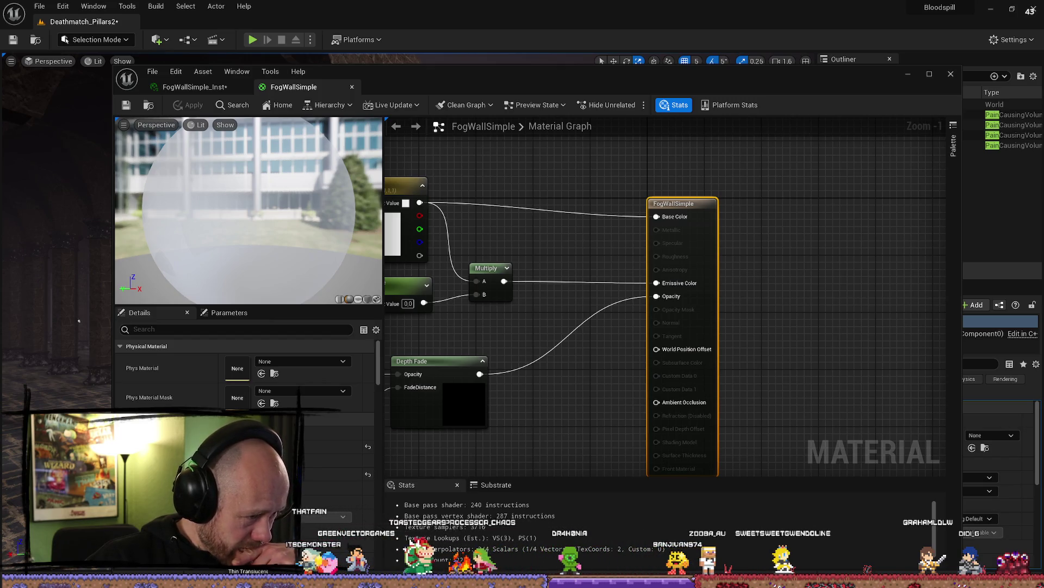
pyautogui.click(231, 460)
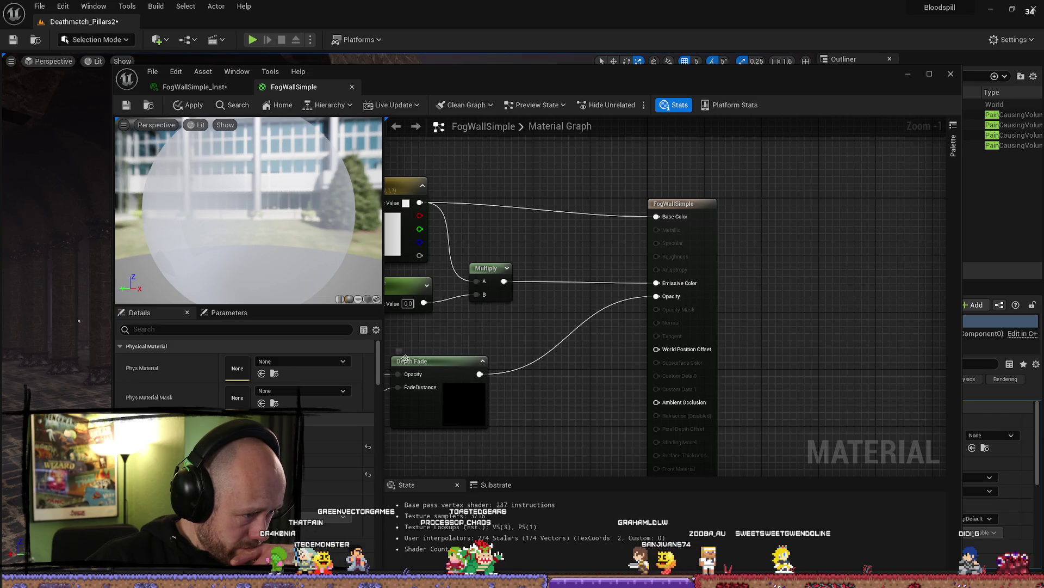
pyautogui.moveTo(405, 358); pyautogui.dragTo(520, 355)
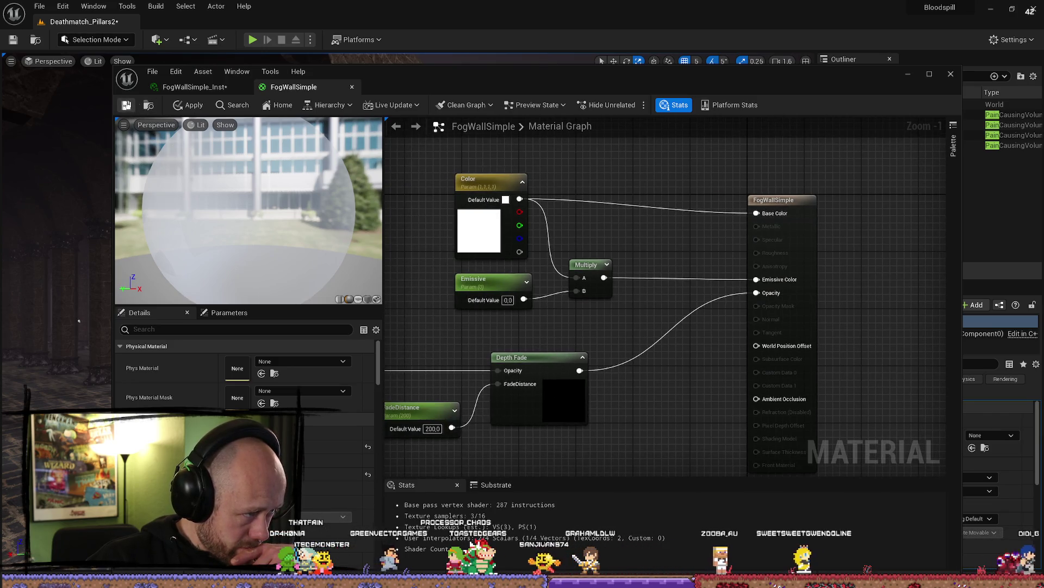
pyautogui.hotkey('ctrl', 's')
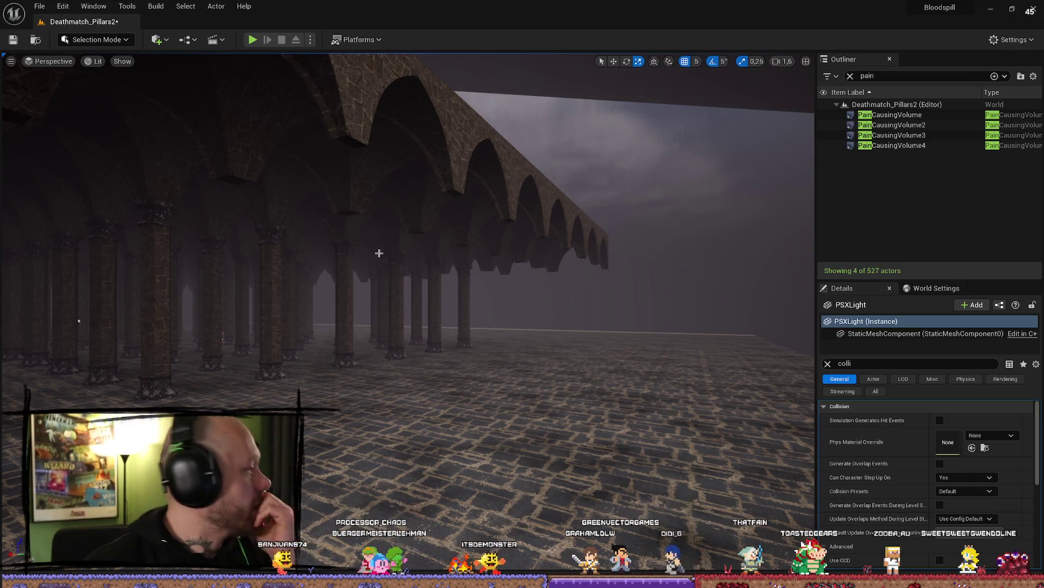
# Step: Glance at the Reddit thick fog thread, then reopen Unreal's Content Drawer on MyMaterials
pyautogui.hotkey('alt', 'Tab')
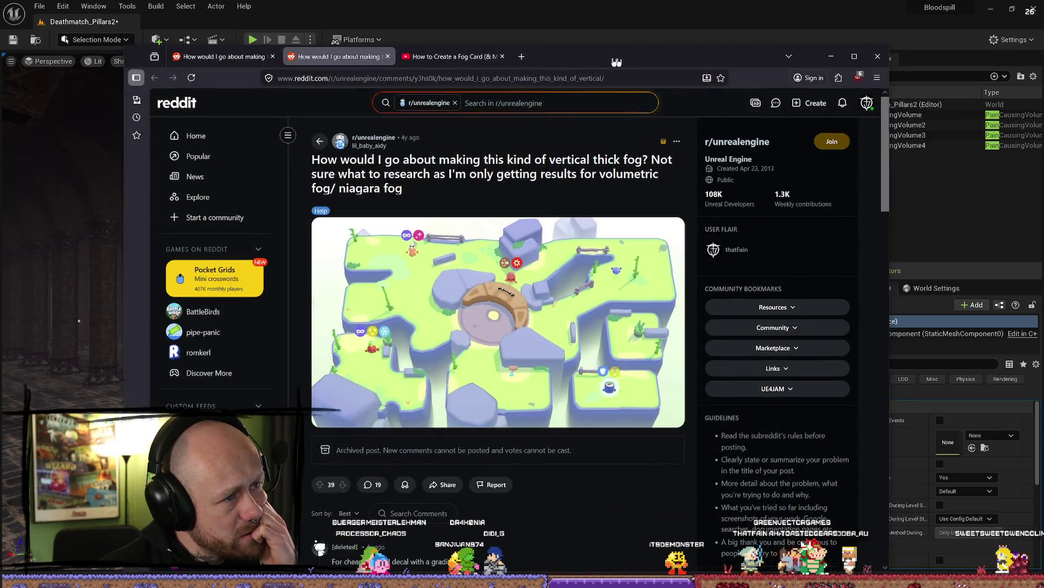
pyautogui.hotkey('alt', 'Tab')
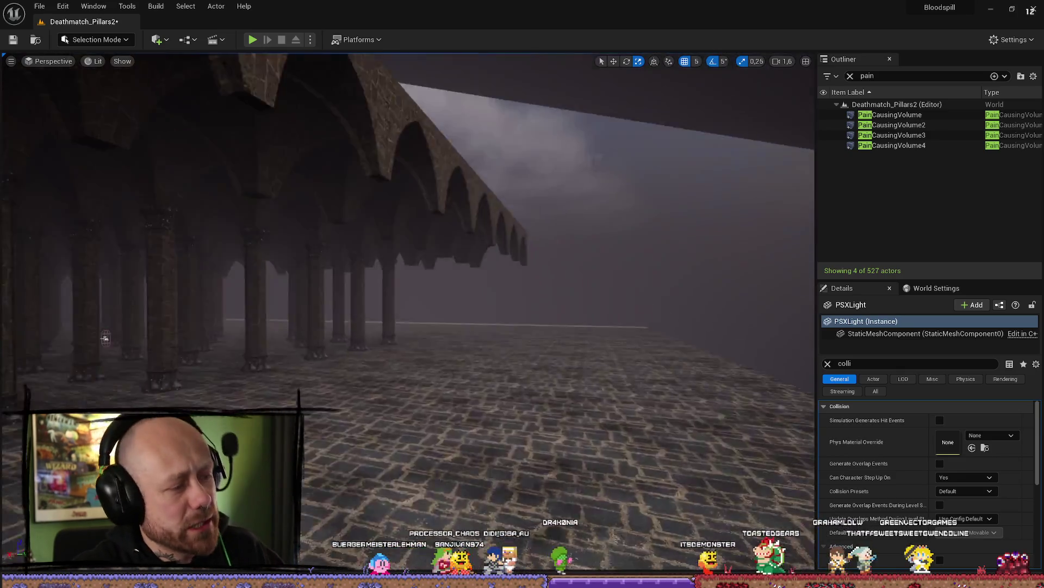
pyautogui.hotkey('ctrl', 'space')
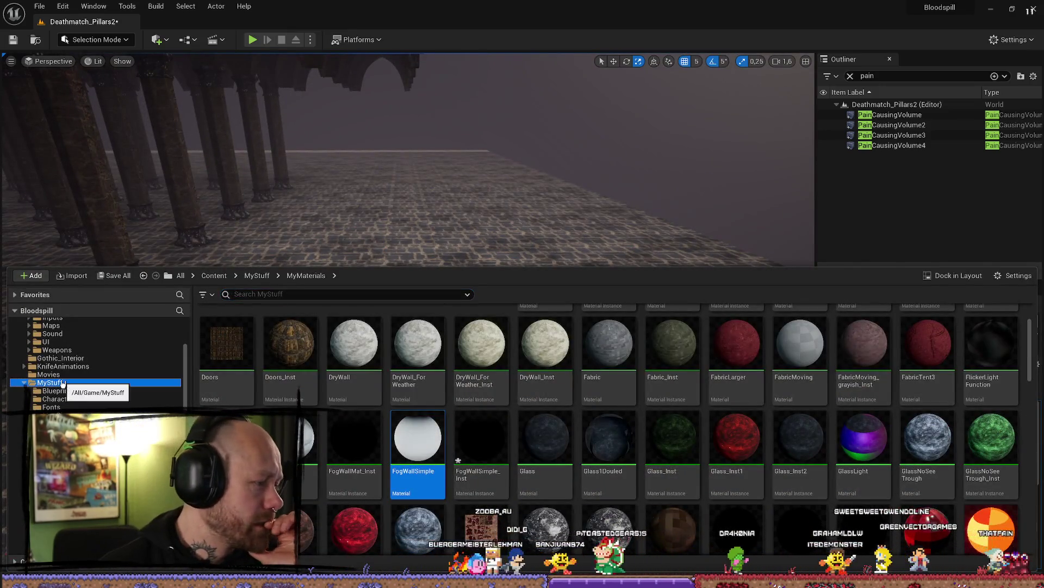
# Step: Open FogShader from MyStuff, preview it on a plane, close it, then open the Quick Add list
pyautogui.click(52, 383)
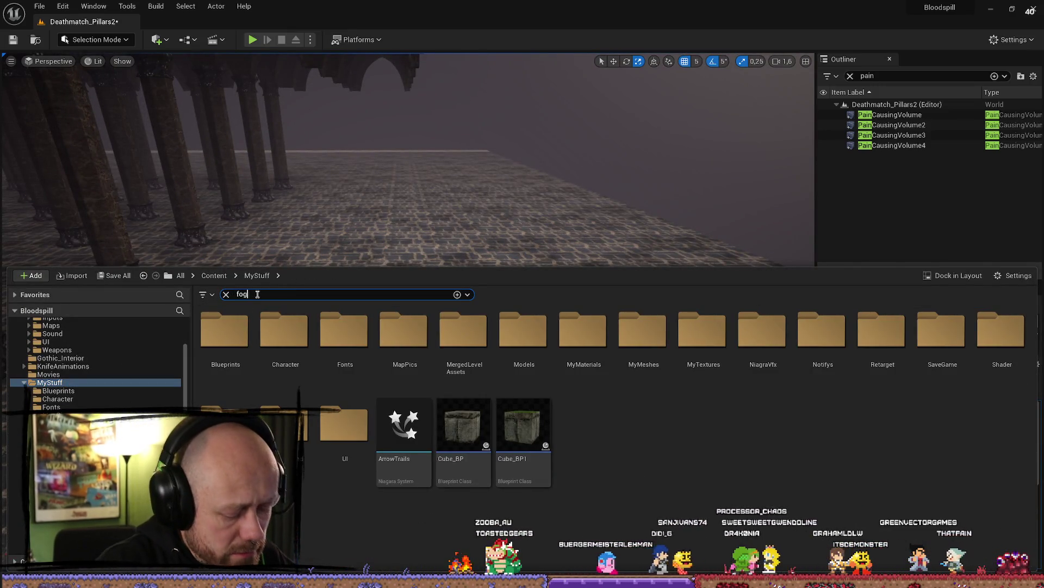
pyautogui.scroll(5, 79, 354)
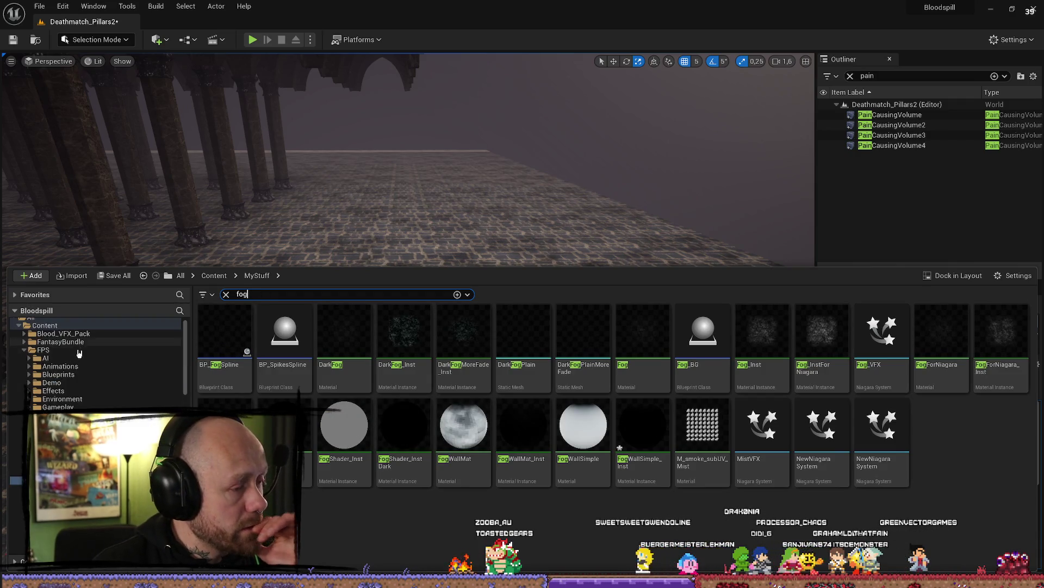
pyautogui.scroll(1, 79, 354)
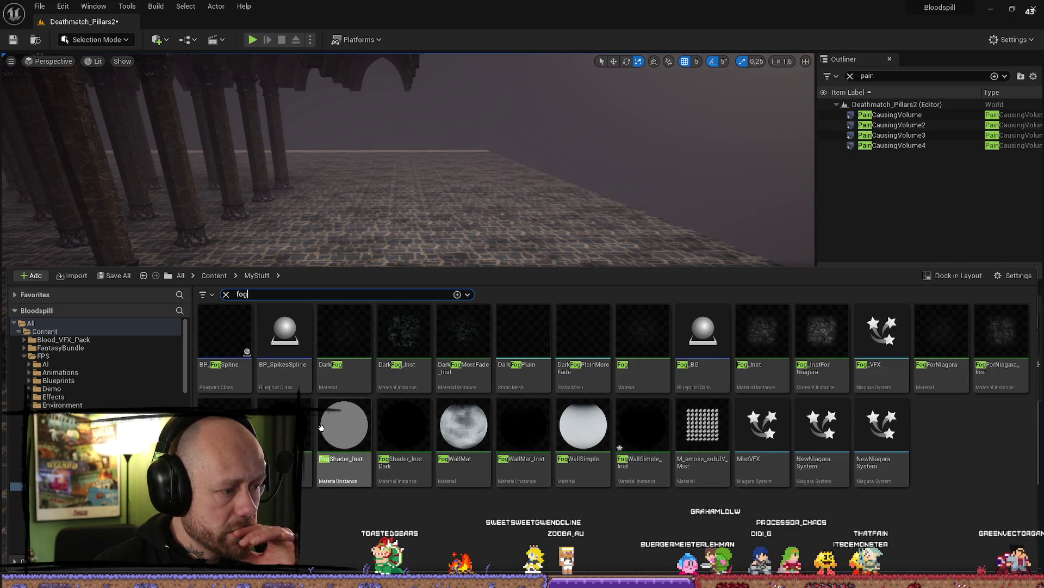
pyautogui.doubleClick(283, 430)
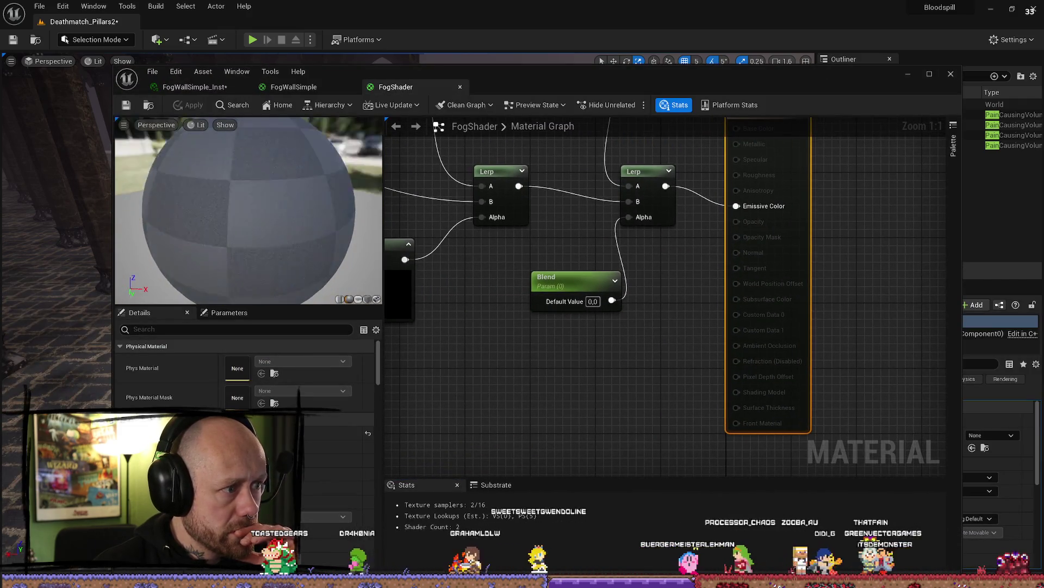
pyautogui.click(359, 300)
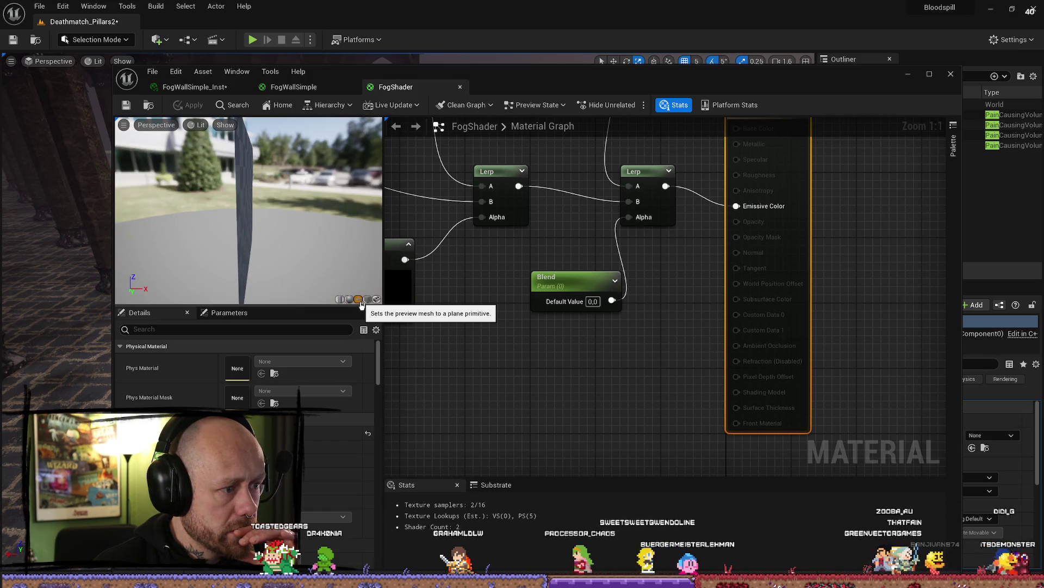
pyautogui.click(951, 74)
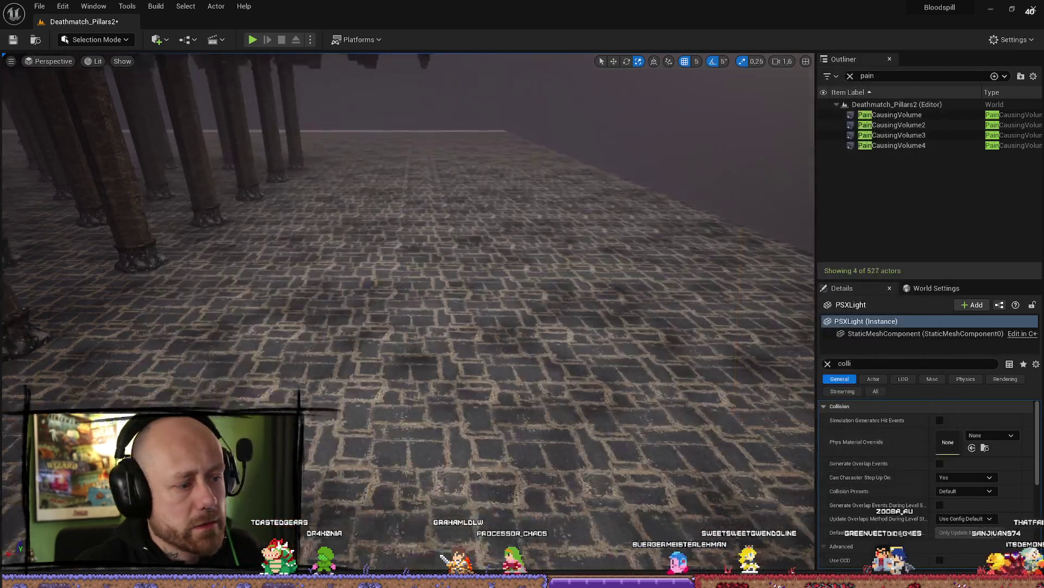
pyautogui.hotkey('ctrl', 'space')
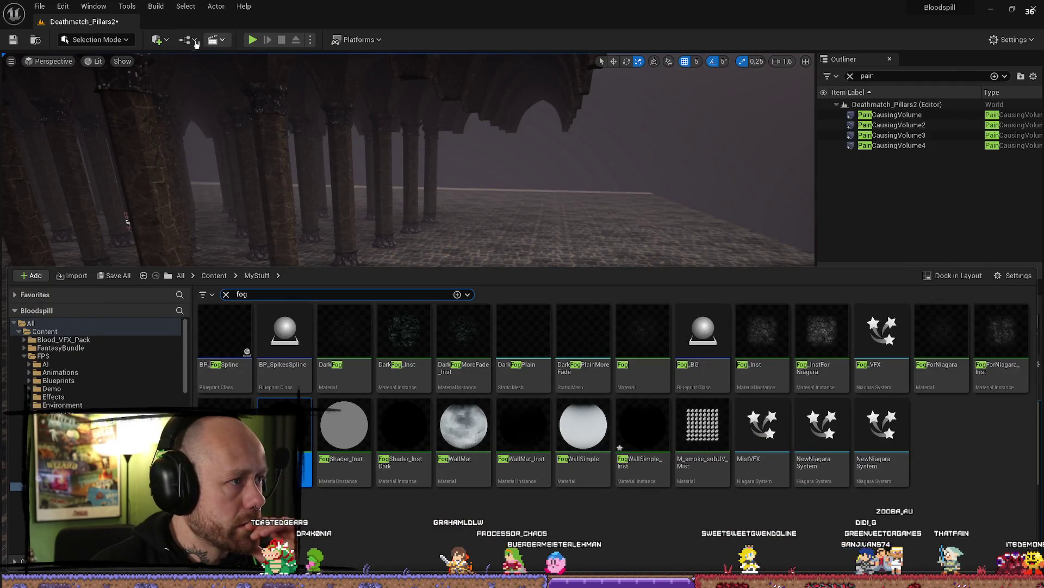
pyautogui.click(158, 41)
pyautogui.click(160, 43)
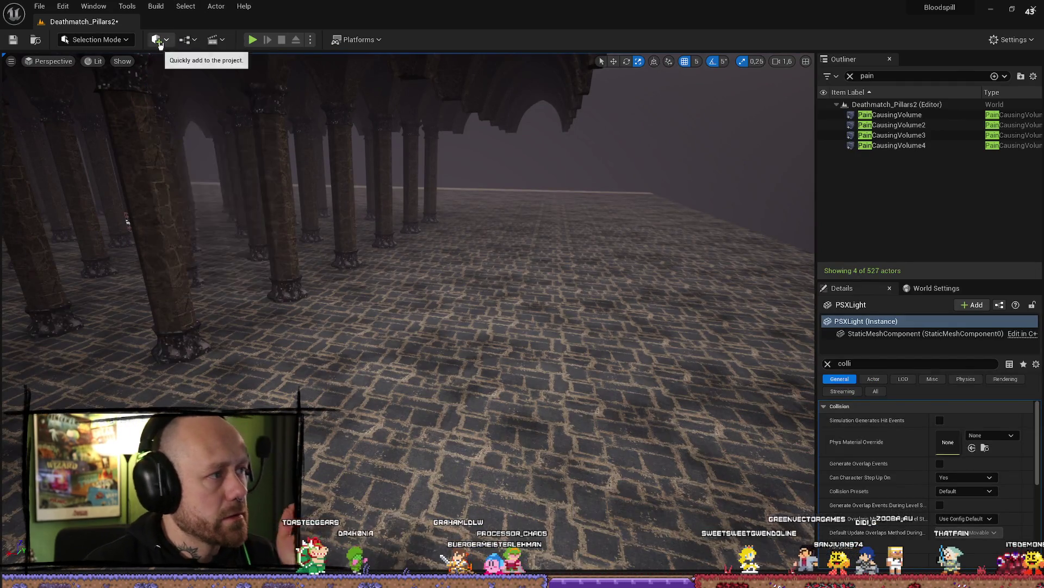
pyautogui.click(160, 44)
pyautogui.write('cube')
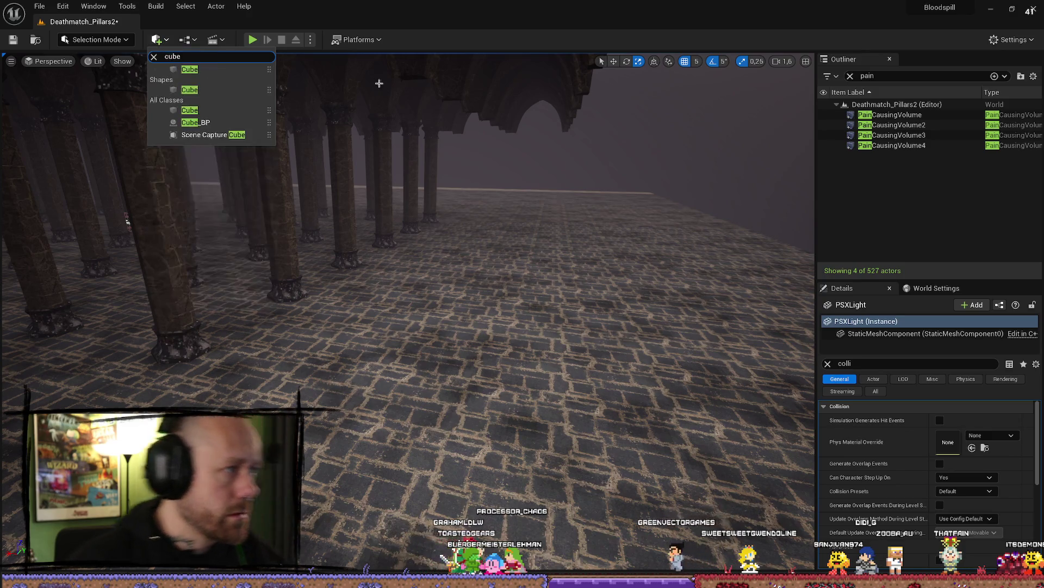
pyautogui.click(239, 70)
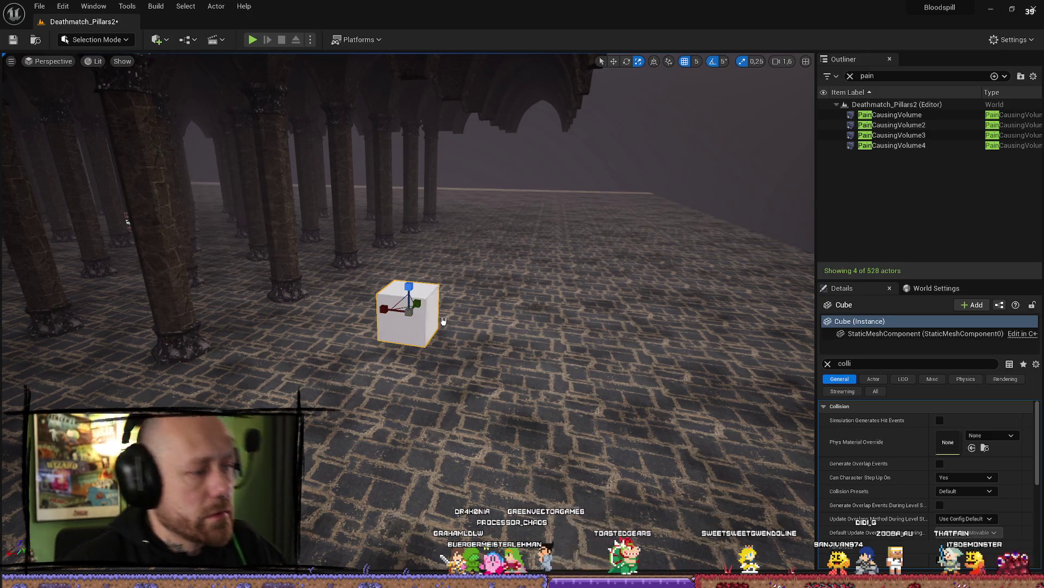
pyautogui.hotkey('ctrl', 'space')
pyautogui.moveTo(285, 435)
pyautogui.mouseDown()
pyautogui.moveTo(481, 205)
pyautogui.moveTo(478, 187)
pyautogui.moveTo(308, 429)
pyautogui.moveTo(436, 239)
pyautogui.moveTo(415, 232)
pyautogui.mouseUp()
pyautogui.press('f')
pyautogui.hotkey('ctrl', 'space')
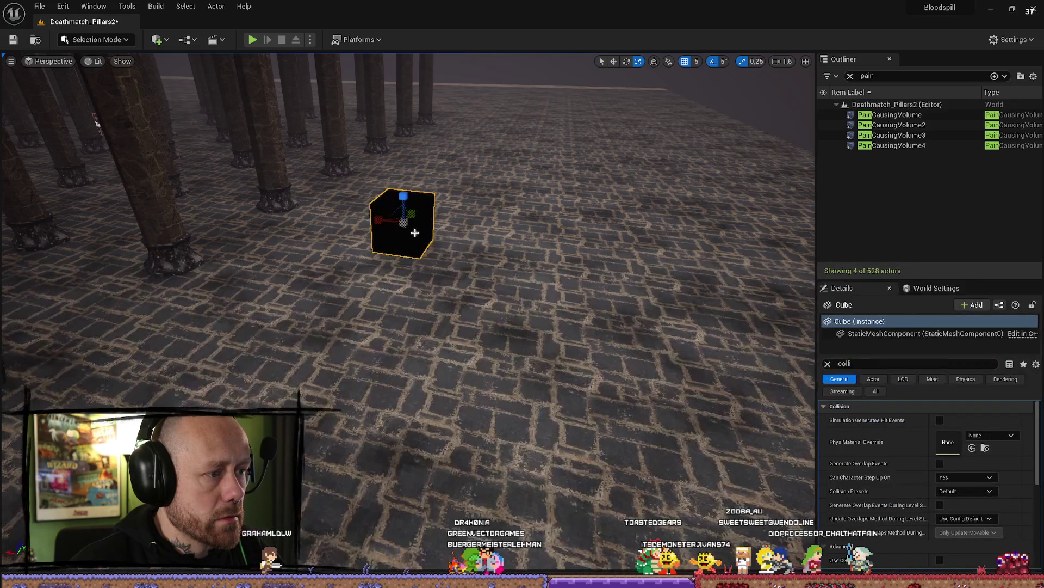
pyautogui.scroll(10, 415, 232)
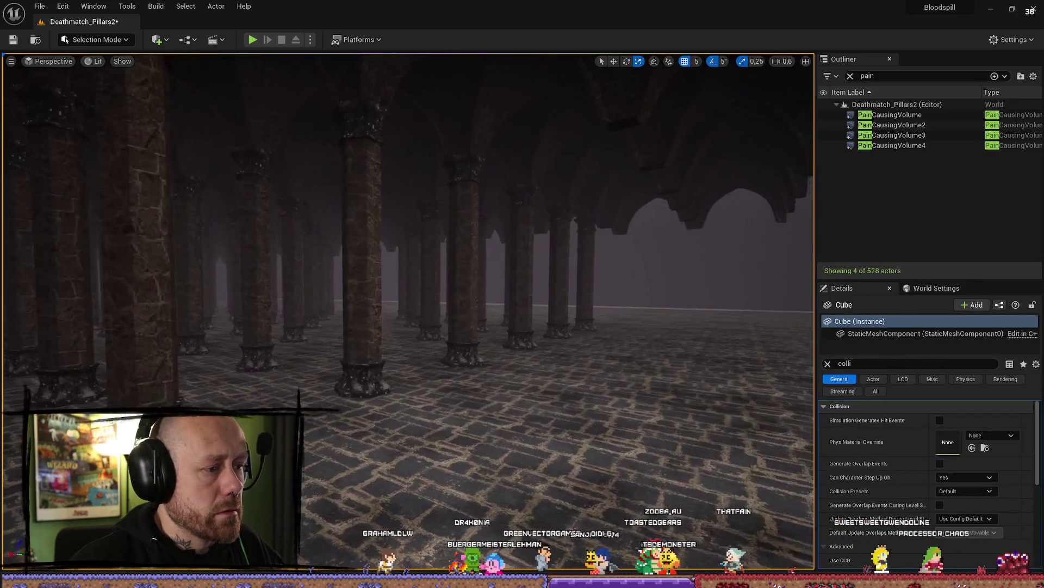
pyautogui.scroll(-10, 384, 237)
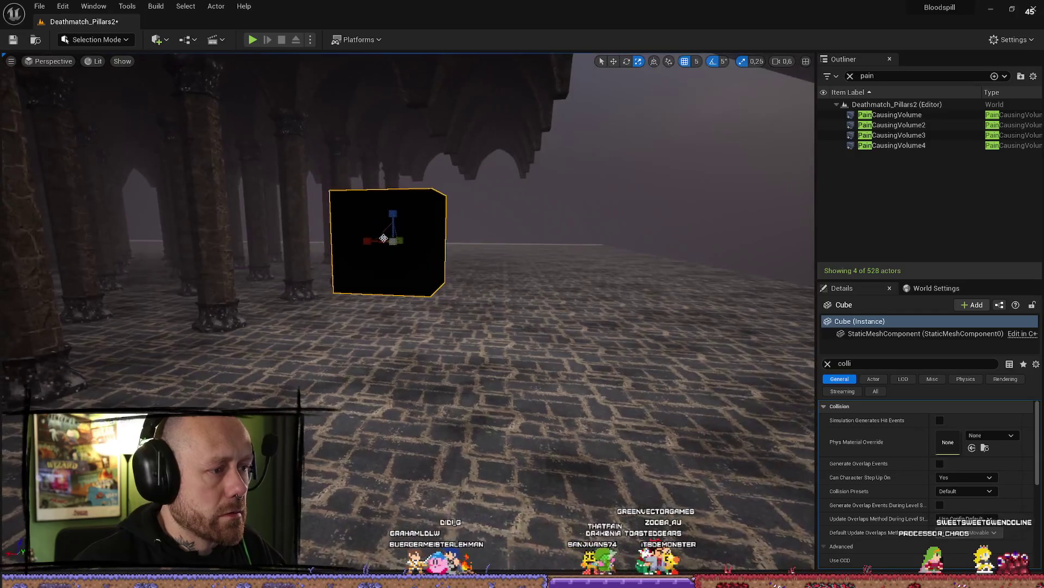
pyautogui.moveTo(395, 241); pyautogui.dragTo(419, 260)
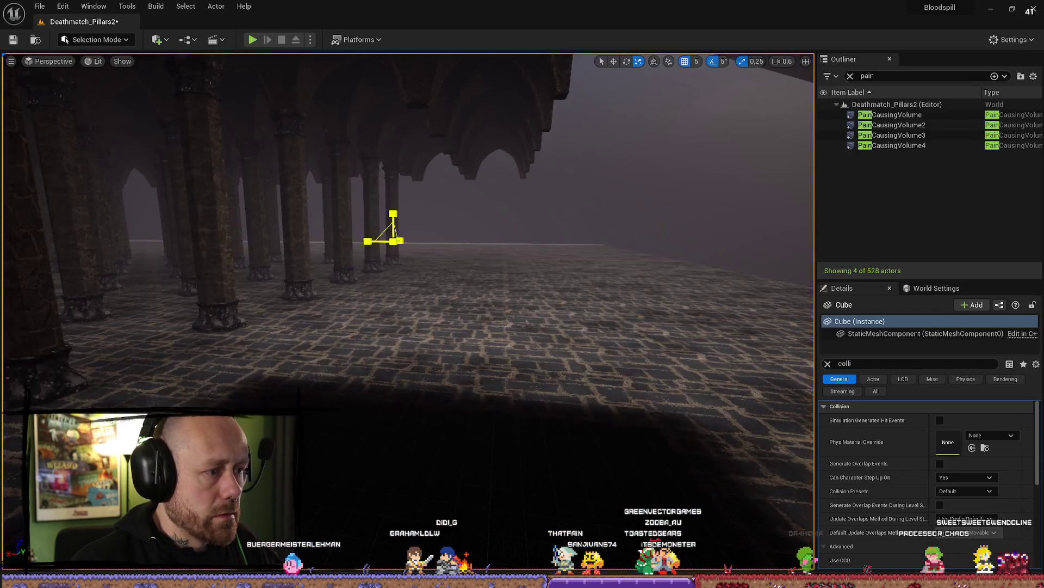
pyautogui.scroll(-5, 419, 260)
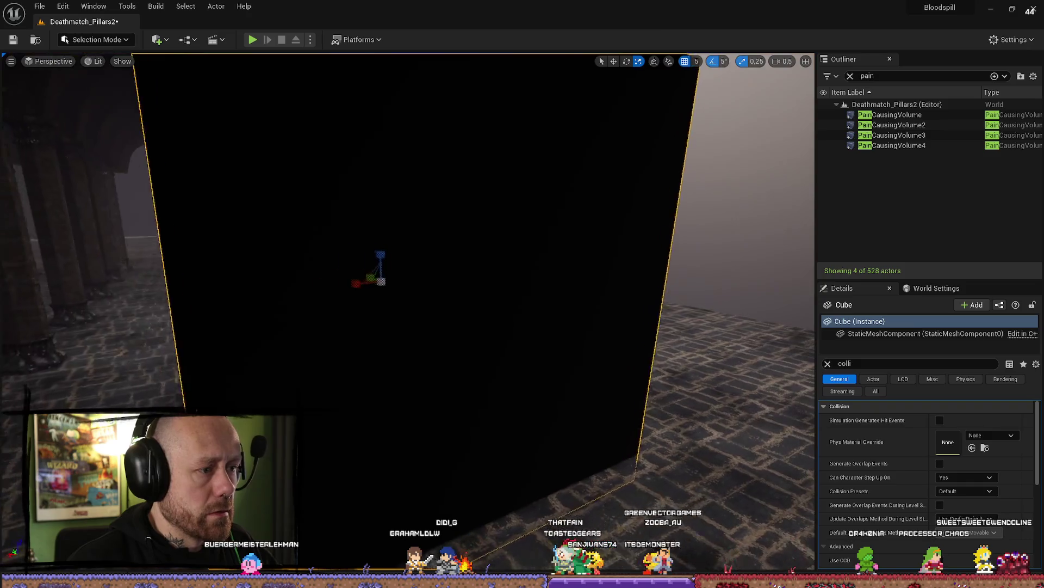
pyautogui.press('w')
pyautogui.scroll(6, 418, 260)
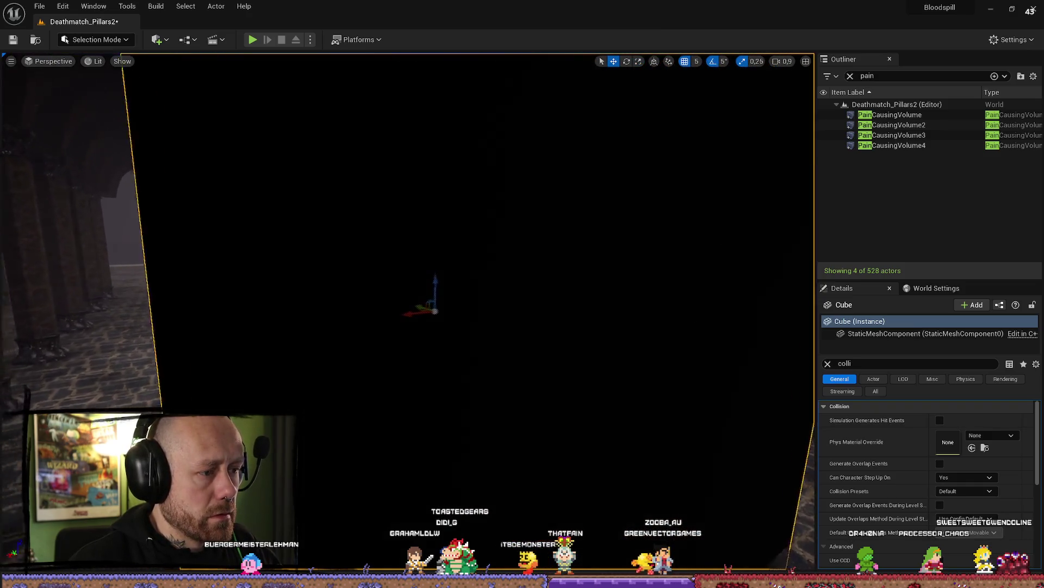
pyautogui.scroll(-2, 419, 260)
pyautogui.press('Delete')
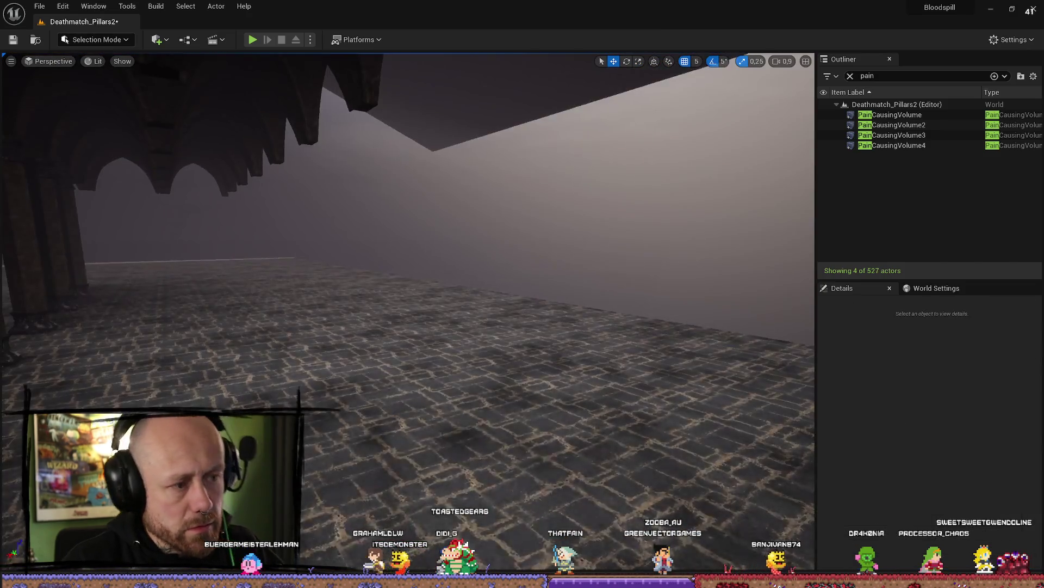
pyautogui.scroll(-2, 450, 262)
pyautogui.hotkey('ctrl', 'space')
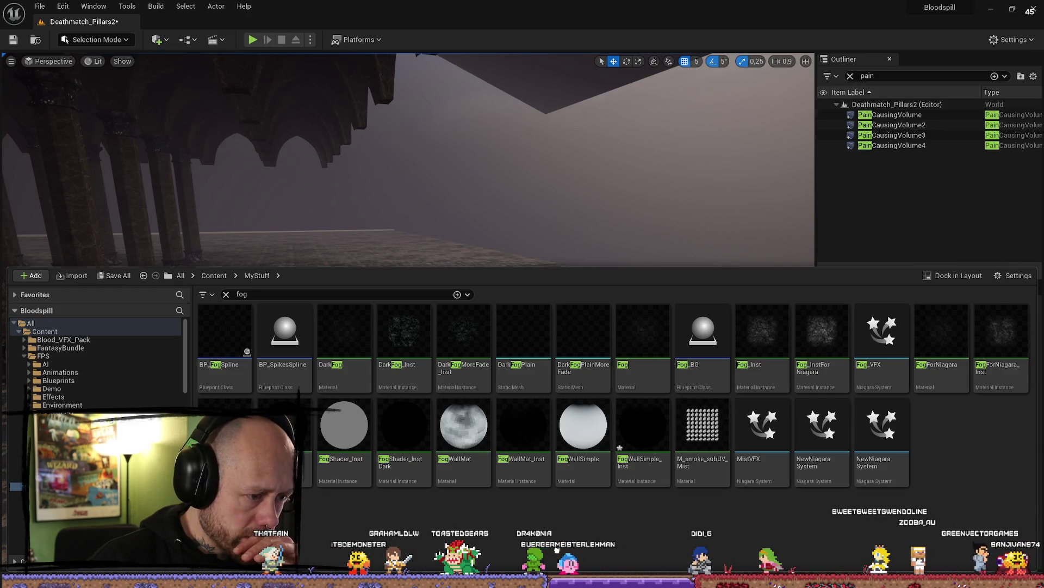
pyautogui.click(523, 435)
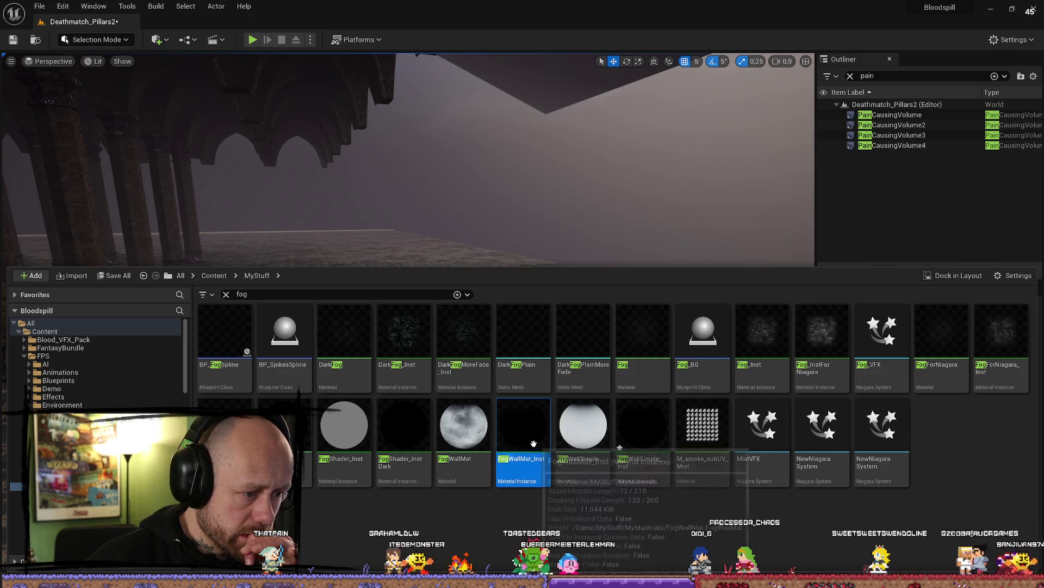
pyautogui.moveTo(531, 433)
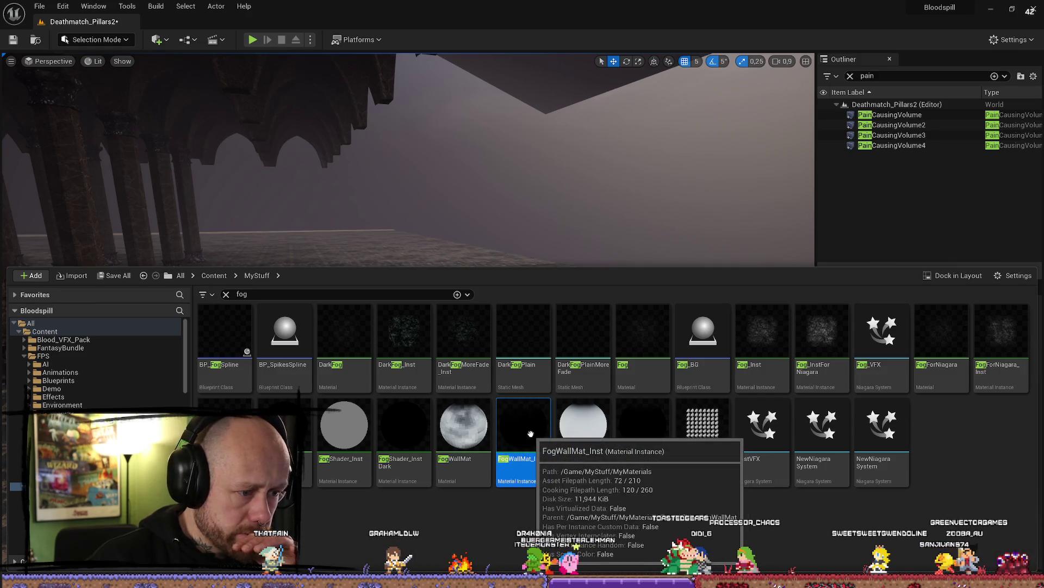
pyautogui.press('Return')
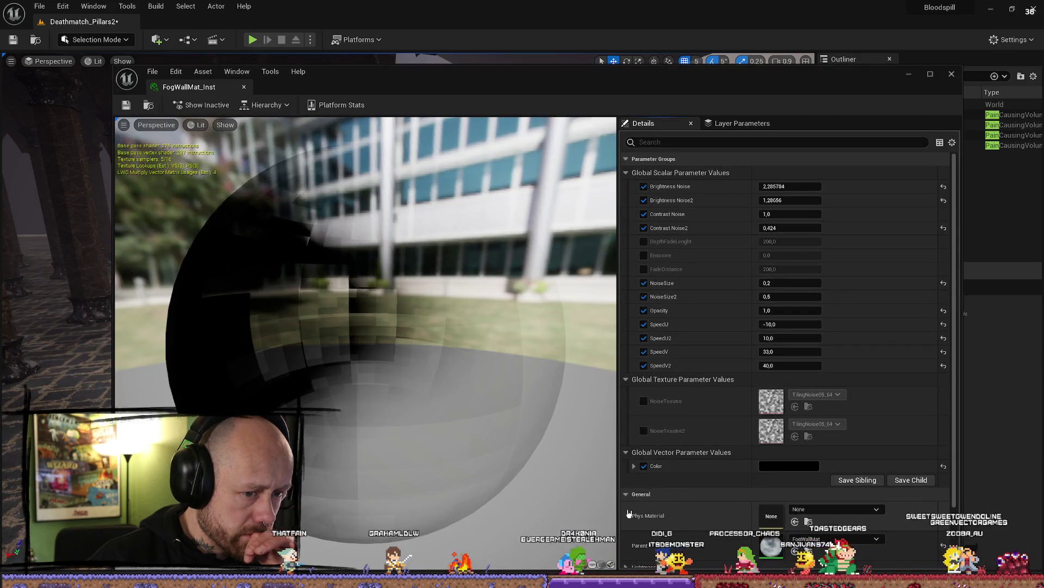
pyautogui.click(951, 76)
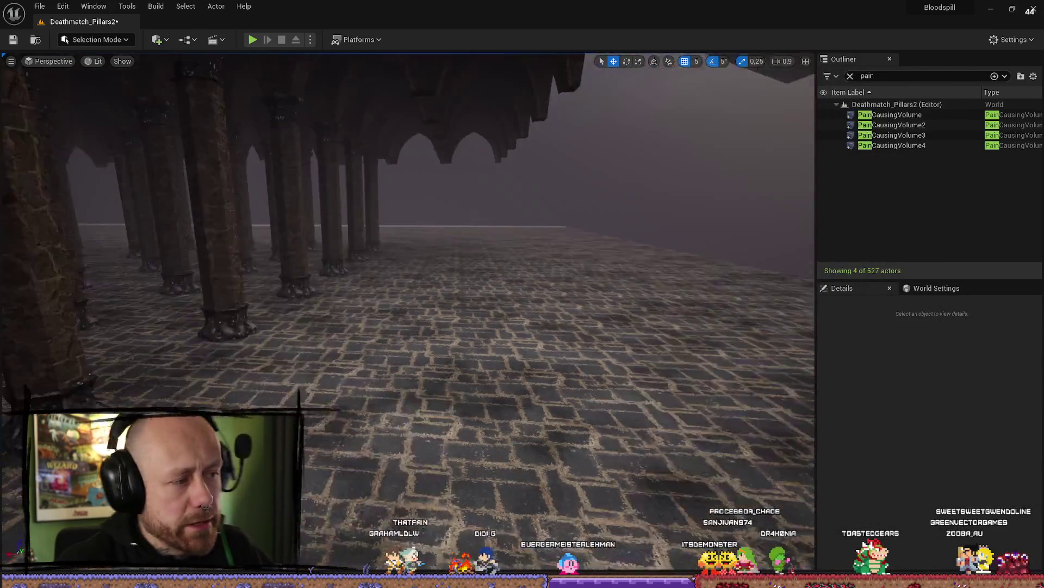
# Step: Reopen the Content Drawer showing the 'fog' search results in MyStuff
pyautogui.hotkey('ctrl', 'space')
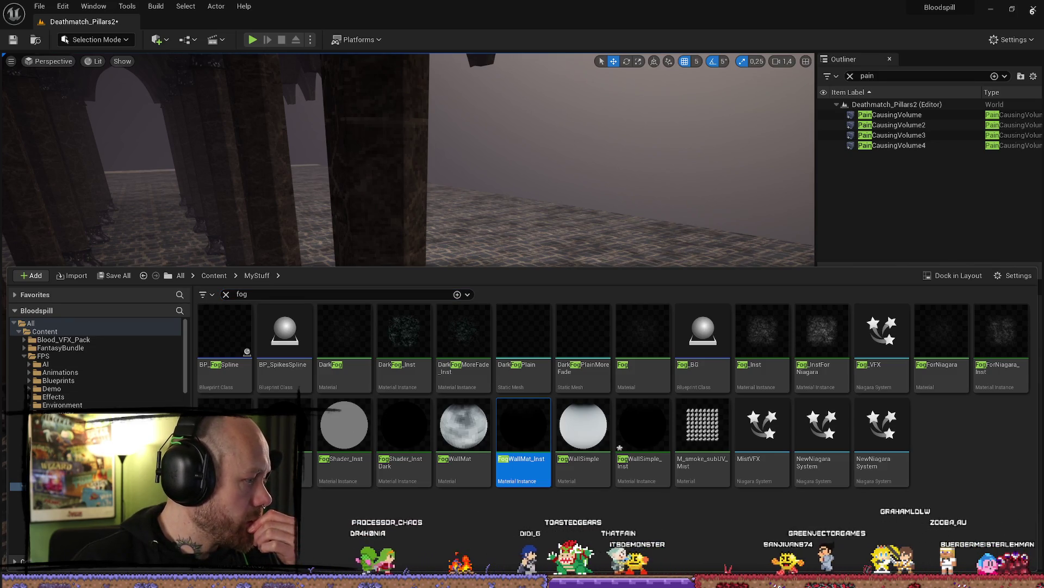
# Step: Launch the Calamity project from the Epic Games Launcher Library
pyautogui.hotkey('alt', 'Tab')
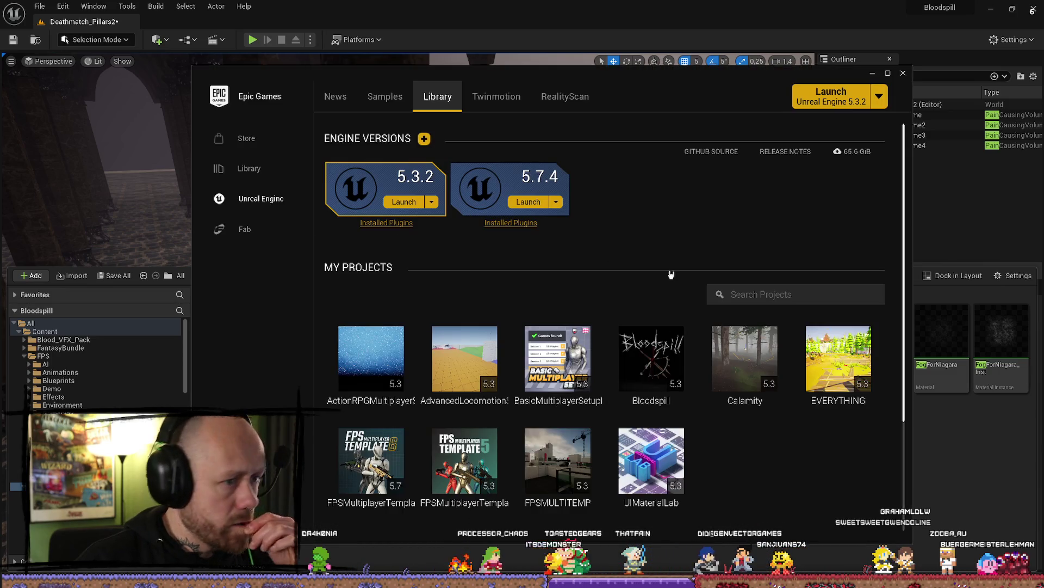
pyautogui.click(744, 359)
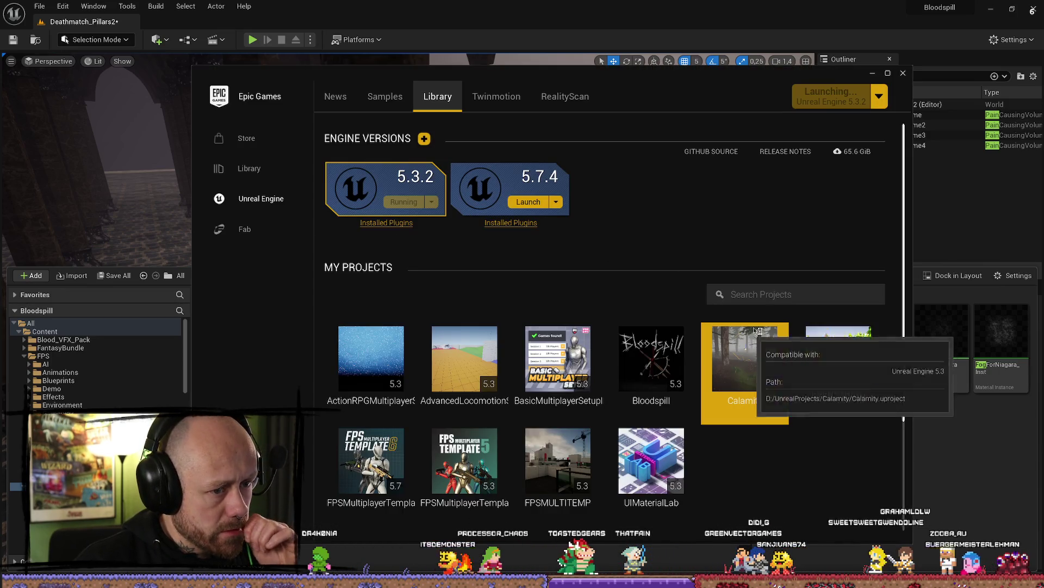
pyautogui.click(873, 73)
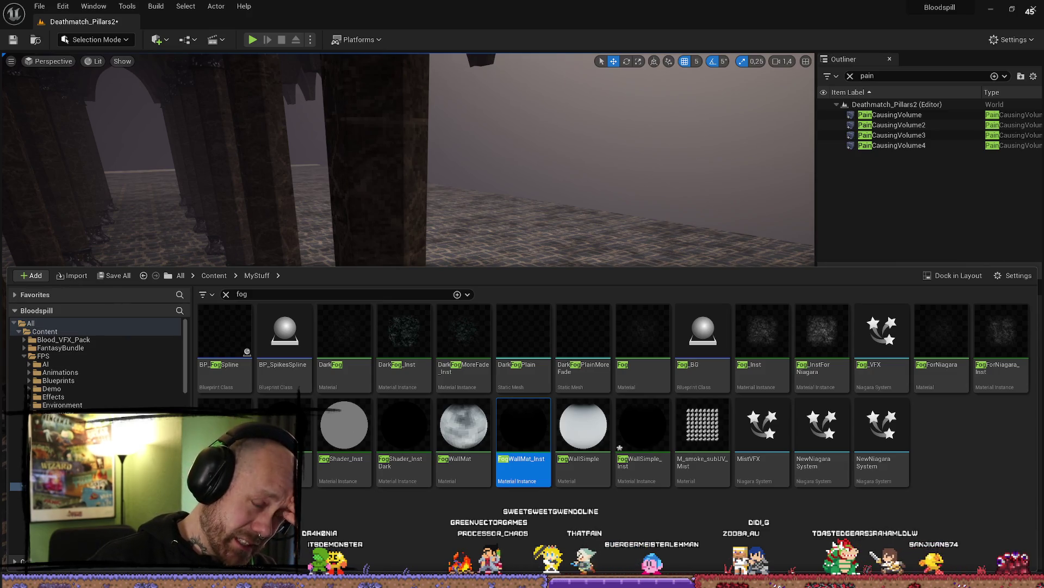
pyautogui.click(643, 430)
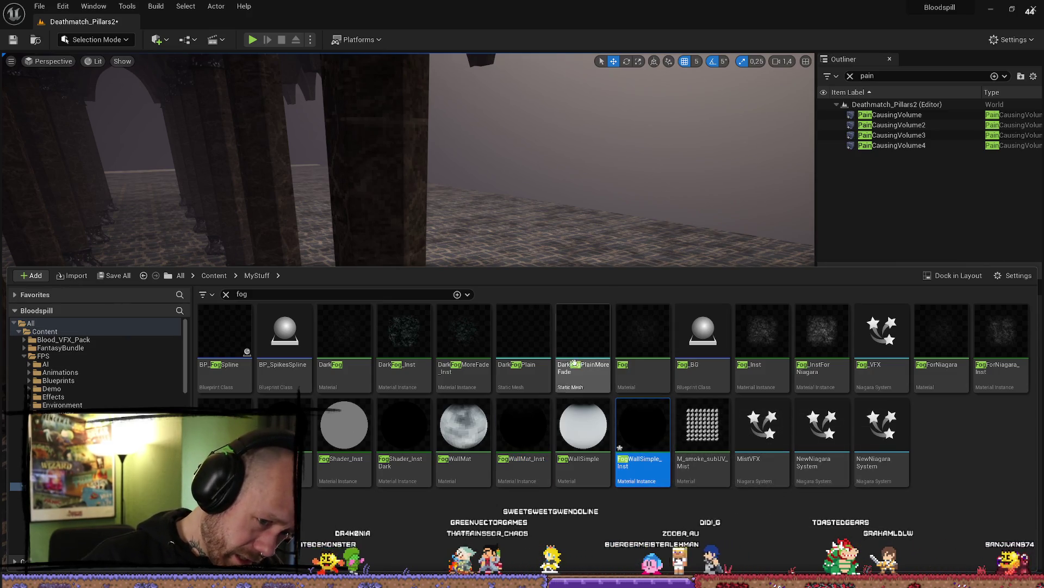
pyautogui.moveTo(570, 429)
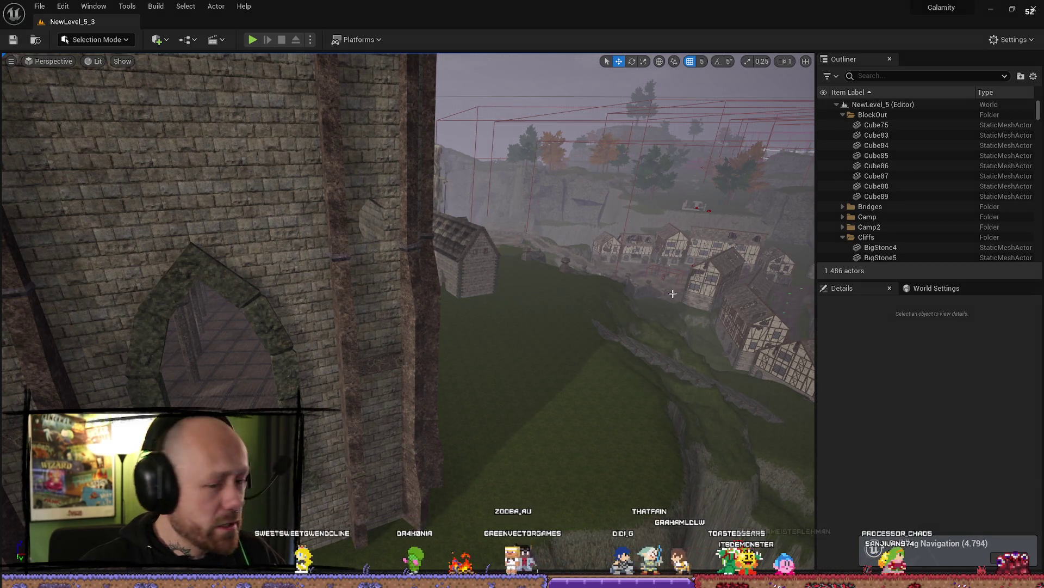
# Step: Select the FOG_PostProcessVolume above the forested cliff and frame it with F
pyautogui.scroll(3, 673, 293)
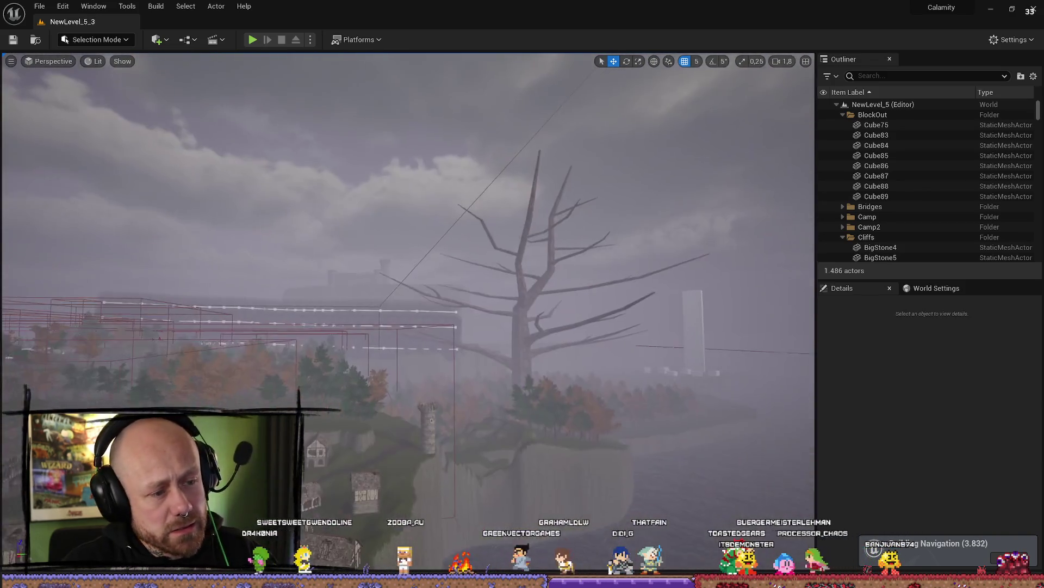
pyautogui.scroll(3, 673, 293)
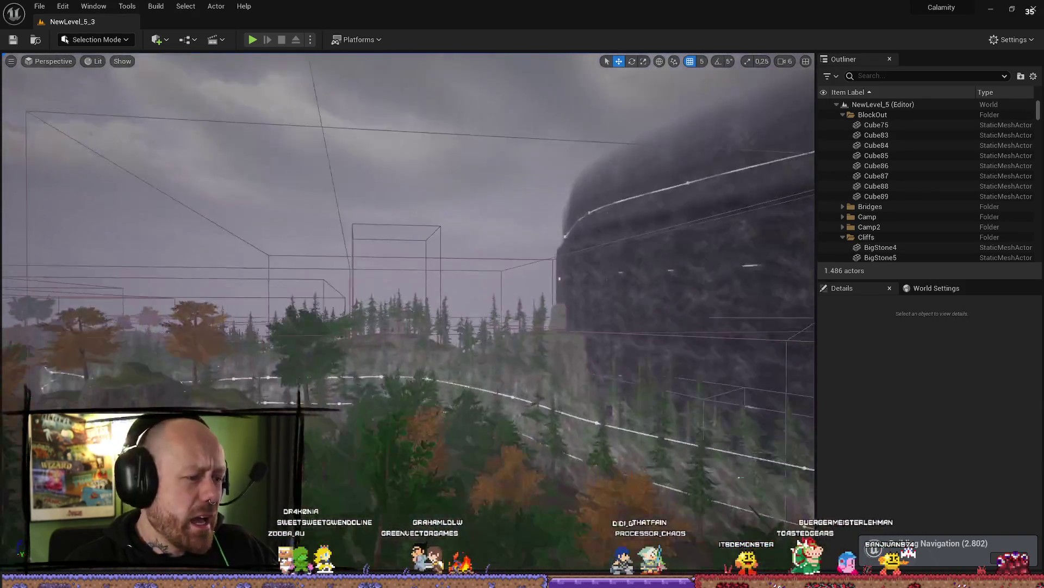
pyautogui.scroll(-1, 673, 293)
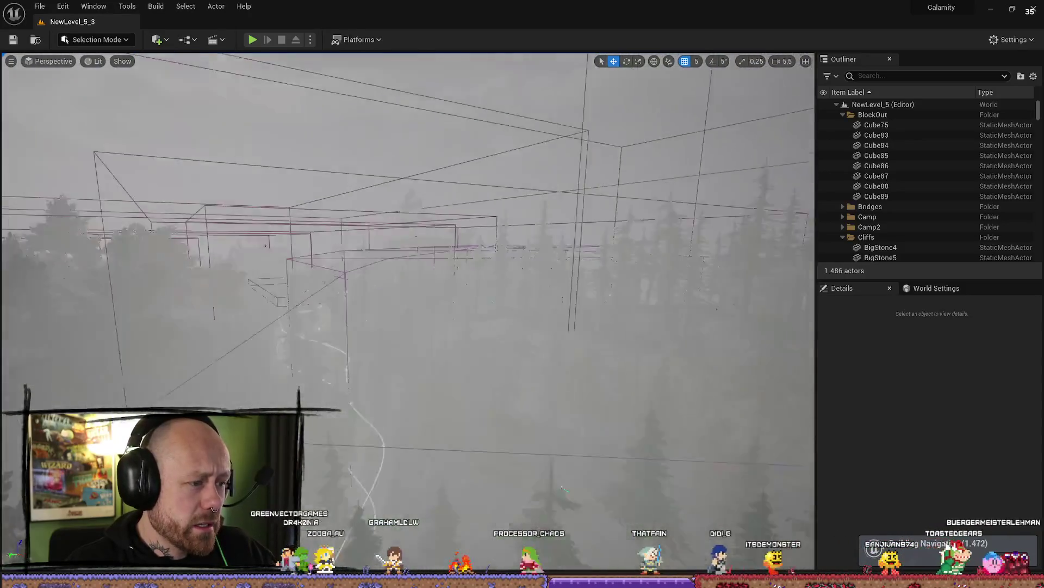
pyautogui.scroll(-3, 654, 319)
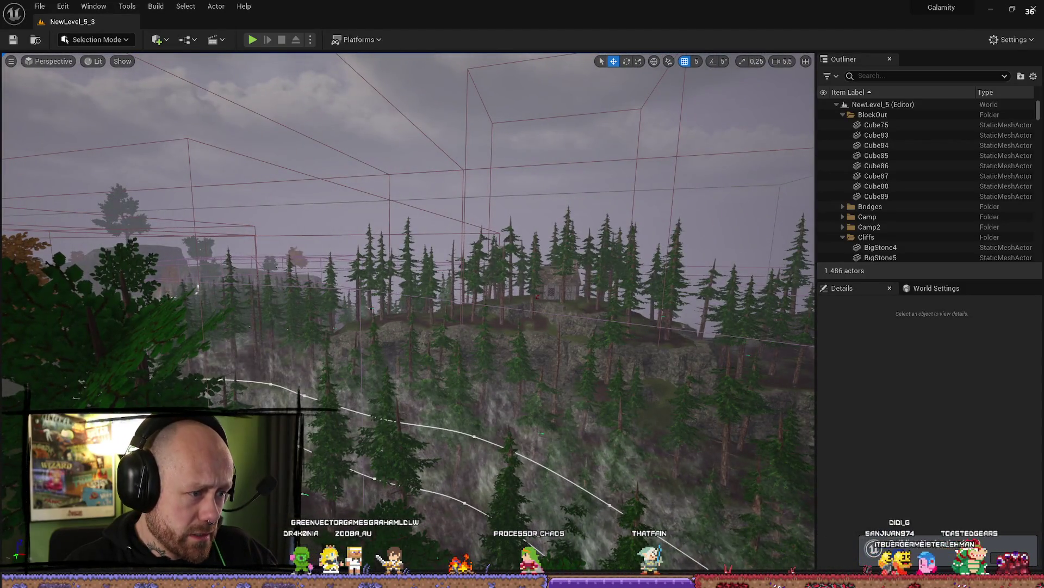
pyautogui.click(393, 294)
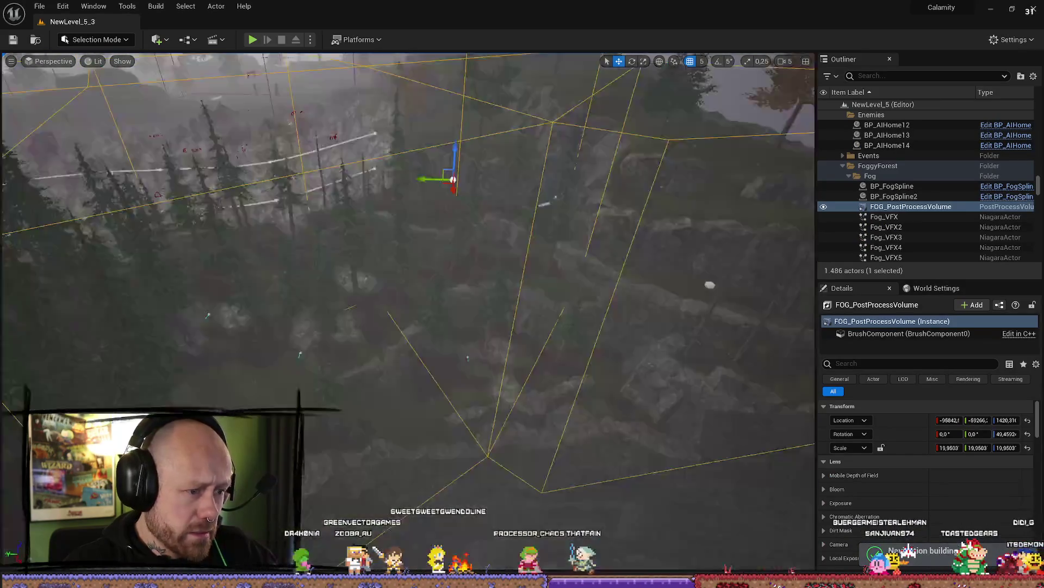
pyautogui.press('f')
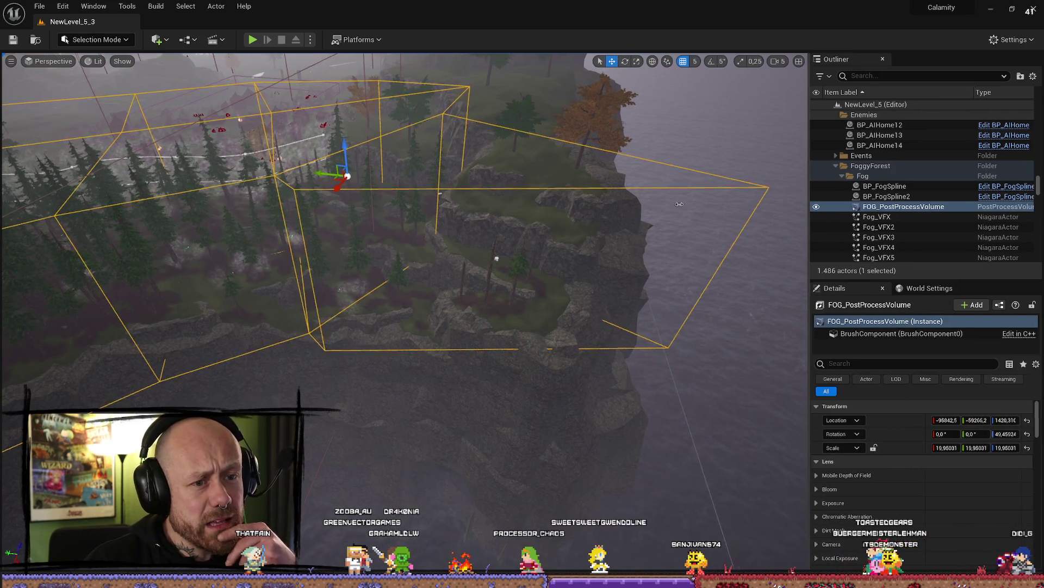
# Step: Widen the Details panel and expand the Camera, Dirt Mask, Chromatic Aberration and Exposure groups
pyautogui.moveTo(814, 224); pyautogui.dragTo(654, 224)
pyautogui.scroll(-2, 712, 459)
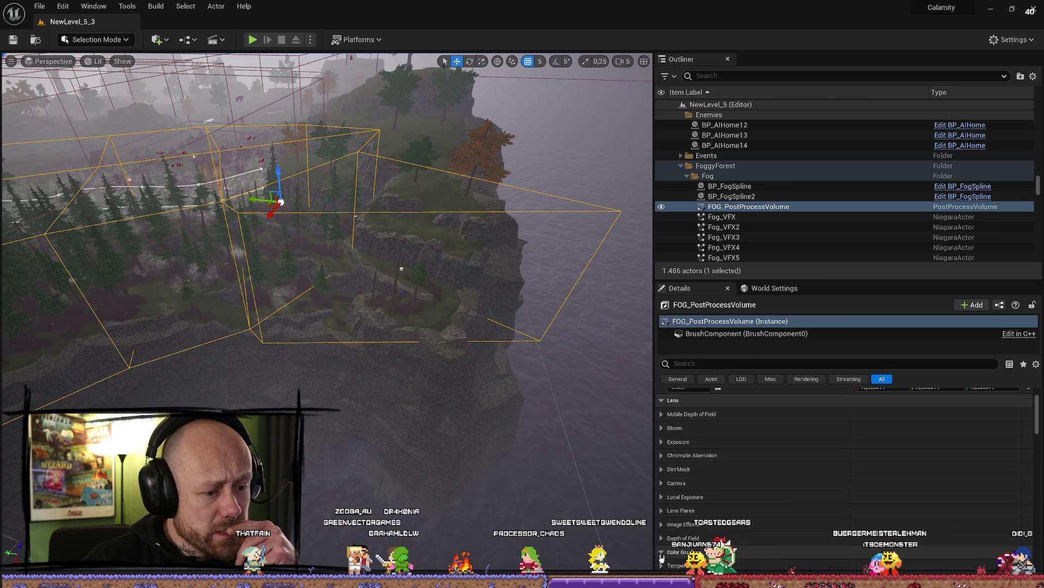
pyautogui.scroll(-3, 662, 541)
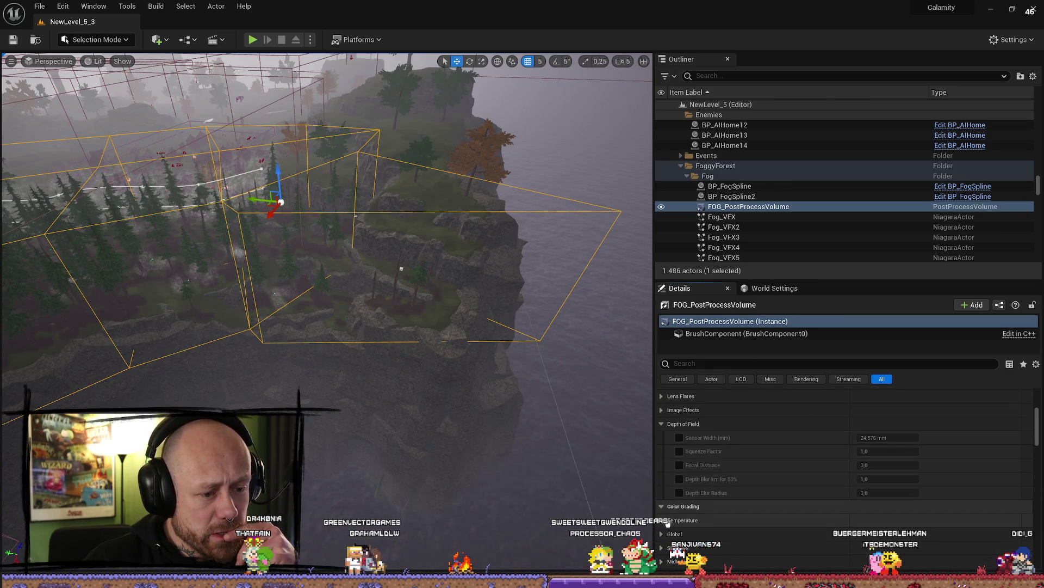
pyautogui.scroll(2, 667, 500)
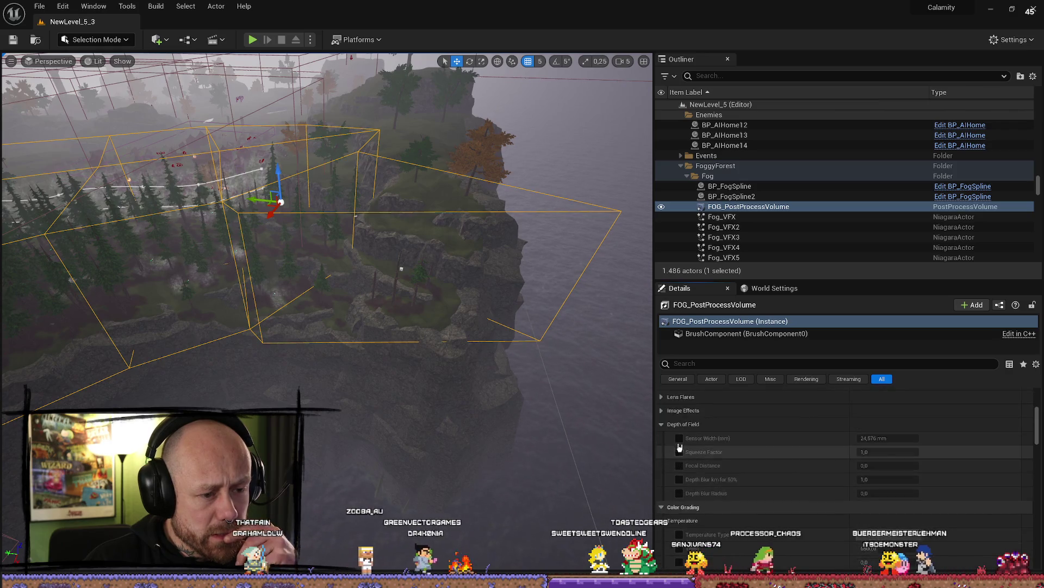
pyautogui.click(662, 434)
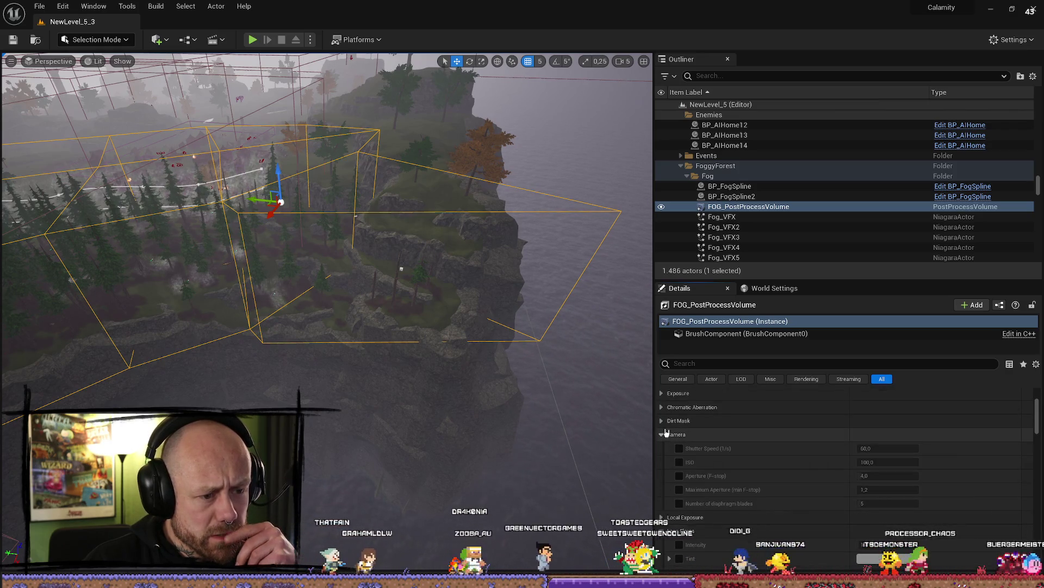
pyautogui.click(666, 421)
pyautogui.click(662, 407)
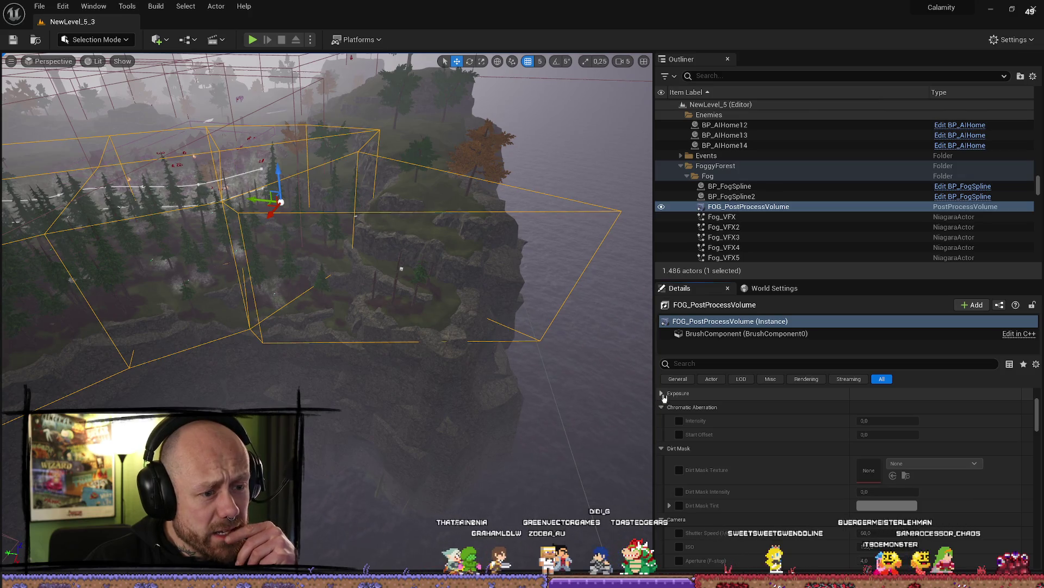
pyautogui.click(662, 394)
# Step: Scroll through the FOG_PostProcessVolume's expanded post-process settings
pyautogui.scroll(3, 661, 435)
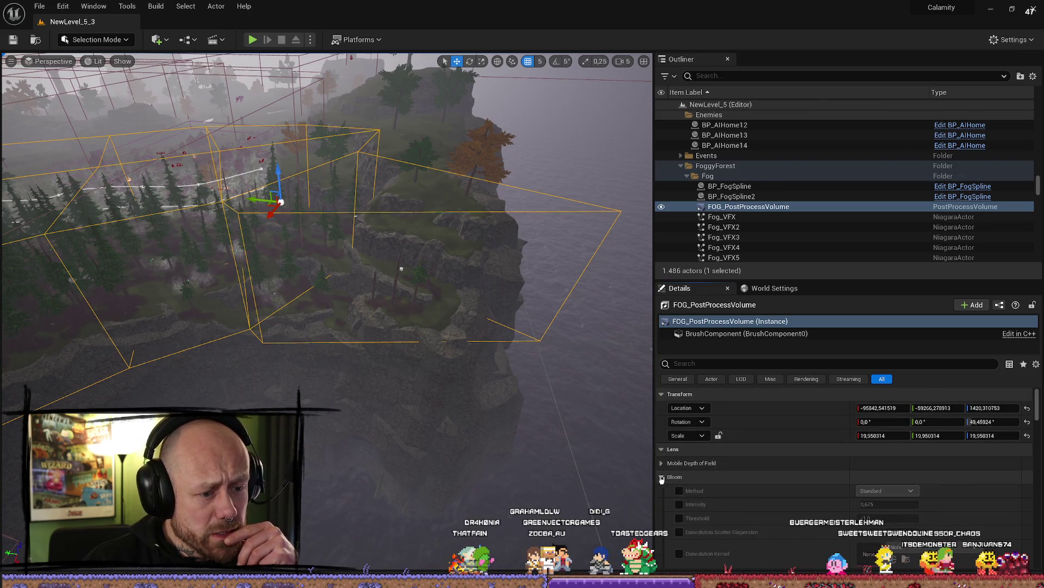
pyautogui.scroll(-5, 783, 472)
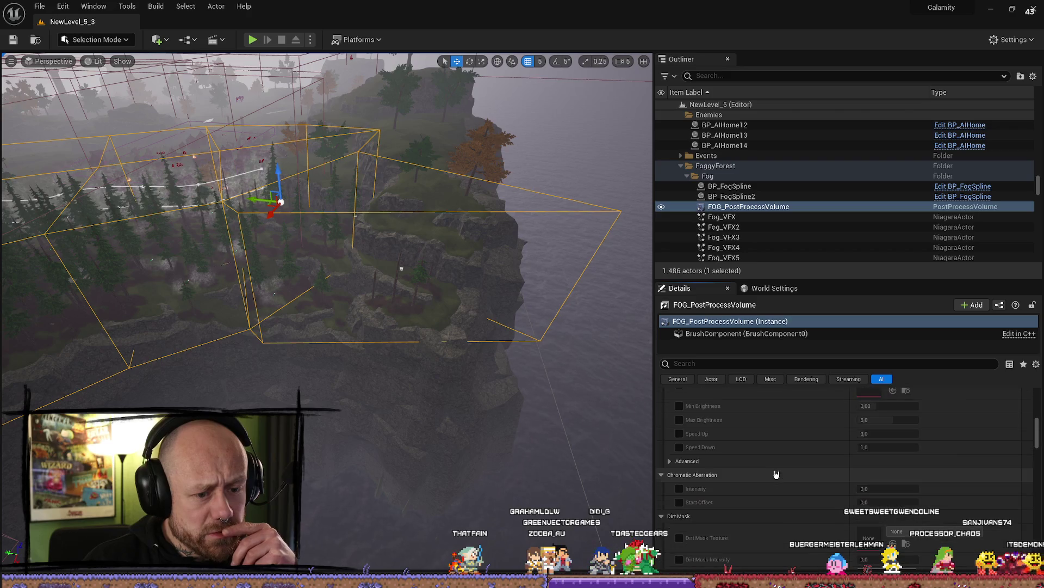
pyautogui.scroll(-3, 766, 477)
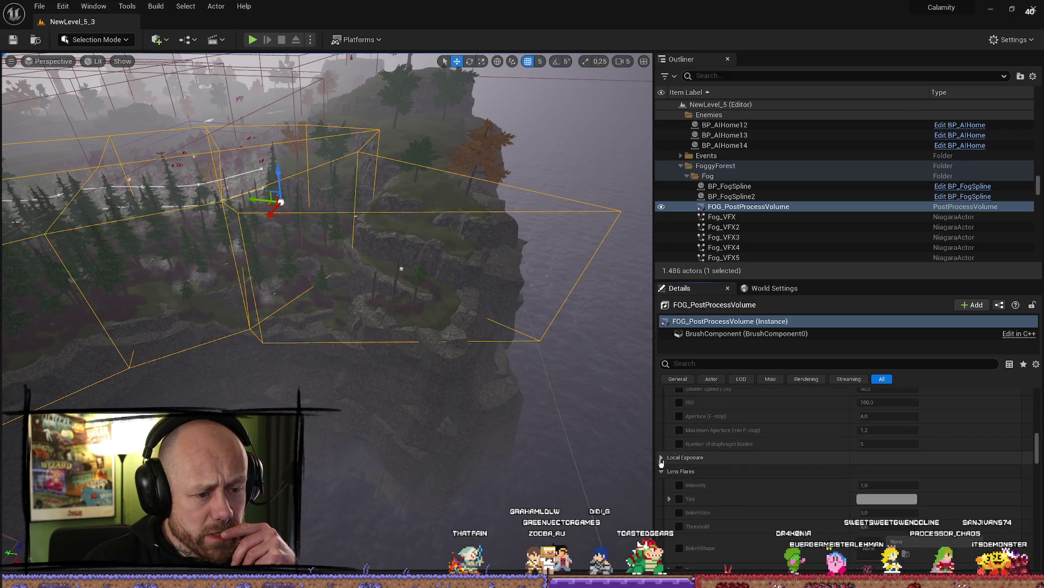
pyautogui.scroll(-10, 728, 441)
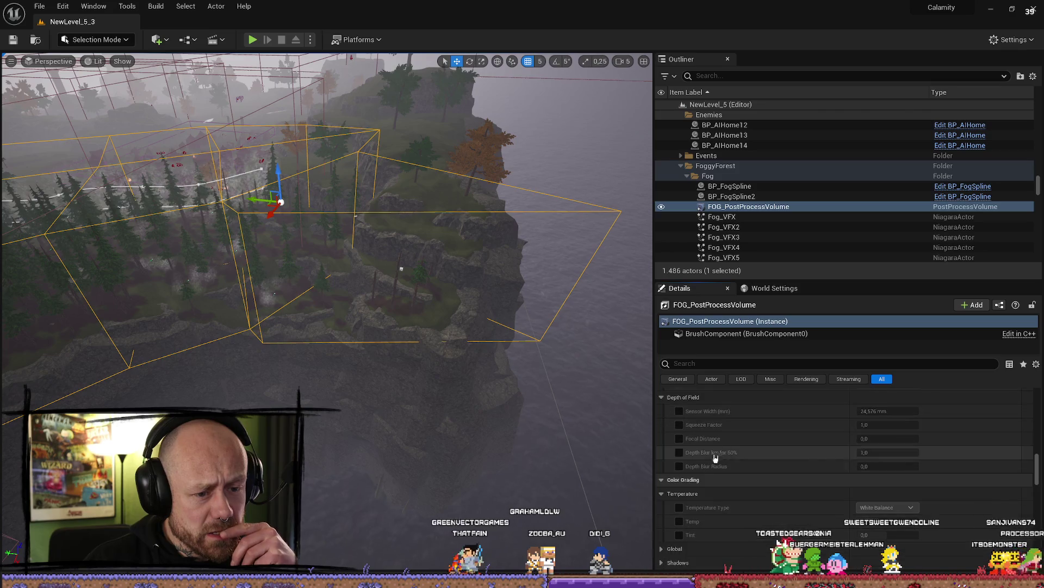
pyautogui.scroll(-1, 683, 476)
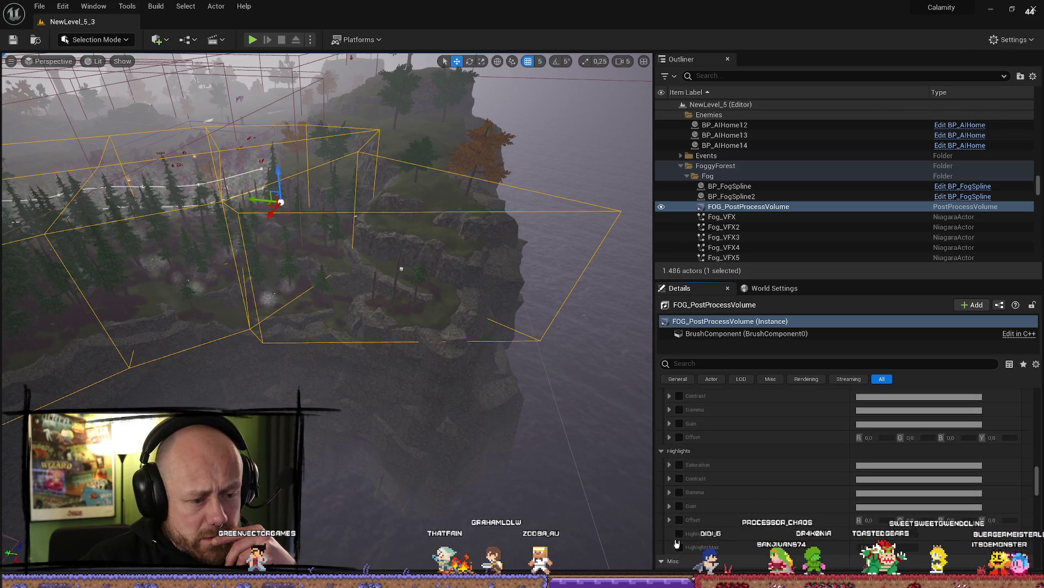
pyautogui.scroll(-15, 677, 543)
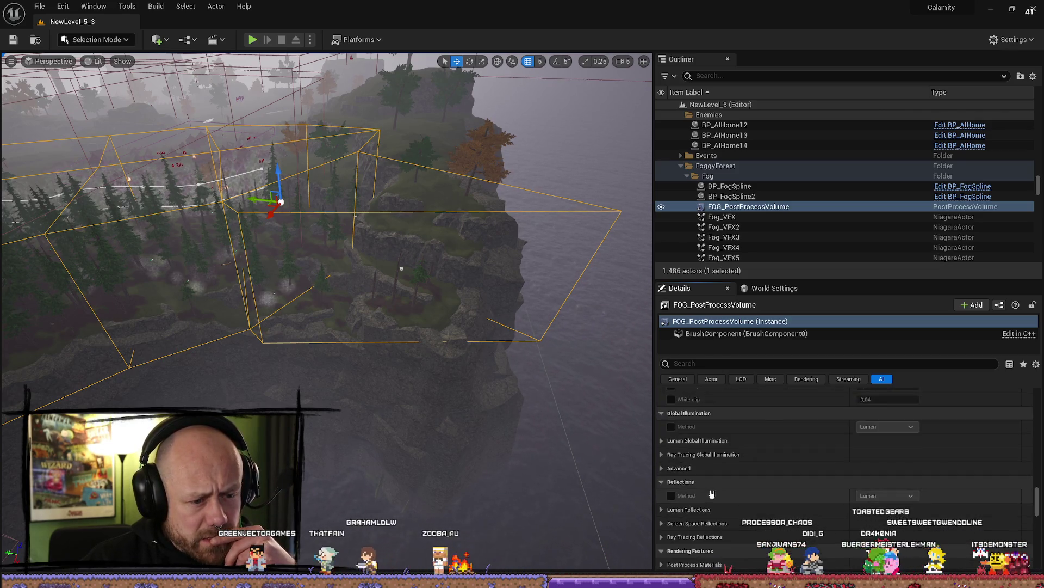
pyautogui.scroll(-3, 717, 491)
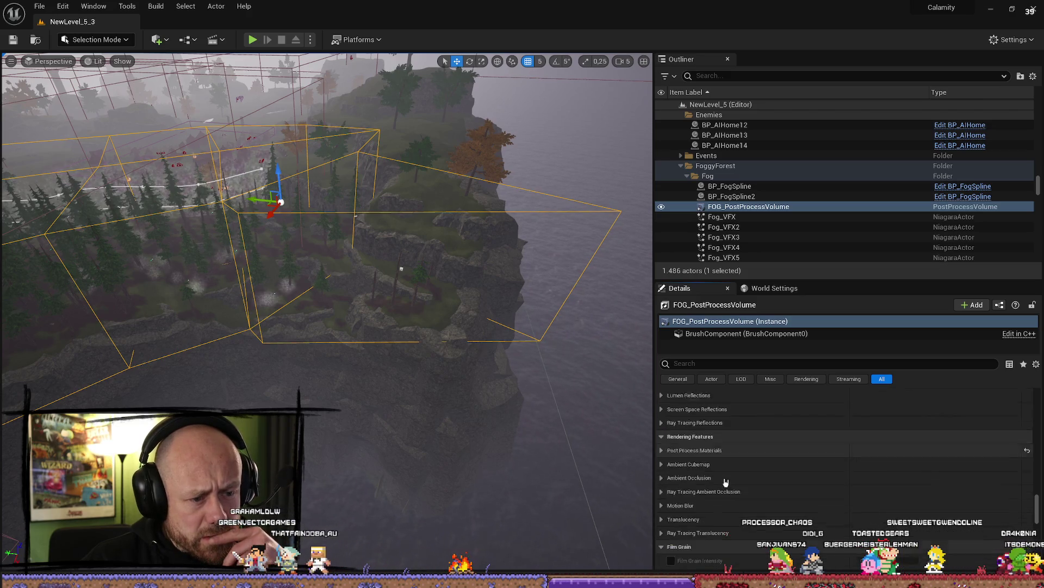
pyautogui.scroll(-10, 725, 482)
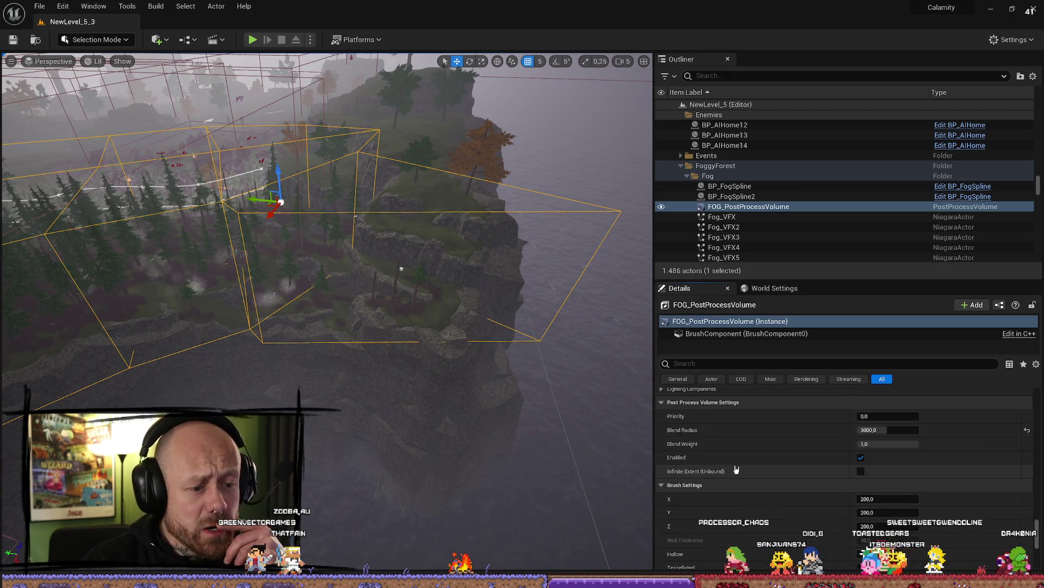
pyautogui.scroll(2, 736, 469)
pyautogui.scroll(-2, 757, 460)
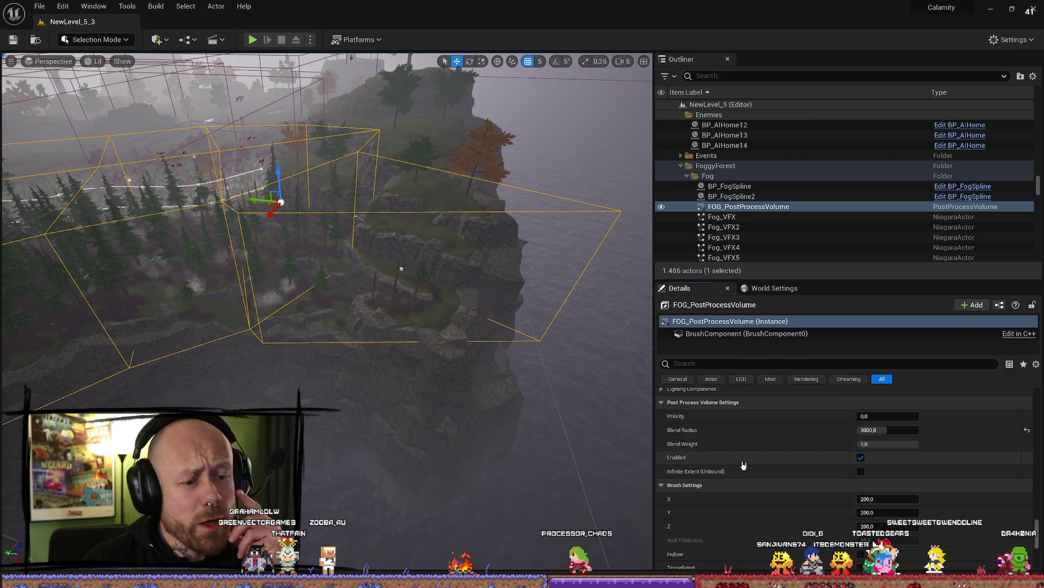
pyautogui.scroll(2, 733, 468)
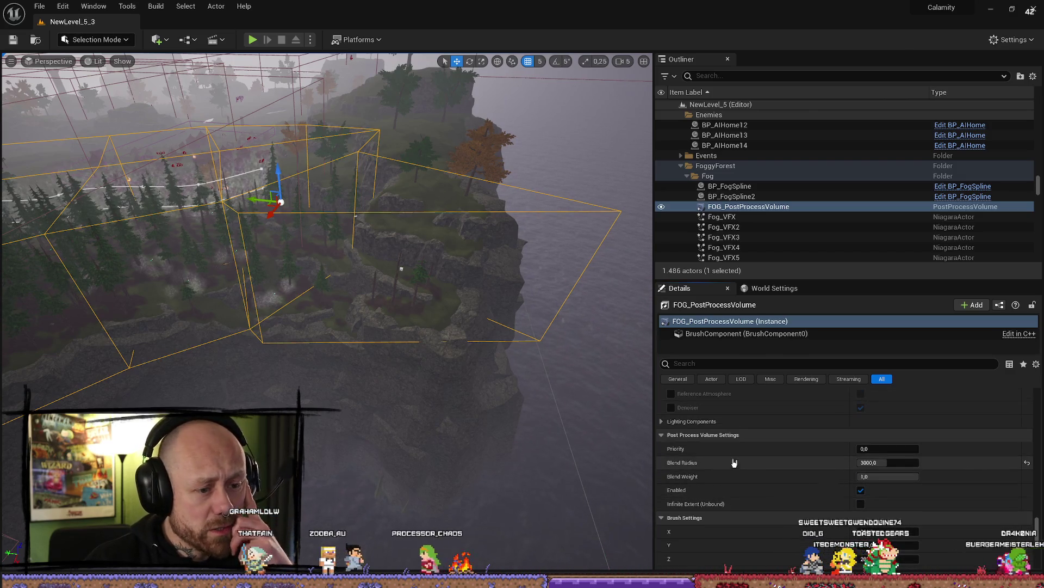
pyautogui.scroll(-9, 765, 463)
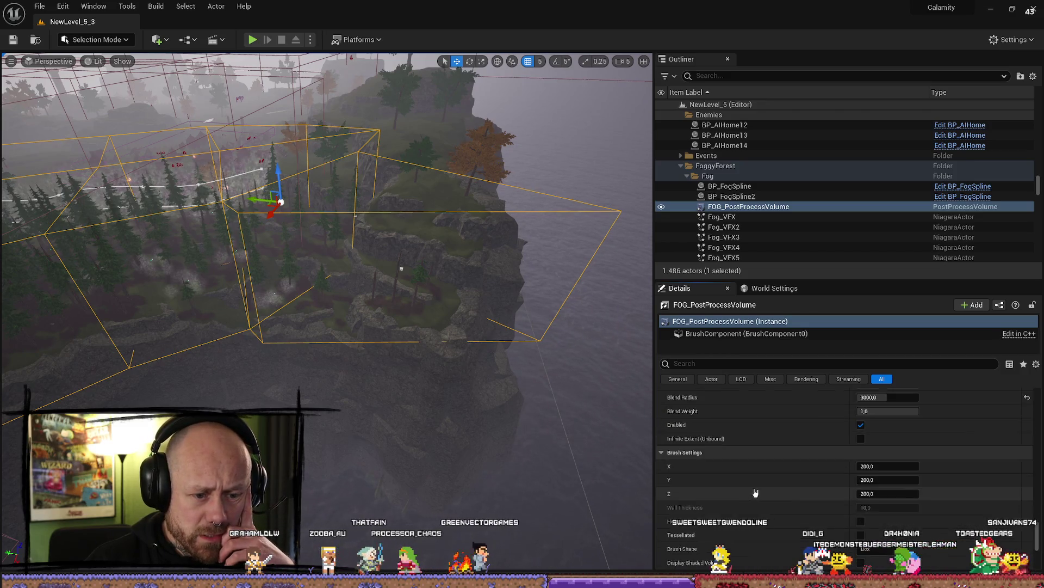
pyautogui.scroll(-10, 762, 477)
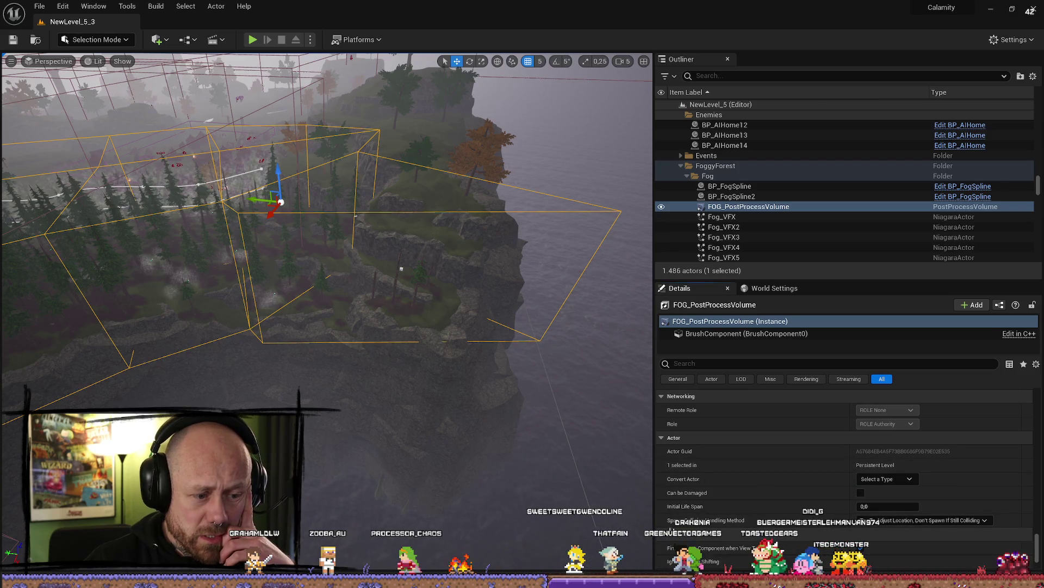
pyautogui.scroll(-5, 717, 491)
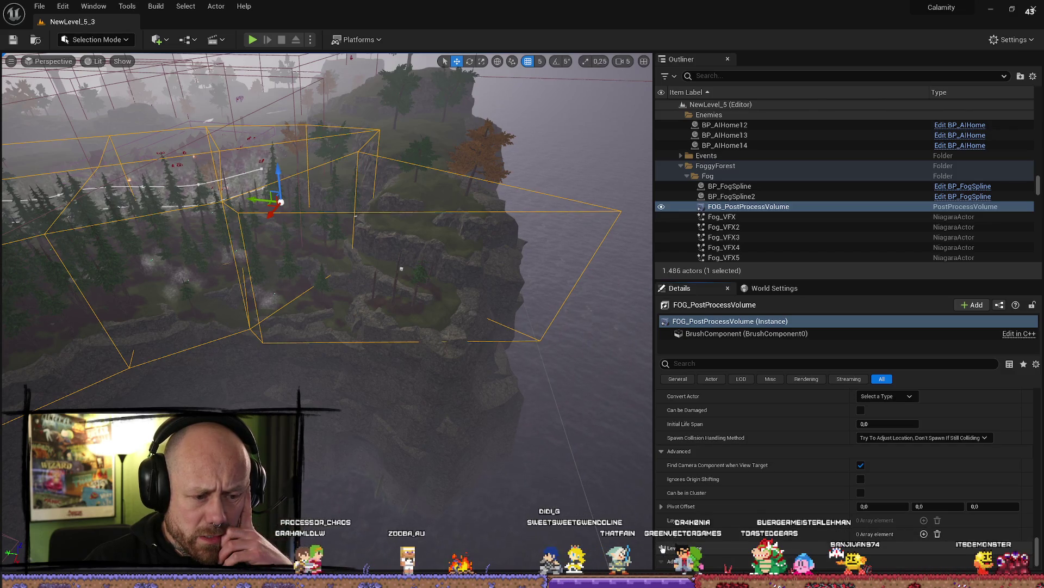
# Step: Inspect the volume's brush component, then scroll through its own properties down to White Balance 6500
pyautogui.click(712, 333)
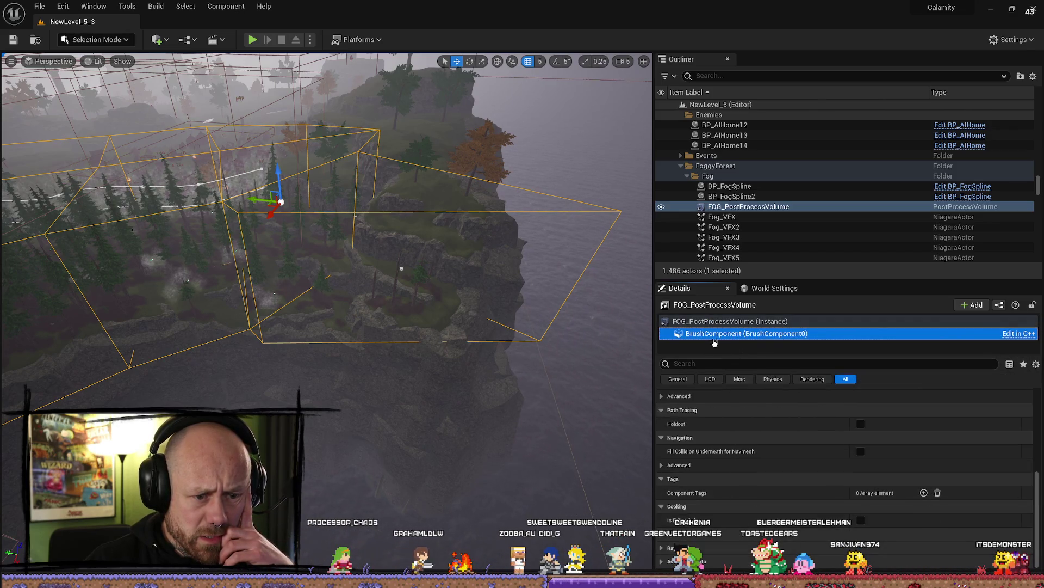
pyautogui.click(723, 322)
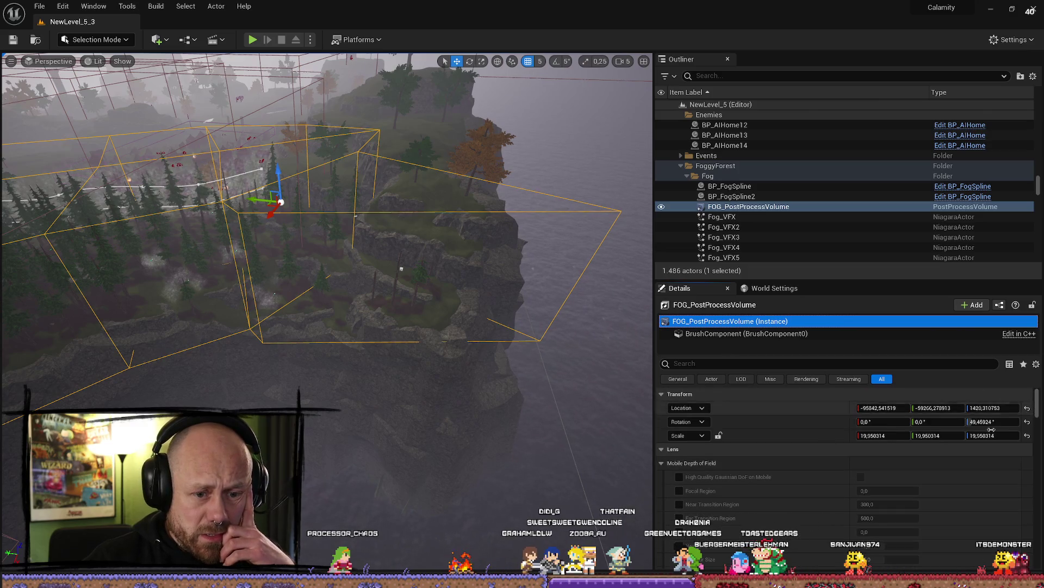
pyautogui.scroll(-15, 739, 479)
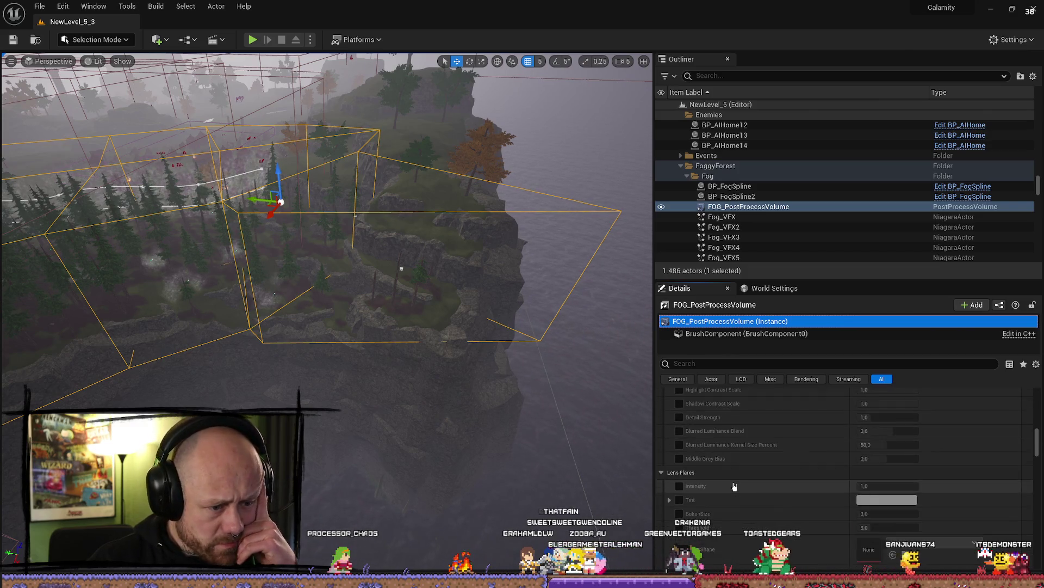
pyautogui.scroll(-8, 734, 486)
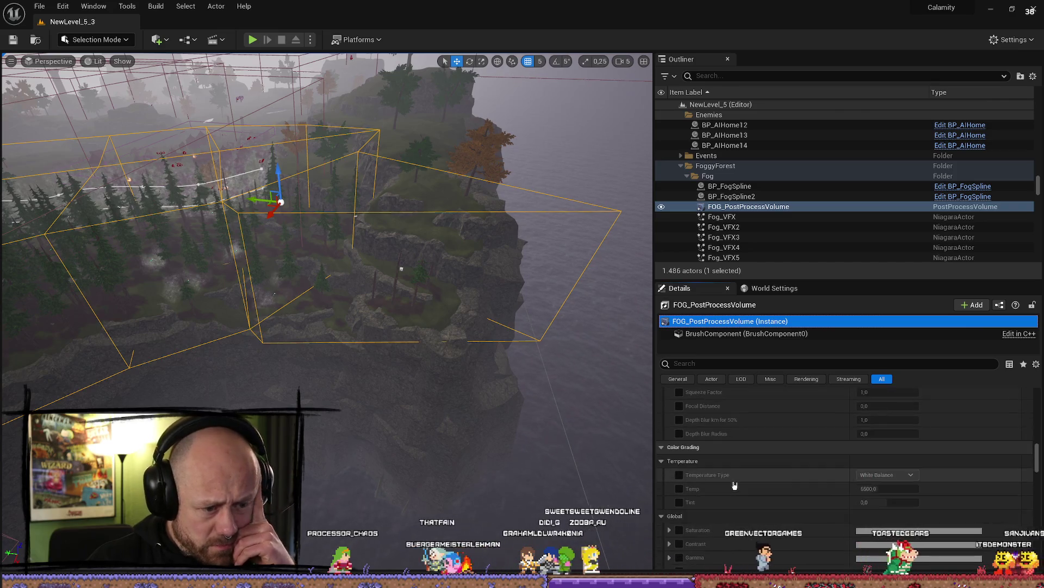
pyautogui.scroll(-10, 735, 486)
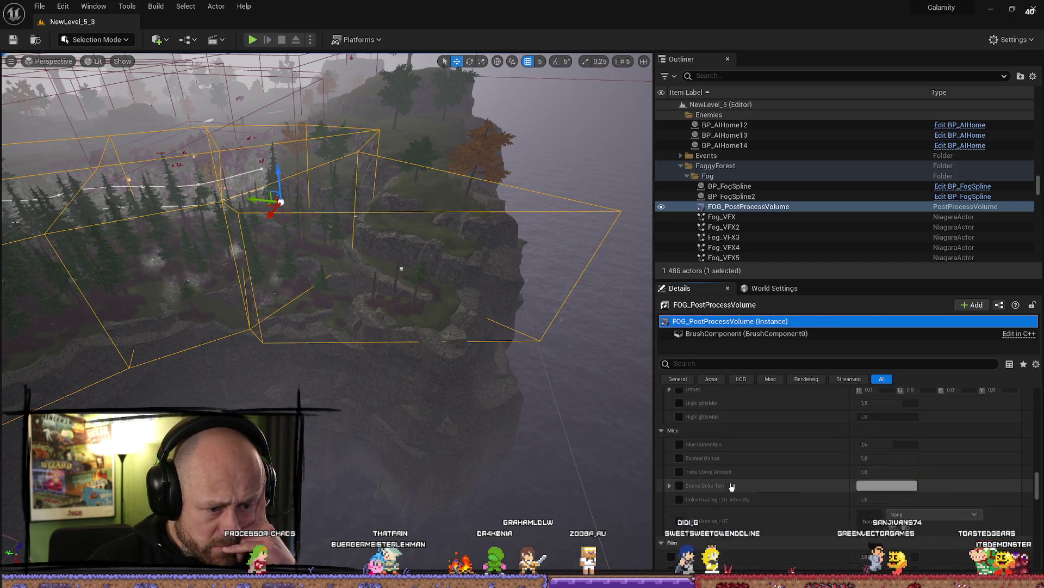